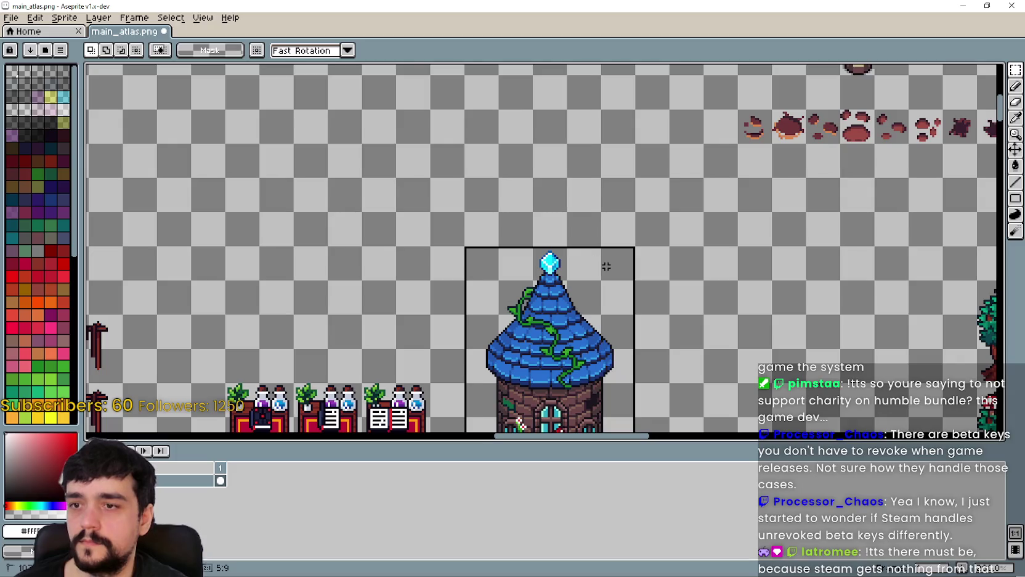
Step: Duplicate the blue-roofed tower and commit the copy right beside the original
click(408, 301)
drag(408, 301, 579, 300)
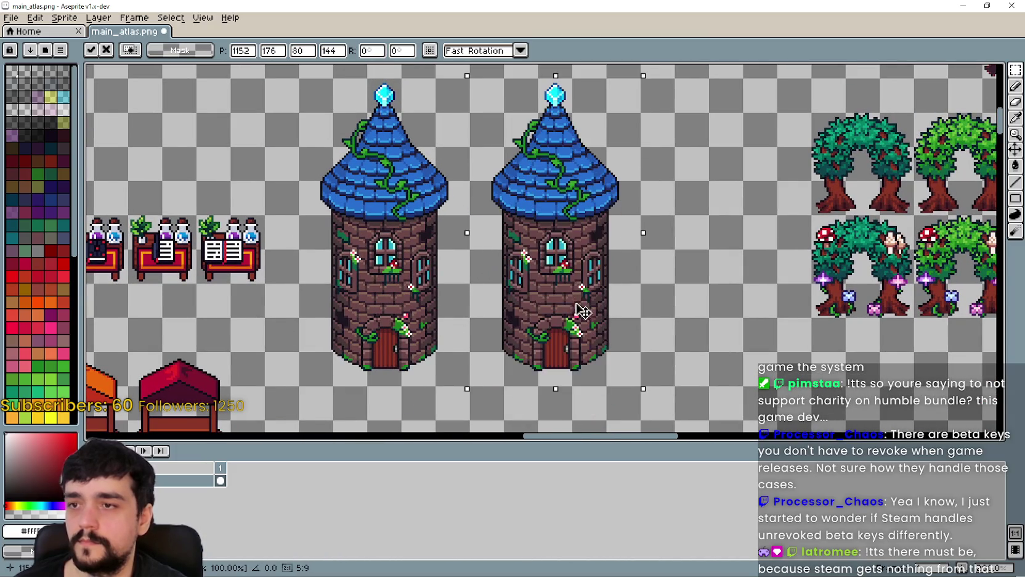
scroll(488, 293, down, 3)
key(Return)
scroll(456, 297, up, 3)
scroll(456, 296, up, 4)
scroll(456, 296, left, 2)
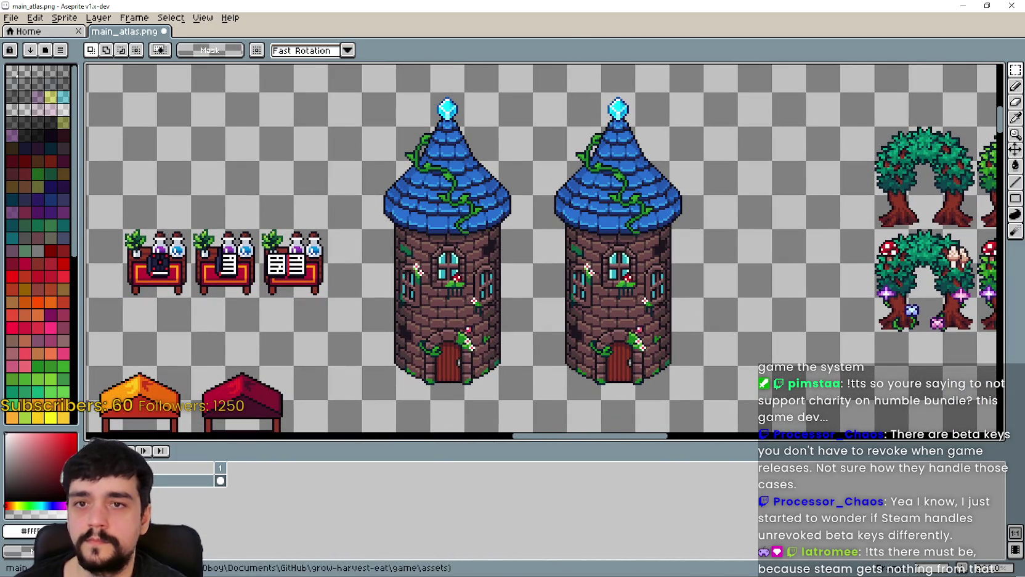
Step: Switch to the Pencil tool and zoom in on the copied tower's base
click(1015, 86)
scroll(579, 317, down, 2)
scroll(579, 317, up, 1)
scroll(579, 316, up, 2)
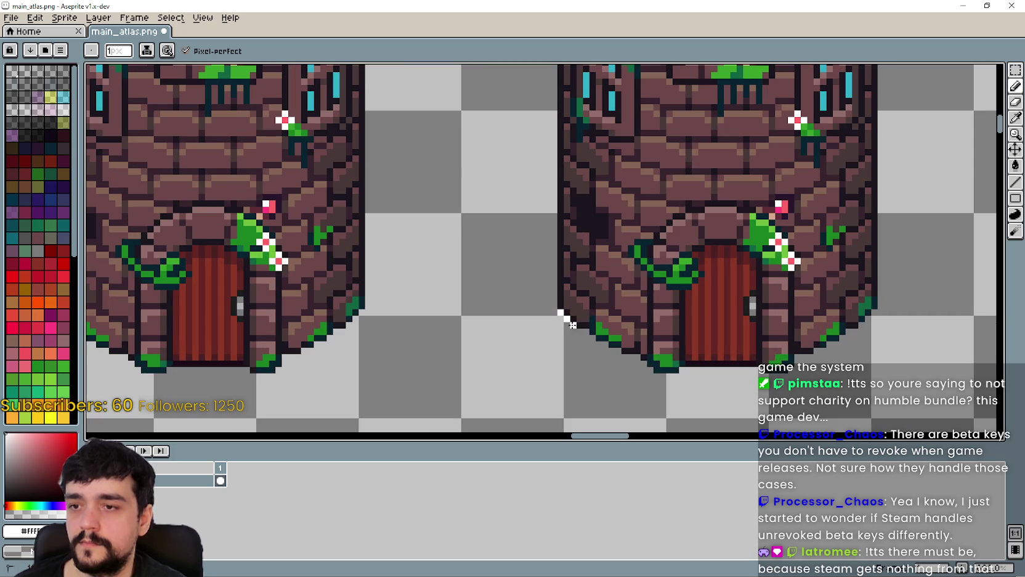
Step: Undo the stray line, then outline the copied tower's lower-left edge and base in white
key(ctrl+z)
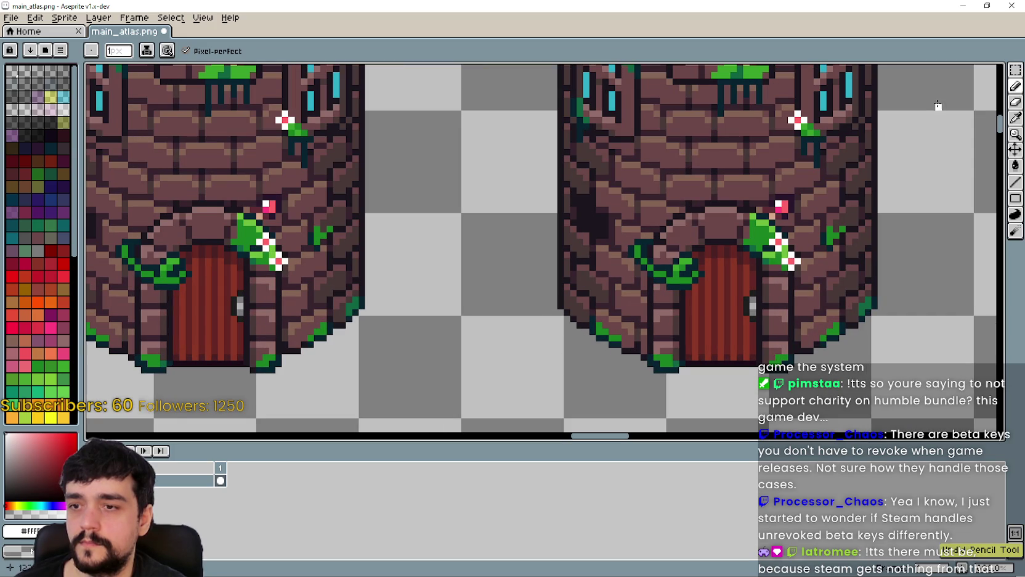
key(l)
scroll(592, 382, up, 2)
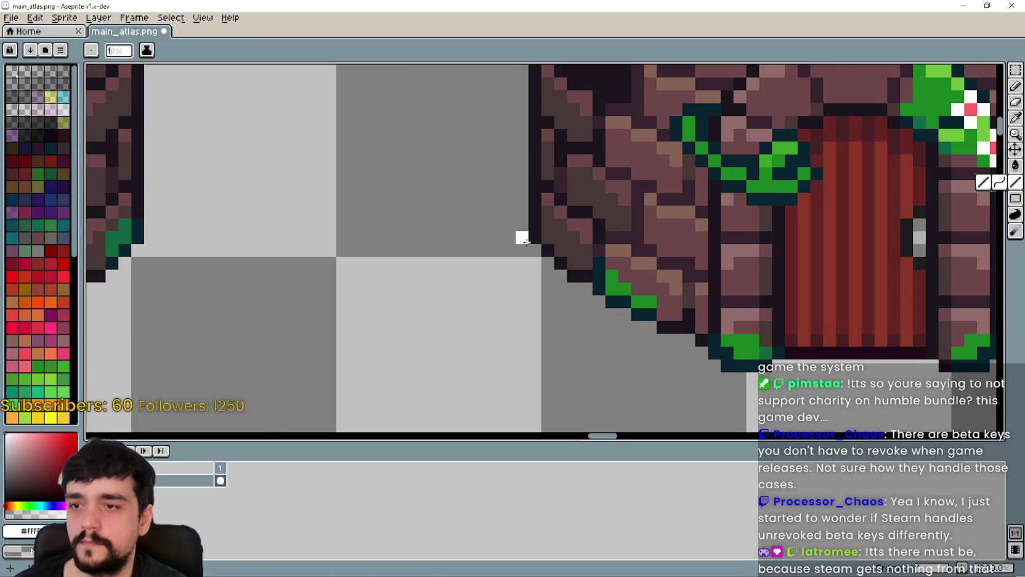
mouse_move(573, 289)
mouse_down()
mouse_move(639, 327)
mouse_move(689, 340)
mouse_move(739, 378)
mouse_move(751, 380)
mouse_move(621, 351)
mouse_move(674, 335)
mouse_move(798, 336)
mouse_move(650, 359)
mouse_move(710, 315)
mouse_move(575, 331)
mouse_move(634, 304)
mouse_up()
click(599, 325)
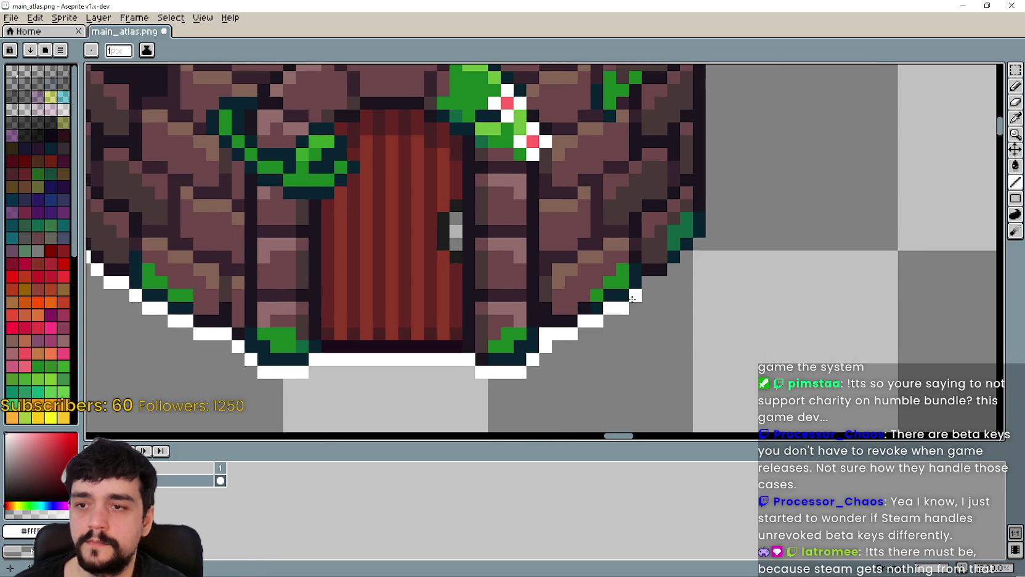
mouse_move(671, 273)
mouse_down()
mouse_move(557, 361)
mouse_move(610, 197)
mouse_up()
click(570, 347)
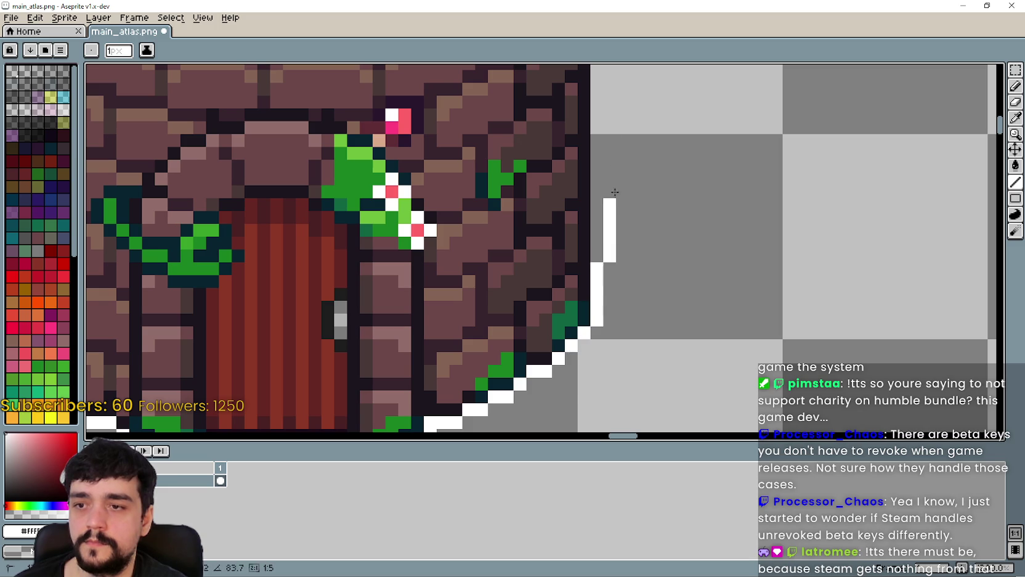
Step: Trace white outlines along the tower's right side, roof's right slope and crystal's upper-right edge
scroll(621, 430, up, 10)
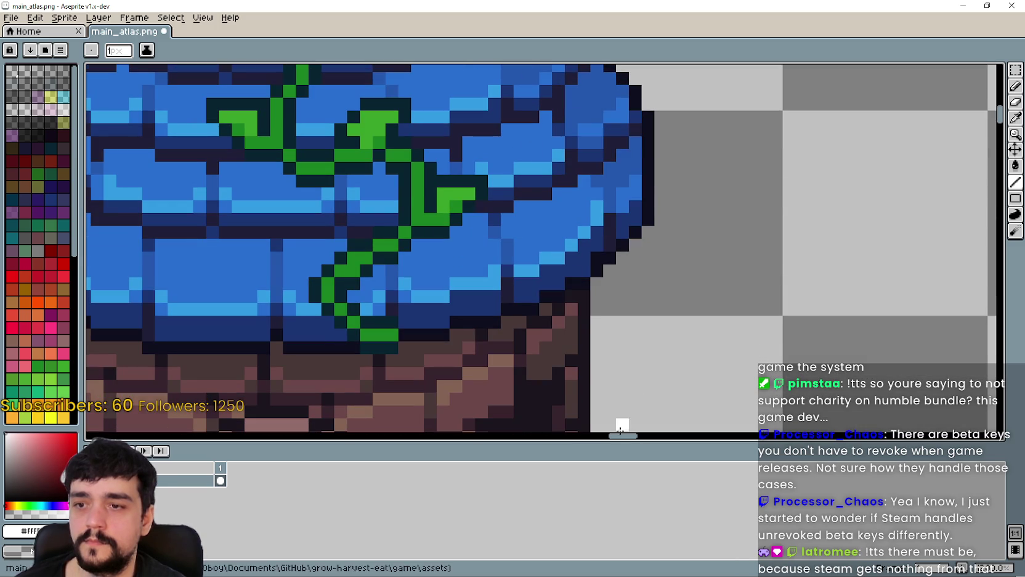
mouse_move(621, 430)
mouse_down()
mouse_move(605, 285)
mouse_move(661, 213)
mouse_move(633, 406)
mouse_move(633, 312)
mouse_up()
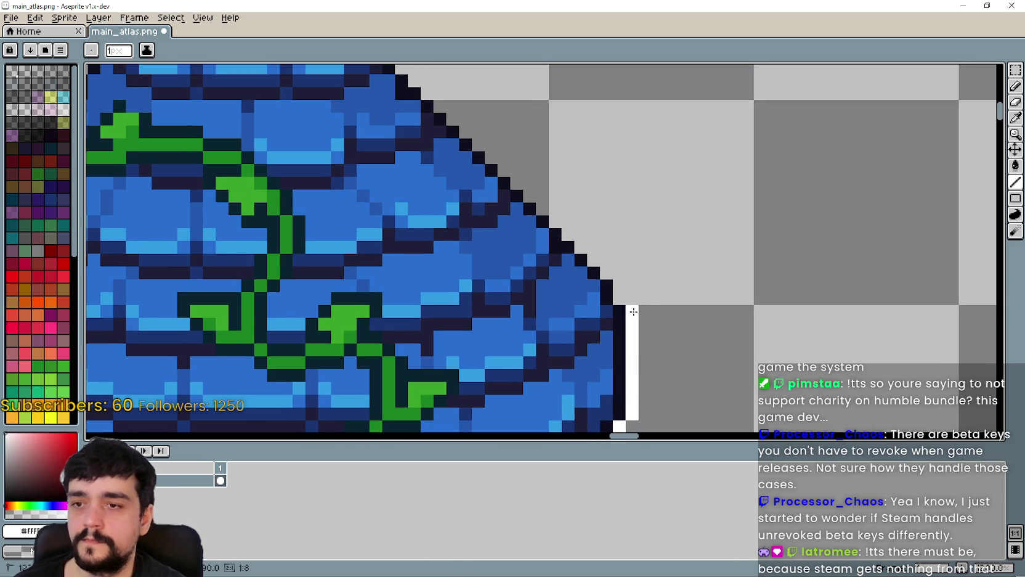
mouse_move(602, 265)
mouse_down()
mouse_move(417, 79)
mouse_move(549, 229)
mouse_move(724, 298)
mouse_up()
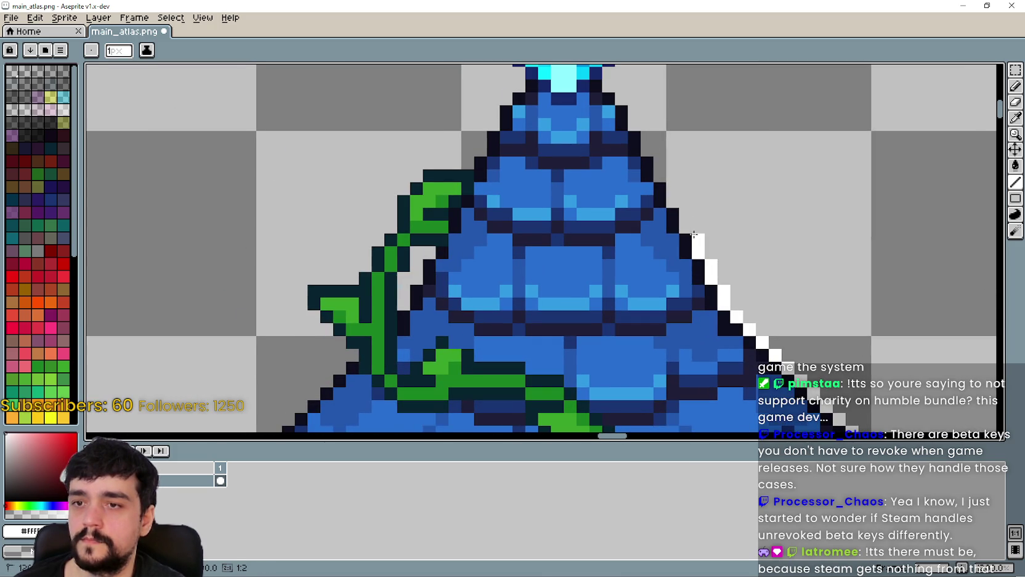
mouse_move(679, 212)
mouse_down()
mouse_move(721, 360)
mouse_move(656, 229)
mouse_move(683, 186)
mouse_move(738, 309)
mouse_up()
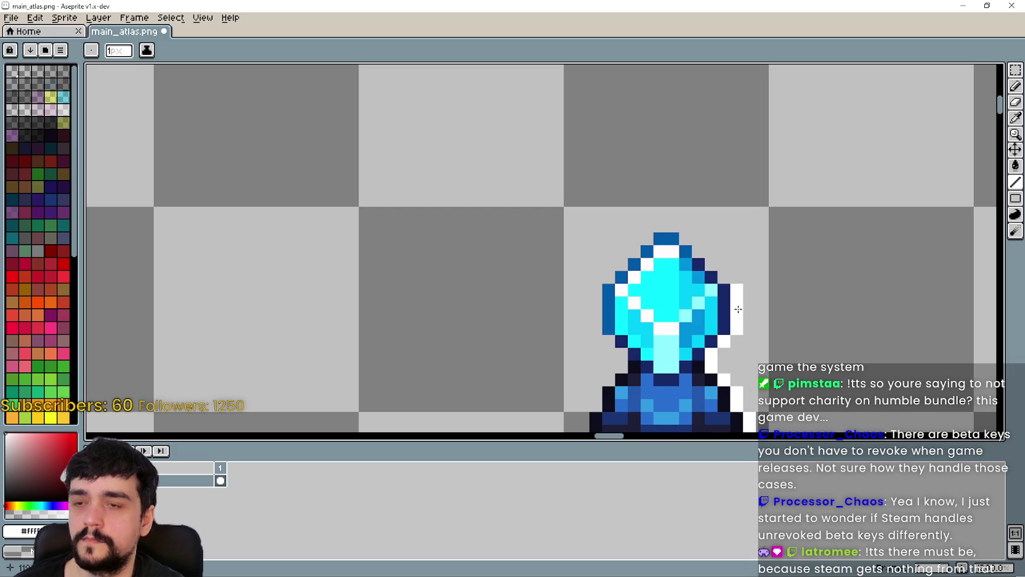
drag(724, 273, 673, 227)
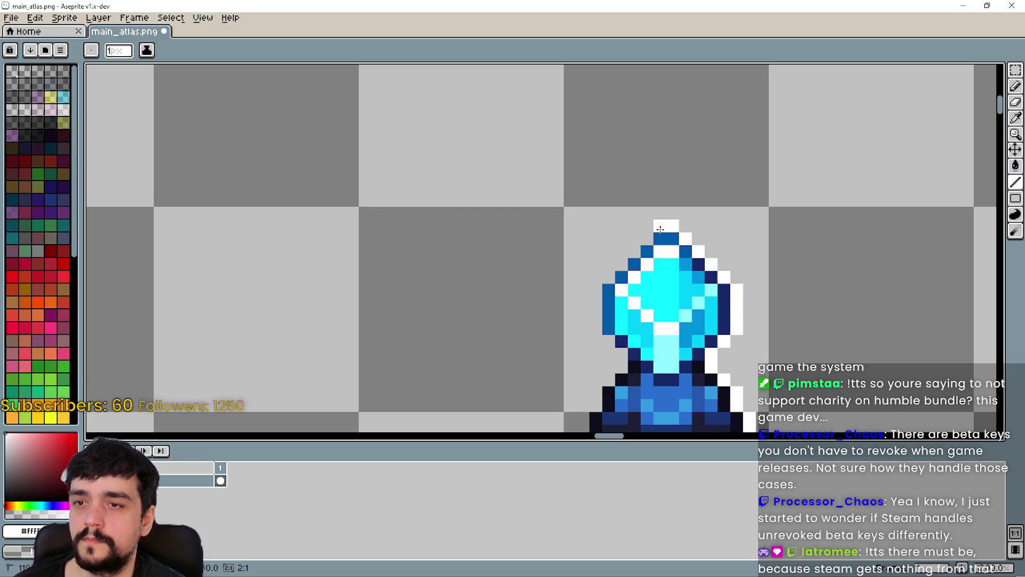
scroll(660, 229, down, 6)
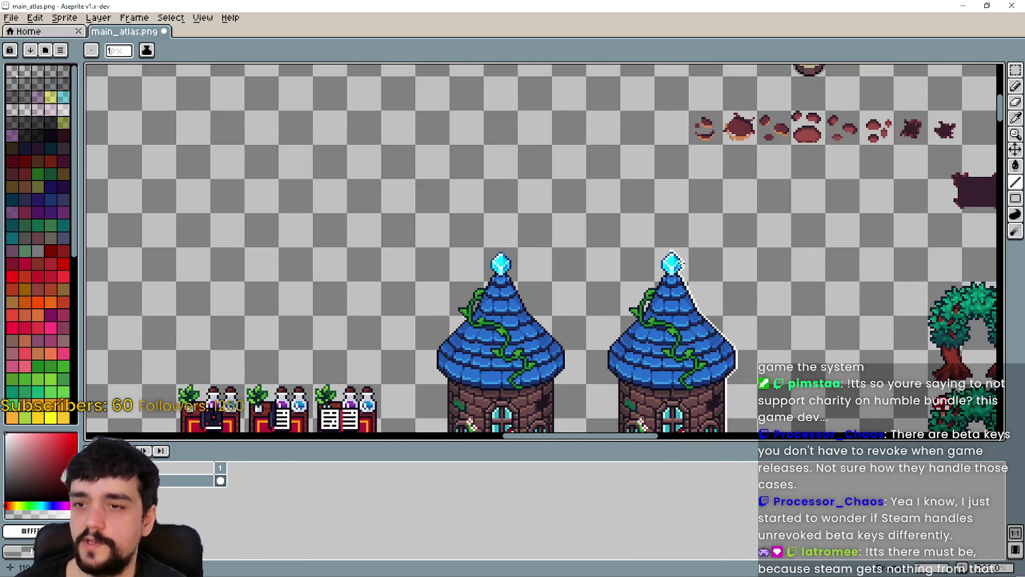
scroll(683, 321, down, 4)
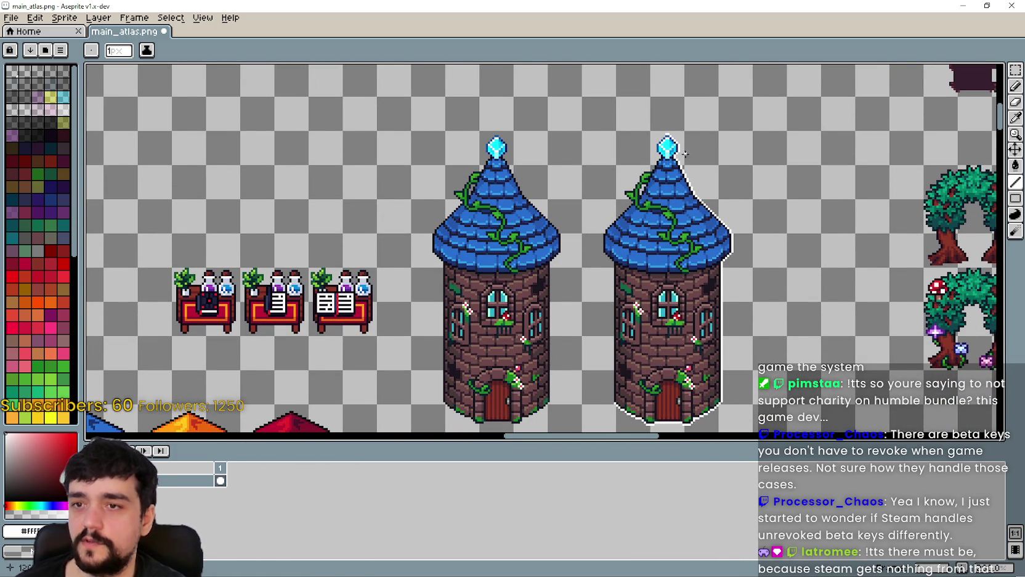
scroll(661, 167, down, 2)
drag(572, 310, 565, 237)
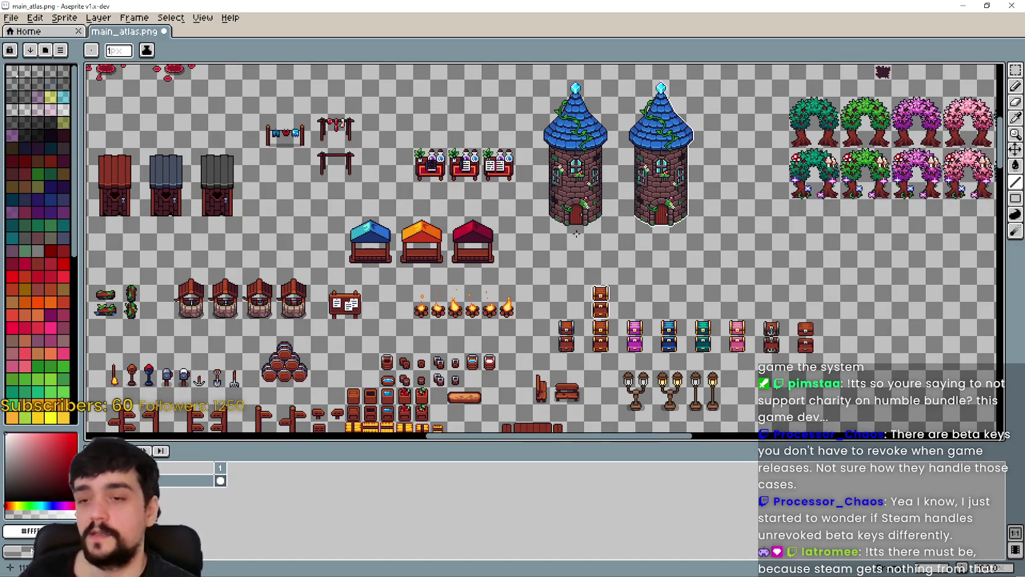
scroll(576, 234, down, 1)
scroll(621, 226, up, 5)
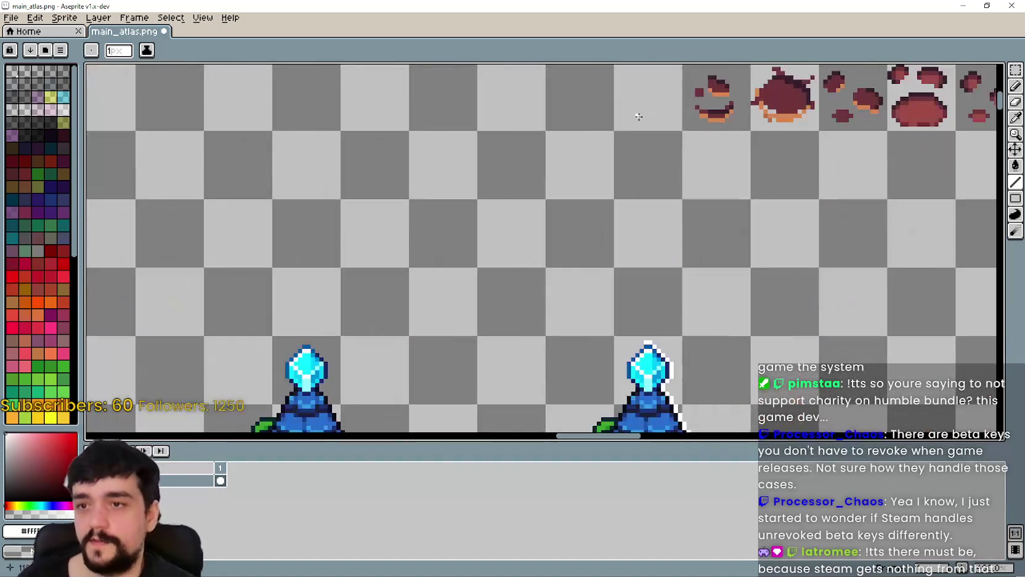
scroll(621, 204, up, 3)
scroll(632, 263, down, 2)
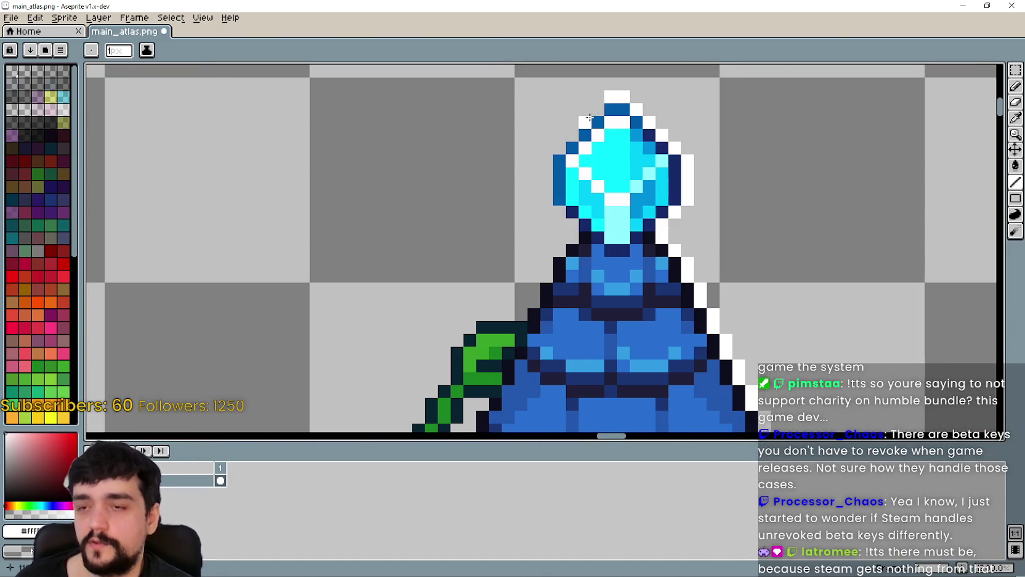
scroll(548, 155, down, 1)
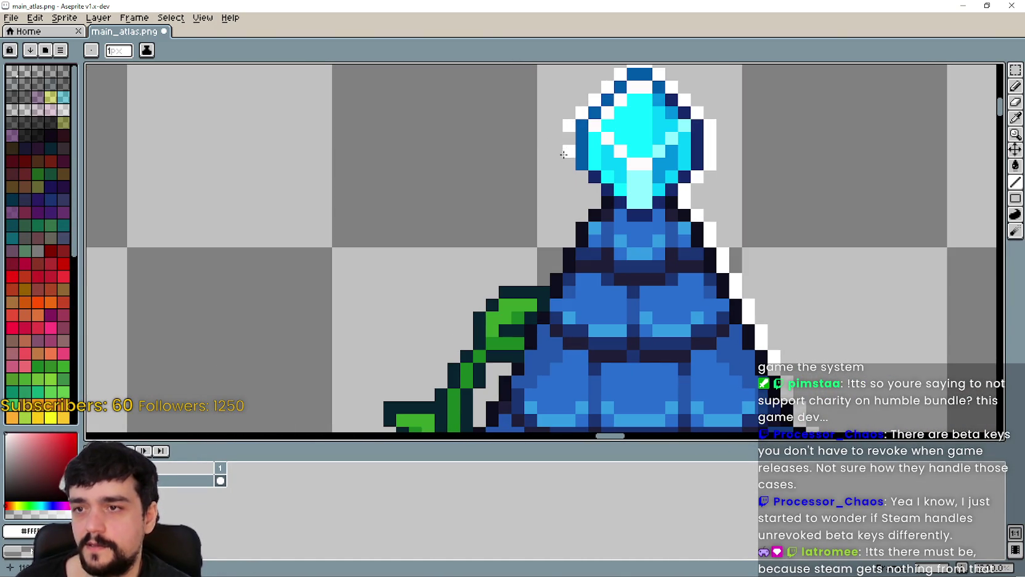
mouse_move(563, 141)
mouse_down()
mouse_move(564, 168)
mouse_move(593, 206)
mouse_move(556, 240)
mouse_up()
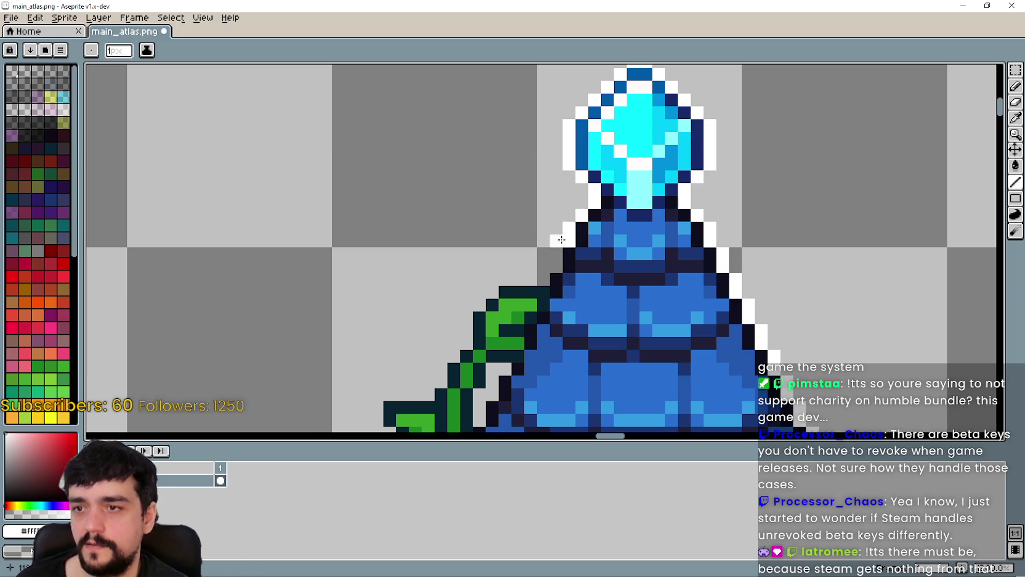
scroll(556, 241, down, 2)
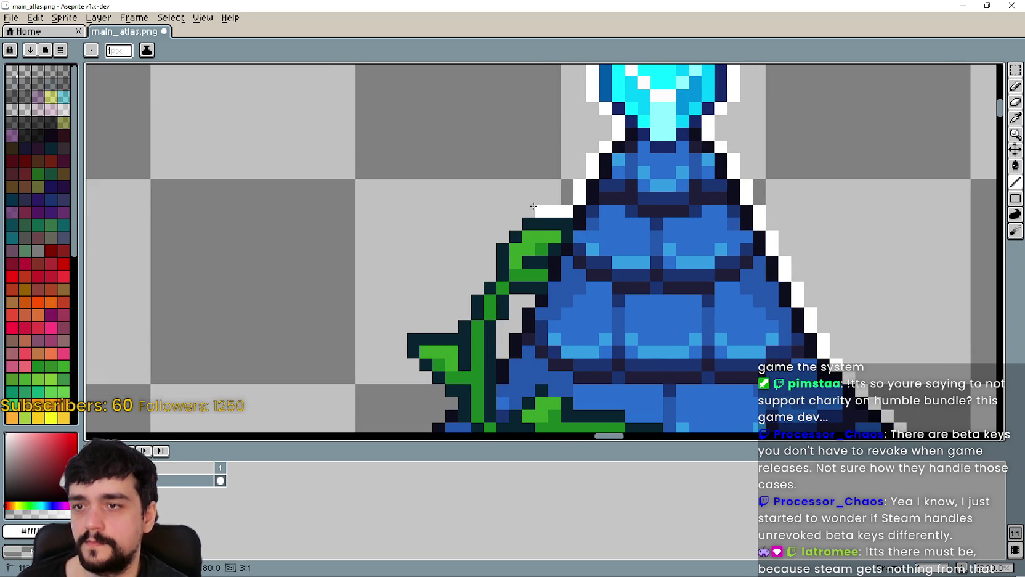
scroll(553, 201, down, 3)
scroll(558, 163, up, 2)
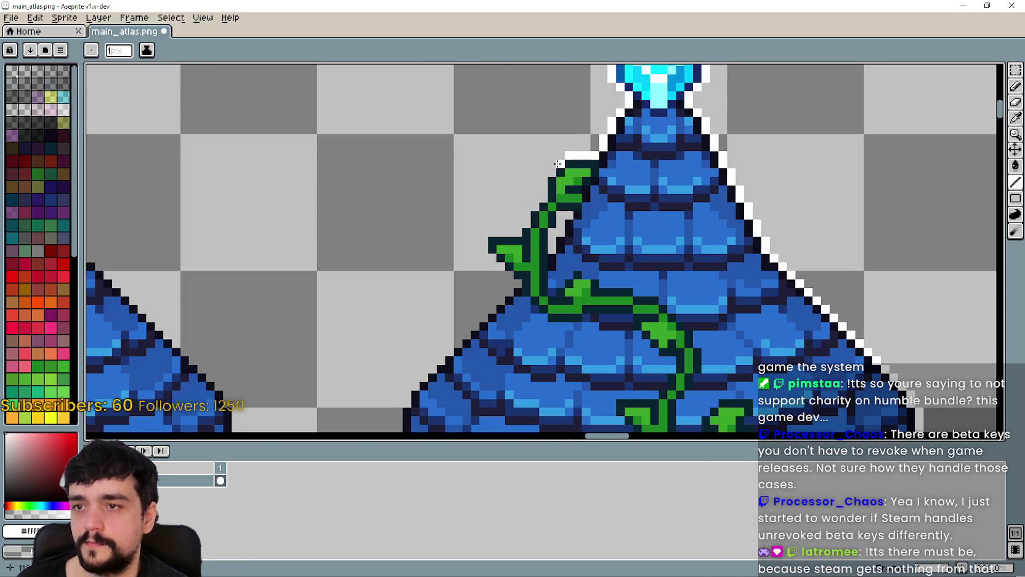
scroll(503, 173, up, 2)
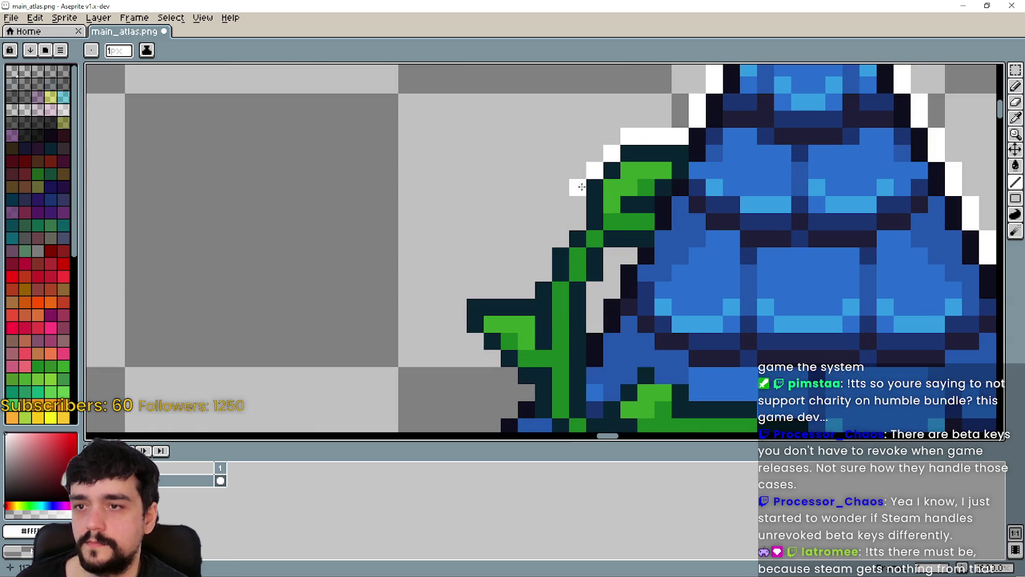
scroll(579, 185, down, 3)
drag(608, 222, 701, 222)
scroll(701, 222, down, 4)
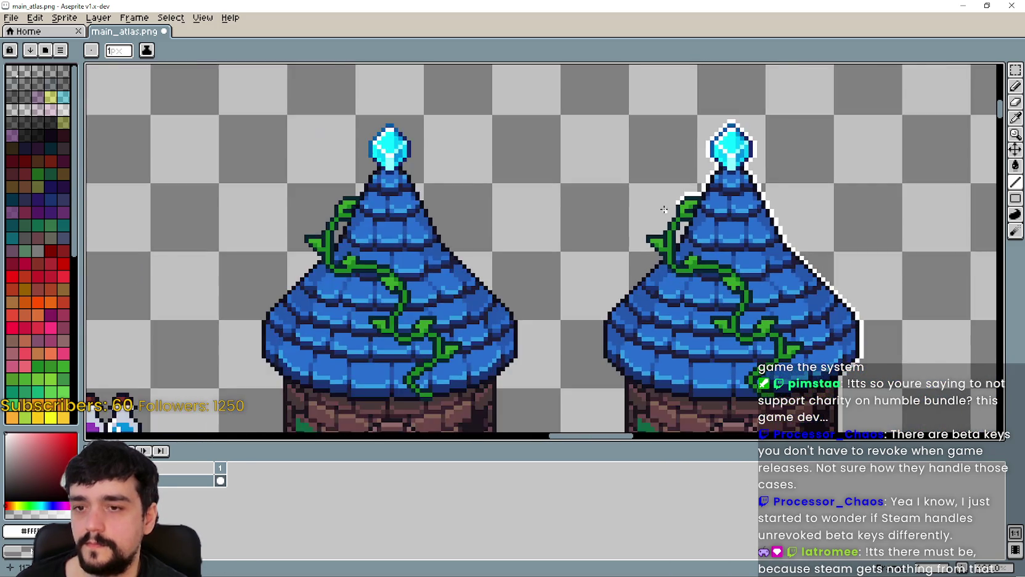
scroll(679, 212, up, 5)
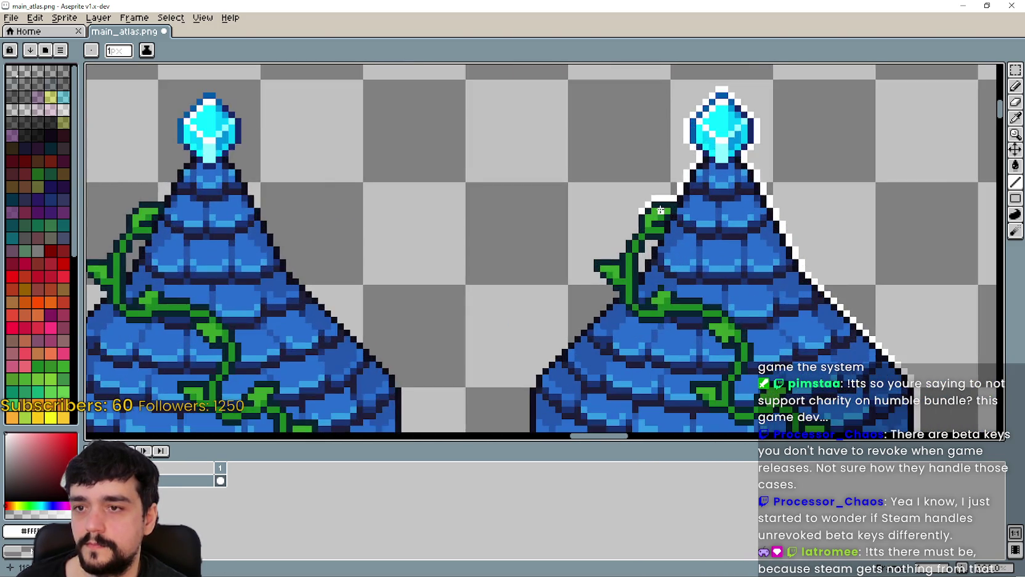
key(v)
key(b)
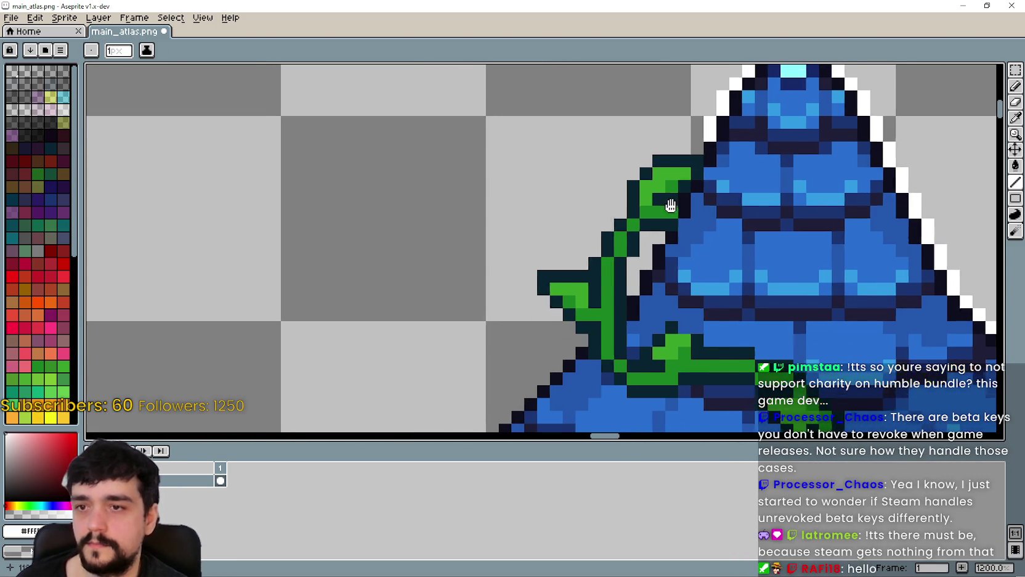
mouse_move(676, 242)
mouse_down()
mouse_move(695, 210)
mouse_move(653, 230)
mouse_up()
scroll(648, 237, down, 5)
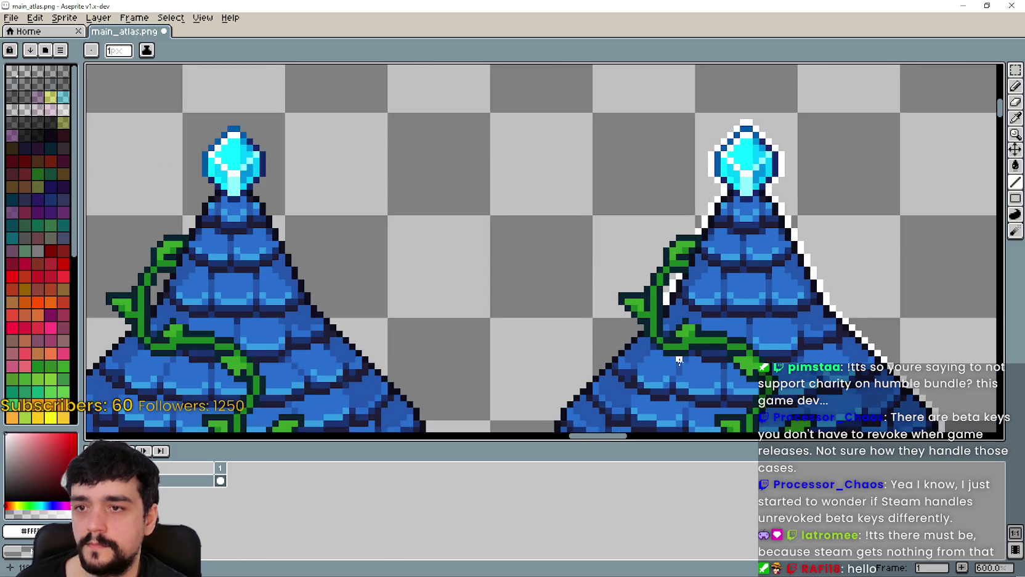
scroll(642, 238, up, 5)
mouse_move(650, 234)
mouse_down()
mouse_move(487, 377)
mouse_move(483, 396)
mouse_up()
scroll(563, 175, down, 2)
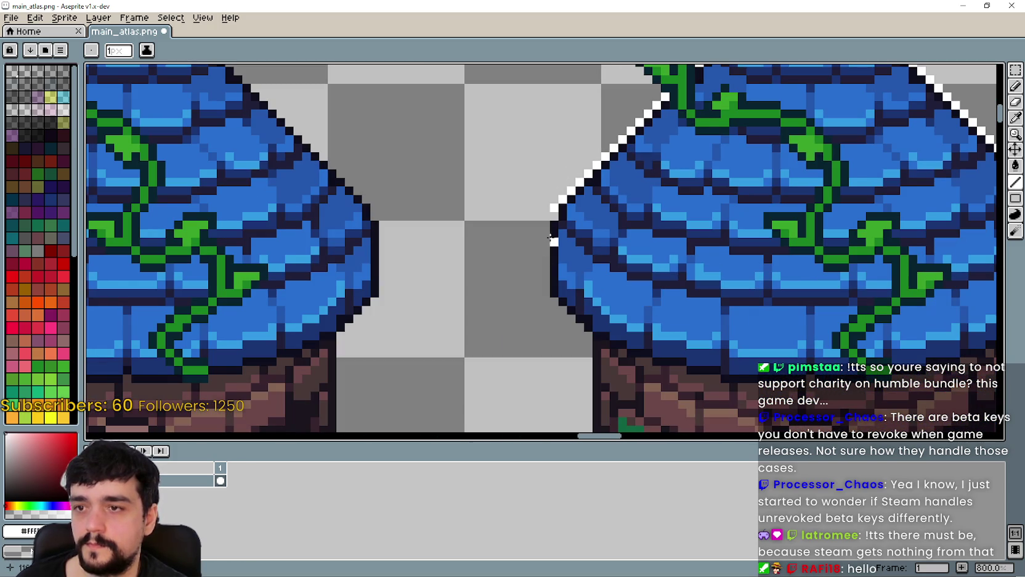
drag(546, 225, 545, 282)
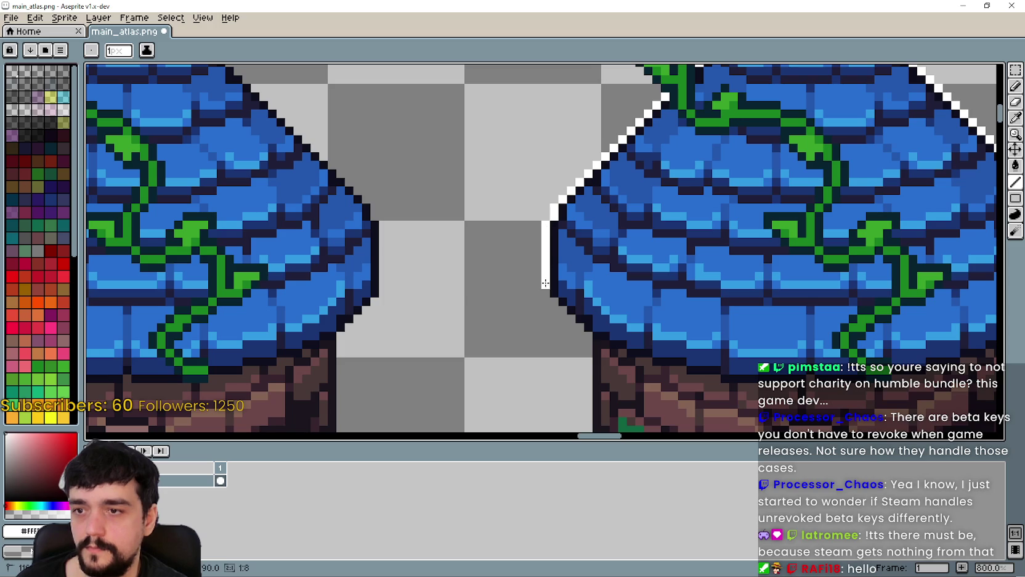
scroll(544, 291, up, 3)
scroll(521, 265, down, 1)
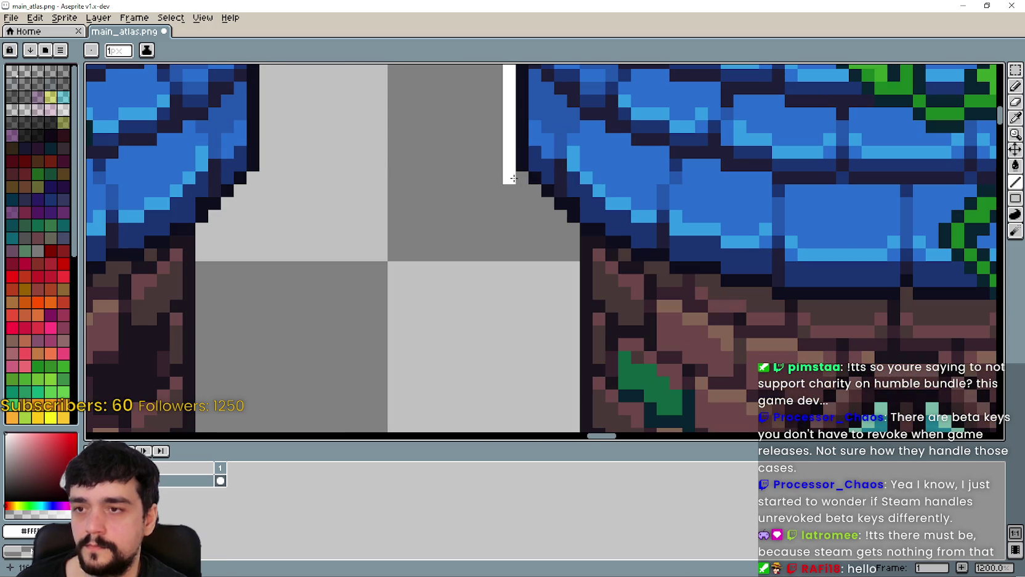
drag(514, 178, 565, 240)
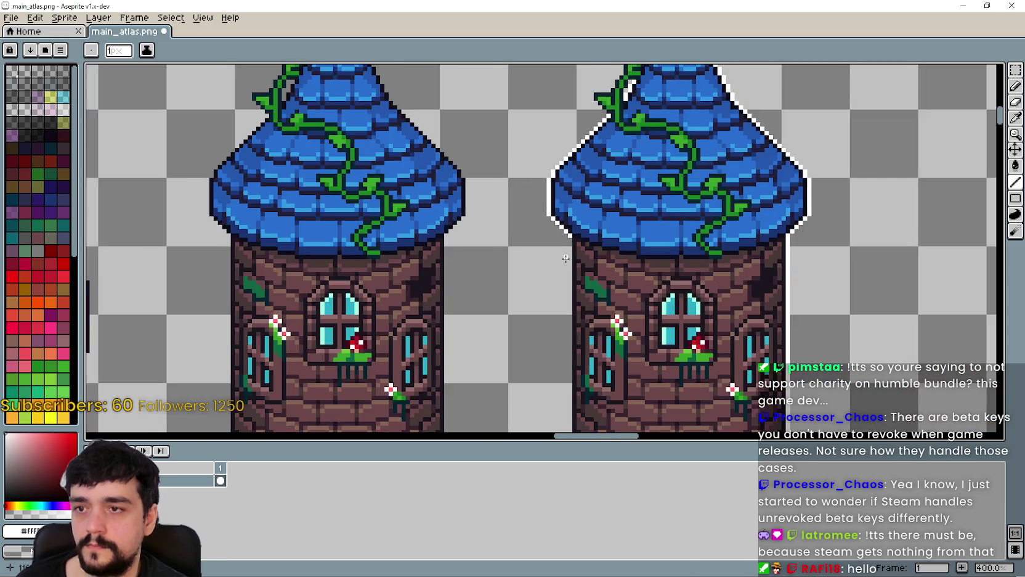
scroll(570, 231, down, 4)
scroll(568, 154, up, 1)
scroll(568, 154, up, 1)
mouse_move(558, 155)
mouse_down()
mouse_move(565, 172)
mouse_move(469, 423)
mouse_move(422, 432)
mouse_move(510, 154)
mouse_move(564, 160)
mouse_up()
scroll(563, 159, down, 4)
scroll(564, 159, down, 3)
scroll(622, 265, up, 2)
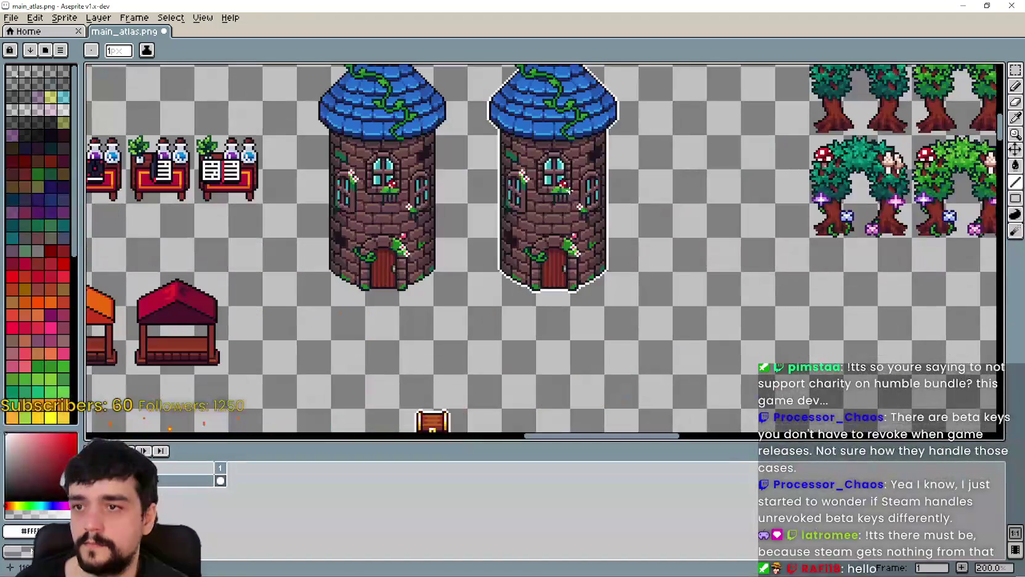
scroll(622, 265, up, 1)
drag(621, 223, 596, 145)
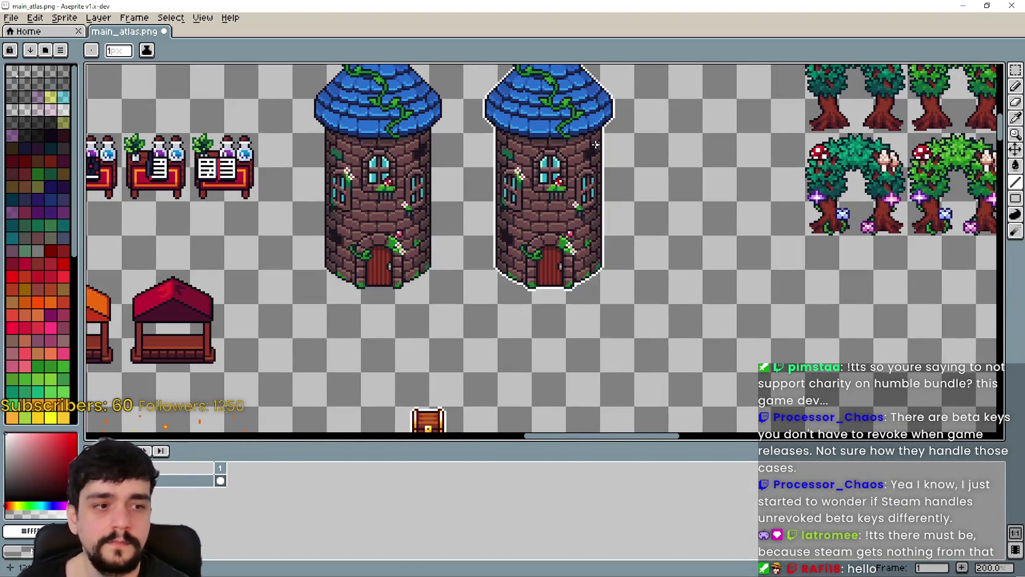
Step: Marquee-select the blue market stall and duplicate it (Ctrl+D) next to the original
mouse_move(569, 199)
mouse_down()
mouse_move(625, 130)
mouse_move(749, 176)
mouse_up()
mouse_move(224, 310)
mouse_down()
mouse_move(440, 237)
mouse_move(534, 294)
mouse_move(503, 240)
mouse_up()
click(1015, 70)
mouse_move(452, 279)
mouse_down()
mouse_move(443, 248)
mouse_move(419, 248)
mouse_up()
mouse_move(529, 251)
mouse_down()
mouse_move(655, 285)
mouse_move(583, 421)
mouse_move(538, 292)
mouse_up()
scroll(406, 276, up, 1)
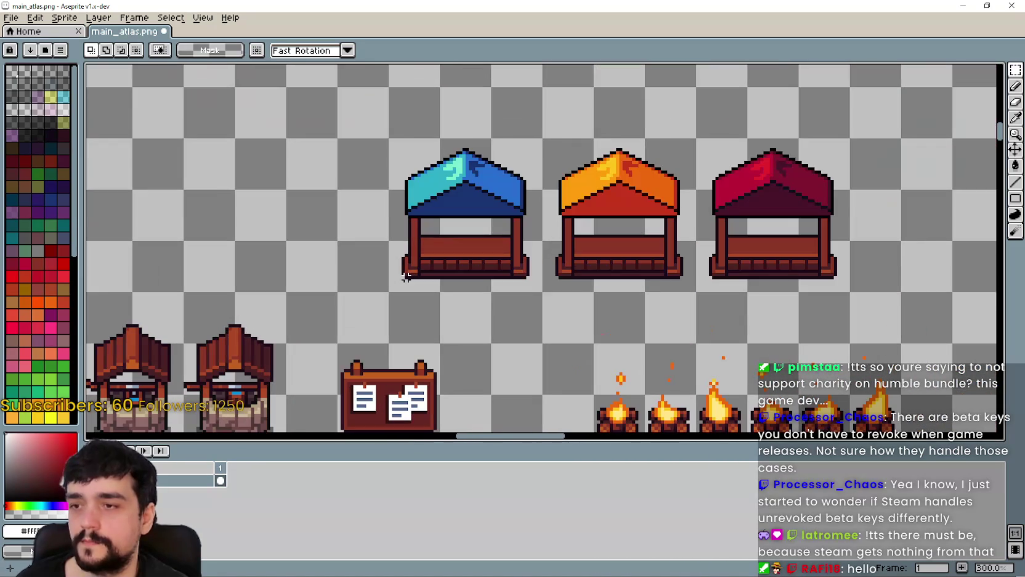
mouse_move(388, 295)
mouse_down()
mouse_move(490, 141)
mouse_move(544, 138)
mouse_up()
mouse_move(432, 224)
mouse_down()
mouse_move(549, 238)
mouse_move(561, 259)
mouse_move(406, 259)
mouse_up()
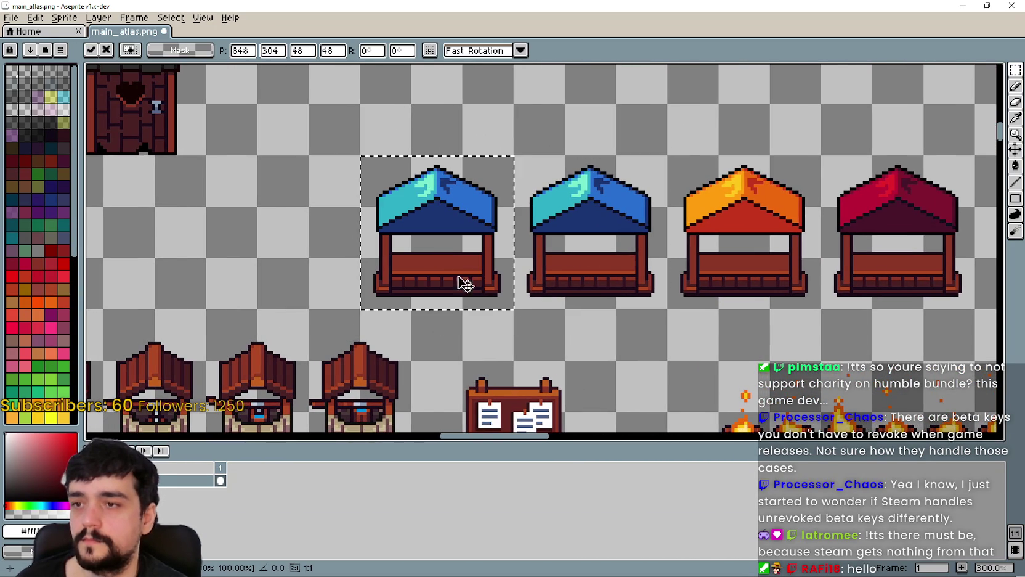
key(ctrl+d)
scroll(403, 266, up, 4)
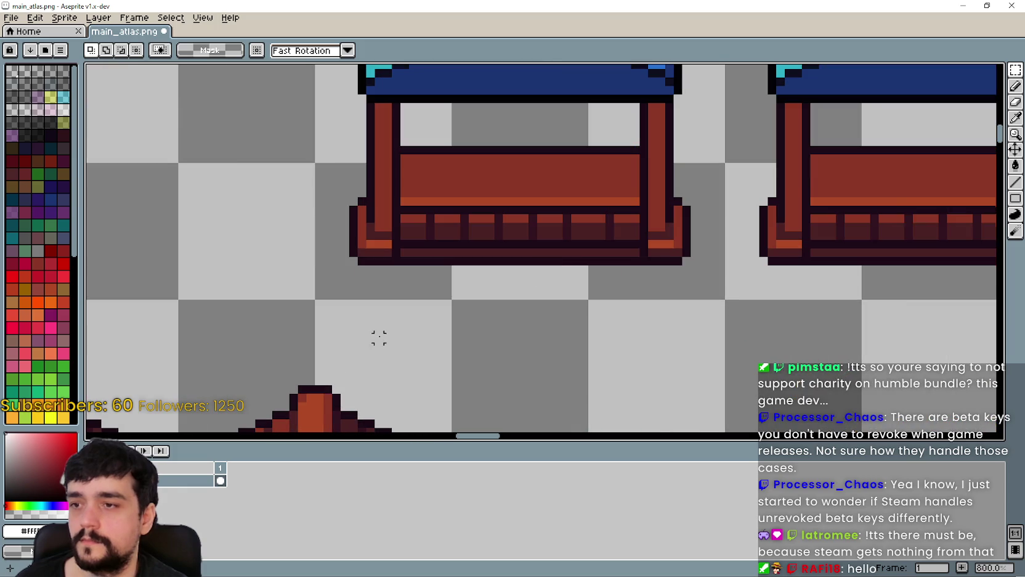
Step: Draw white lines along the copied stall's bottom edge and around its roof peak and slopes
click(1015, 184)
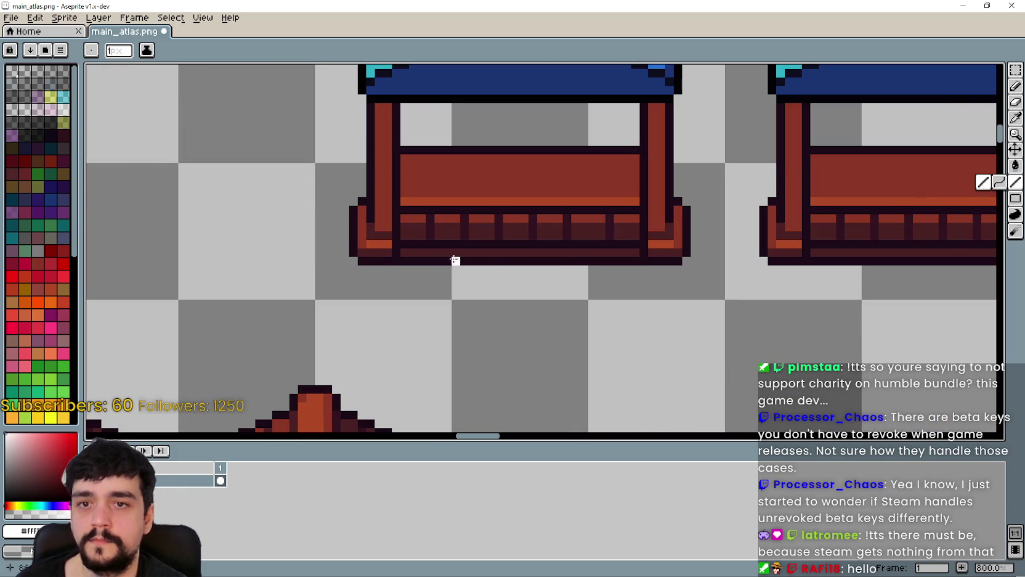
scroll(336, 253, up, 3)
mouse_move(377, 284)
mouse_down()
mouse_move(994, 290)
mouse_move(756, 288)
mouse_move(817, 286)
mouse_move(607, 388)
mouse_move(607, 304)
mouse_move(586, 297)
mouse_move(583, 148)
mouse_move(682, 432)
mouse_move(690, 277)
mouse_up()
scroll(817, 285, down, 1)
scroll(608, 304, down, 4)
scroll(608, 304, up, 4)
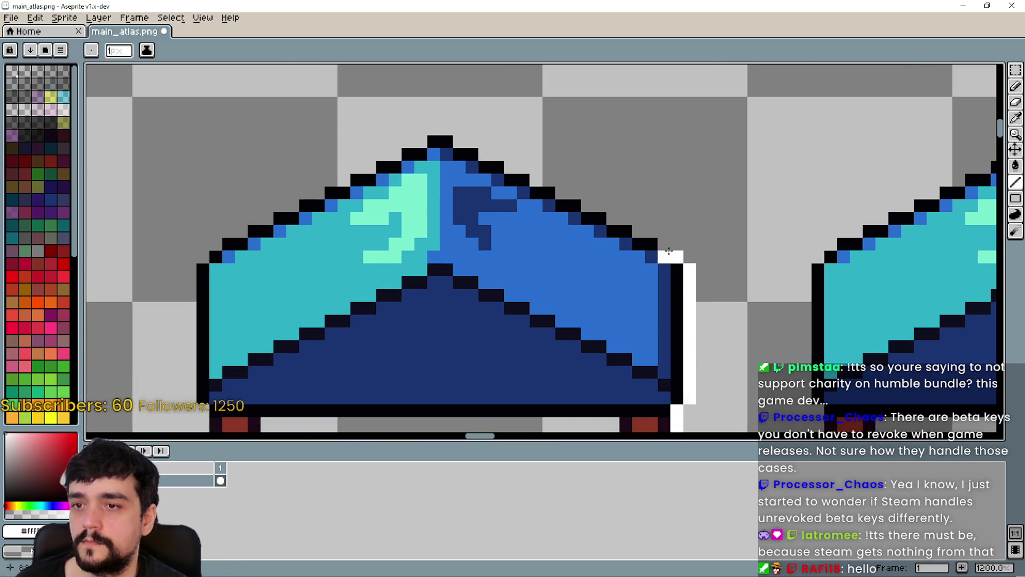
mouse_move(646, 230)
mouse_down()
mouse_move(555, 186)
mouse_move(615, 333)
mouse_move(582, 306)
mouse_move(540, 294)
mouse_move(519, 274)
mouse_move(601, 194)
mouse_up()
click(591, 206)
click(579, 207)
mouse_move(539, 233)
mouse_down()
mouse_move(518, 235)
mouse_move(553, 208)
mouse_move(587, 201)
mouse_move(567, 213)
mouse_move(615, 217)
mouse_up()
click(614, 191)
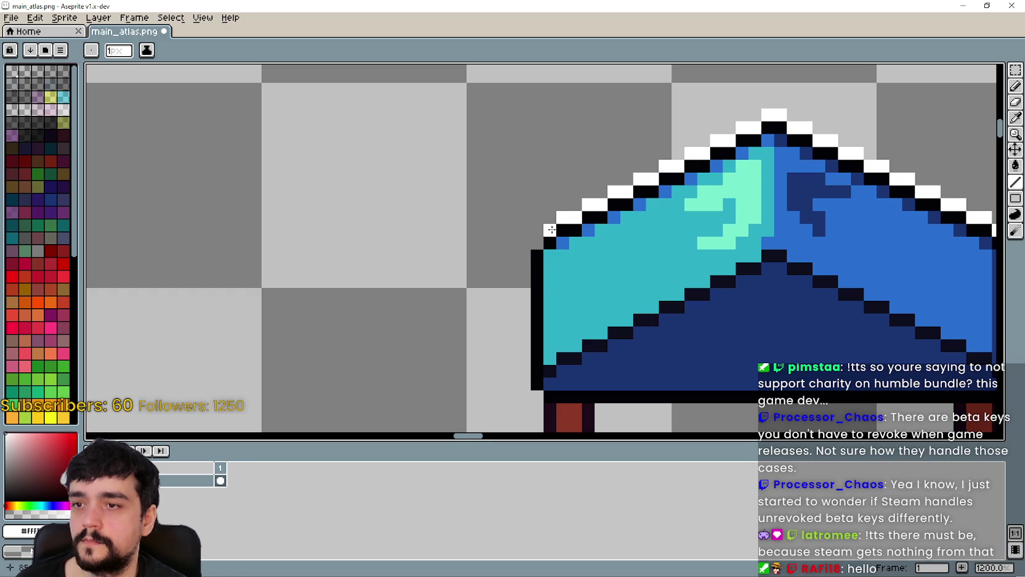
Step: Outline the stall's left roof side and base in white and add a white counter bar
scroll(514, 202, down, 2)
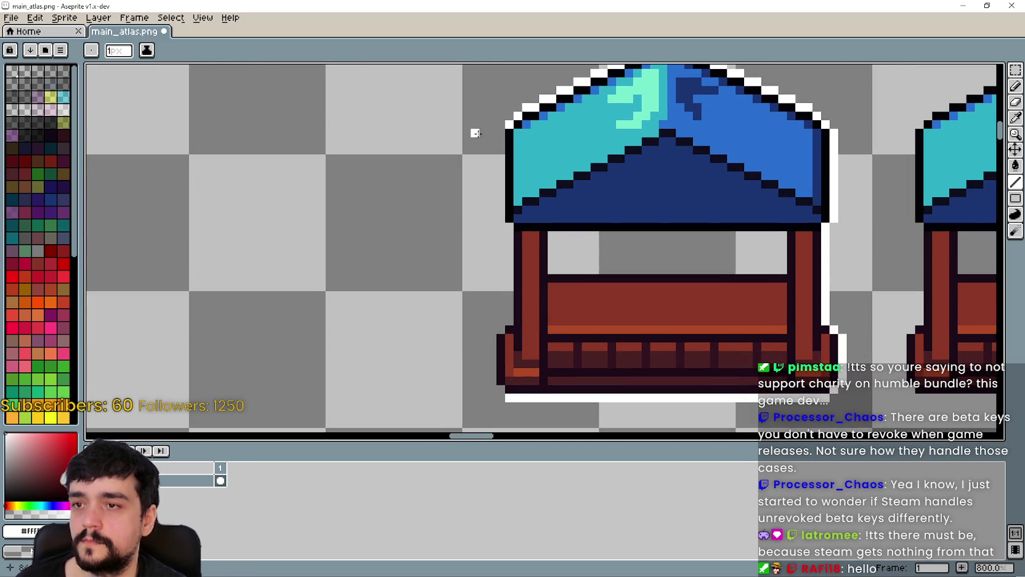
drag(498, 133, 511, 325)
scroll(468, 258, down, 2)
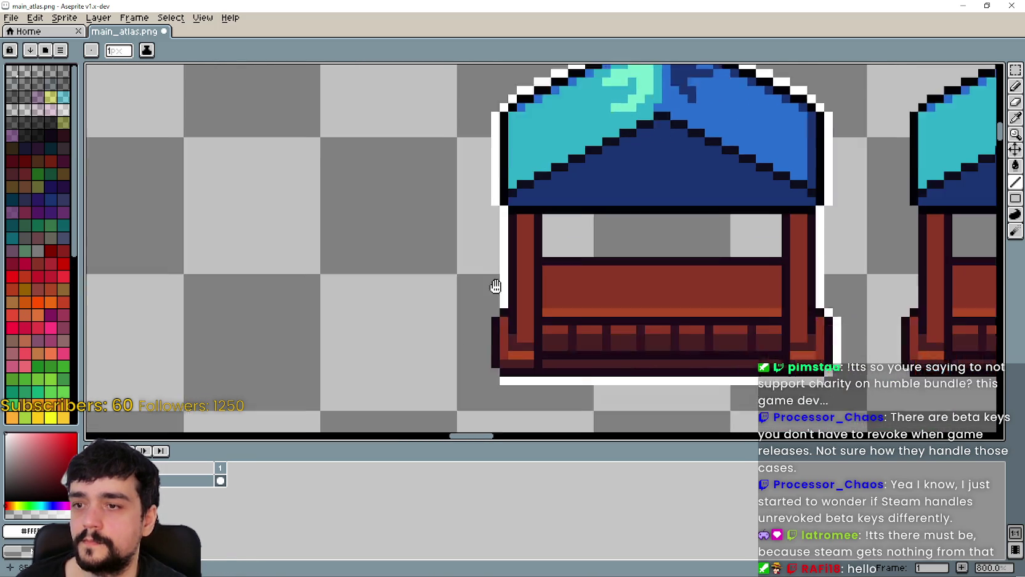
drag(457, 268, 456, 321)
scroll(533, 193, up, 1)
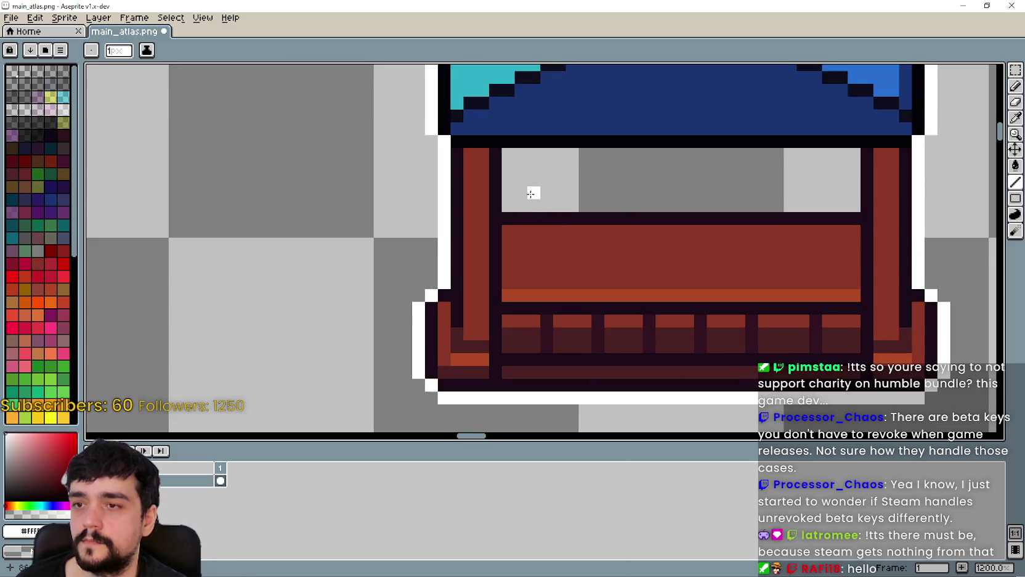
scroll(457, 212, up, 1)
mouse_move(459, 219)
mouse_down()
mouse_move(810, 219)
mouse_move(806, 166)
mouse_move(465, 165)
mouse_move(471, 190)
mouse_move(461, 197)
mouse_up()
scroll(468, 247, down, 5)
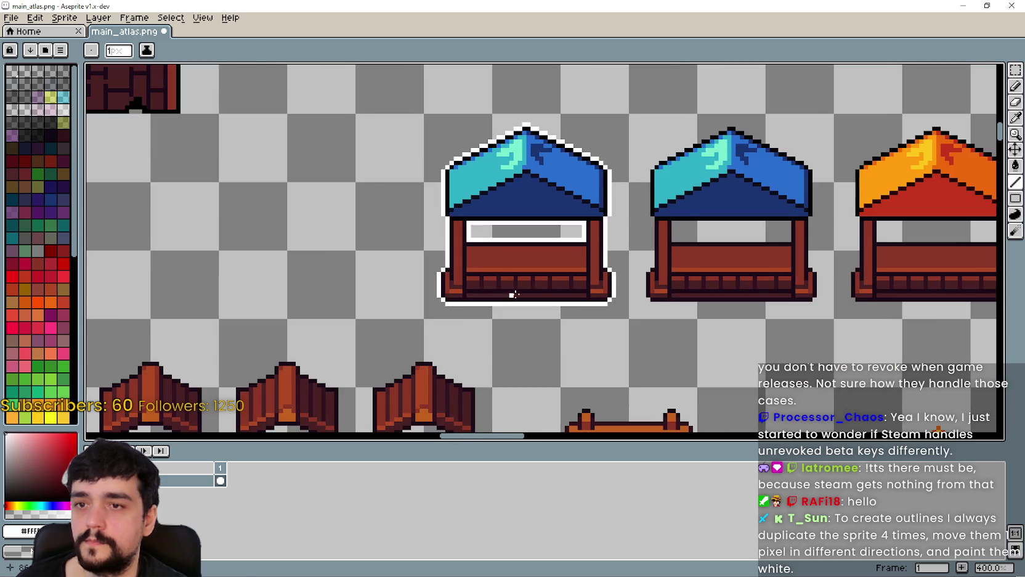
scroll(641, 317, down, 1)
drag(644, 318, 477, 282)
scroll(637, 226, down, 1)
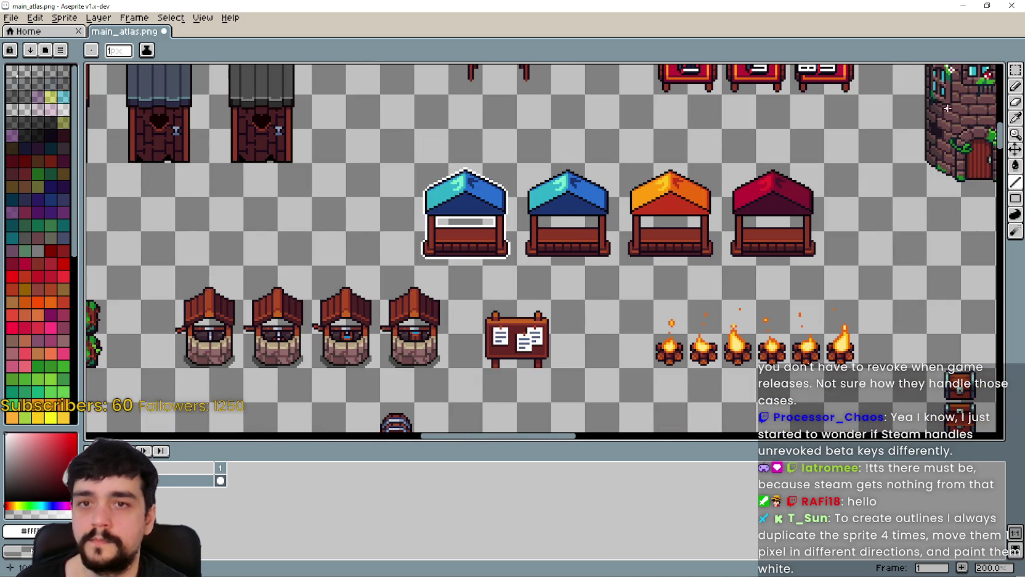
Step: Move the outlined stall beside the other blue stall, then shift both right and commit
click(1016, 70)
scroll(514, 240, down, 2)
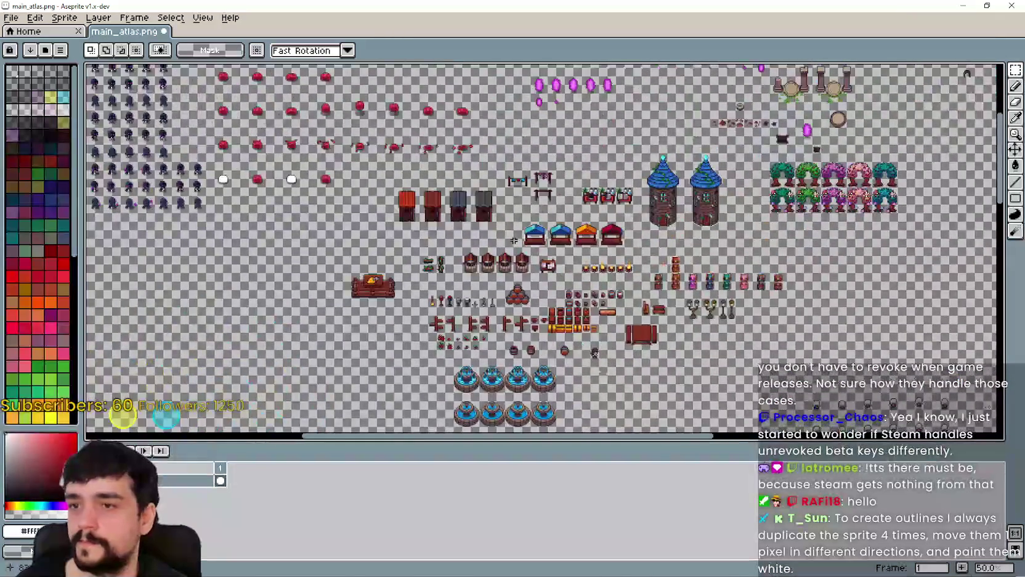
scroll(513, 240, up, 2)
mouse_move(562, 226)
mouse_down()
mouse_move(574, 306)
mouse_move(598, 343)
mouse_move(507, 256)
mouse_up()
mouse_move(562, 318)
mouse_down()
mouse_move(323, 316)
mouse_move(387, 325)
mouse_move(469, 269)
mouse_move(563, 238)
mouse_up()
key(Return)
drag(478, 288, 581, 288)
scroll(581, 288, down, 4)
scroll(524, 327, up, 2)
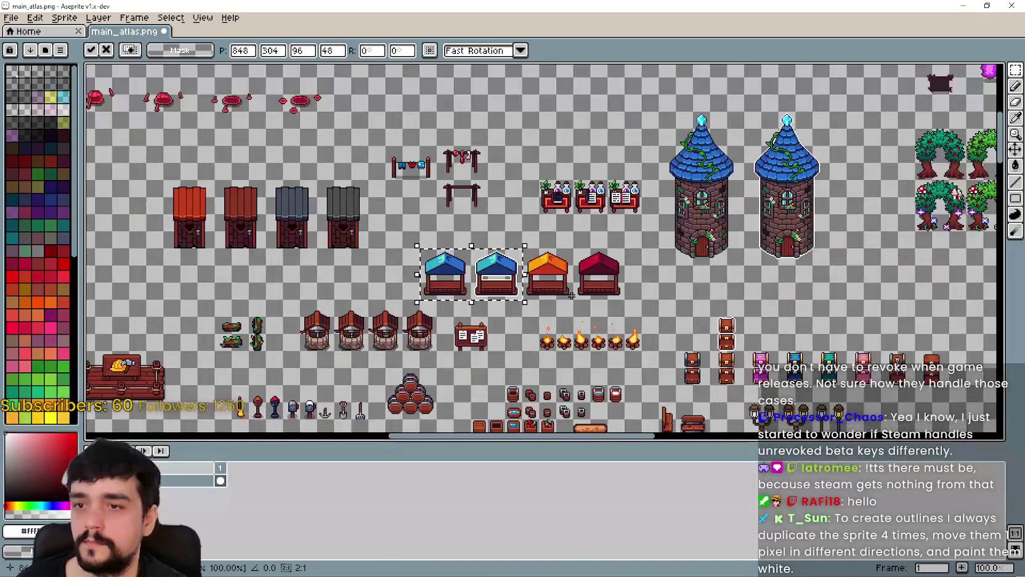
key(Return)
scroll(524, 327, down, 3)
scroll(585, 321, right, 2)
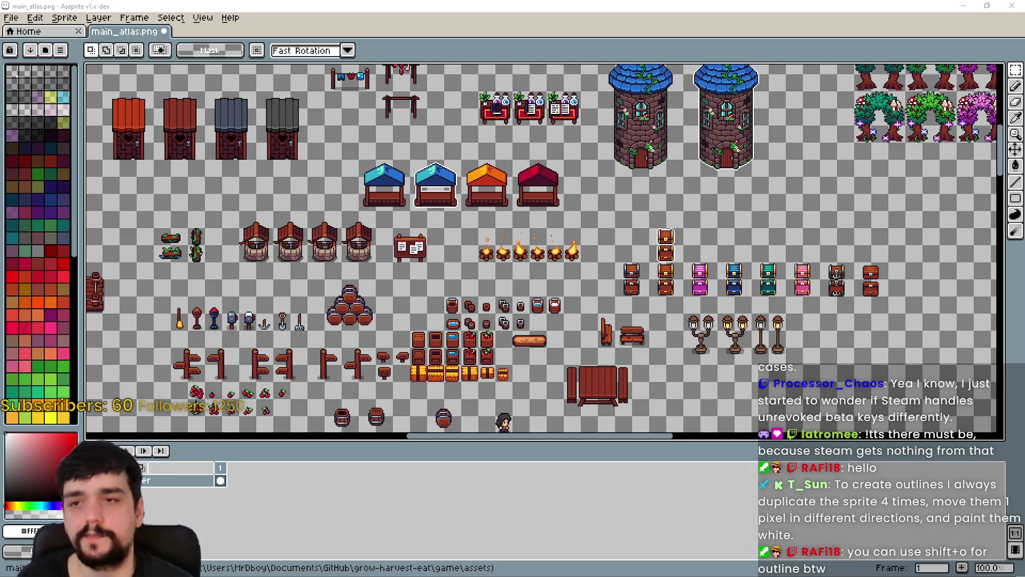
Step: Marquee-select the left blue-roofed tower and open the Outline effect with Shift+O
drag(637, 266, 564, 296)
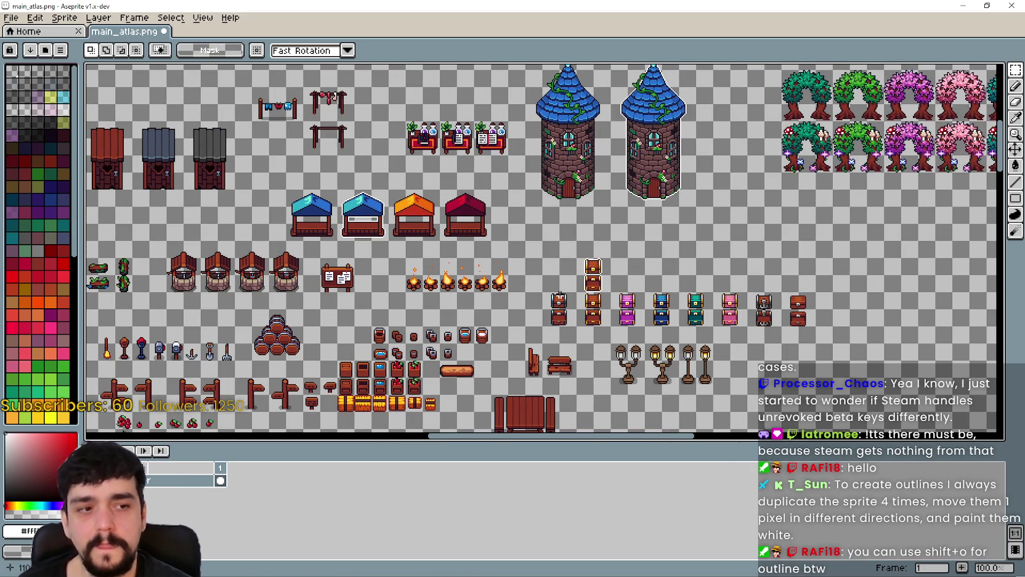
scroll(555, 285, down, 2)
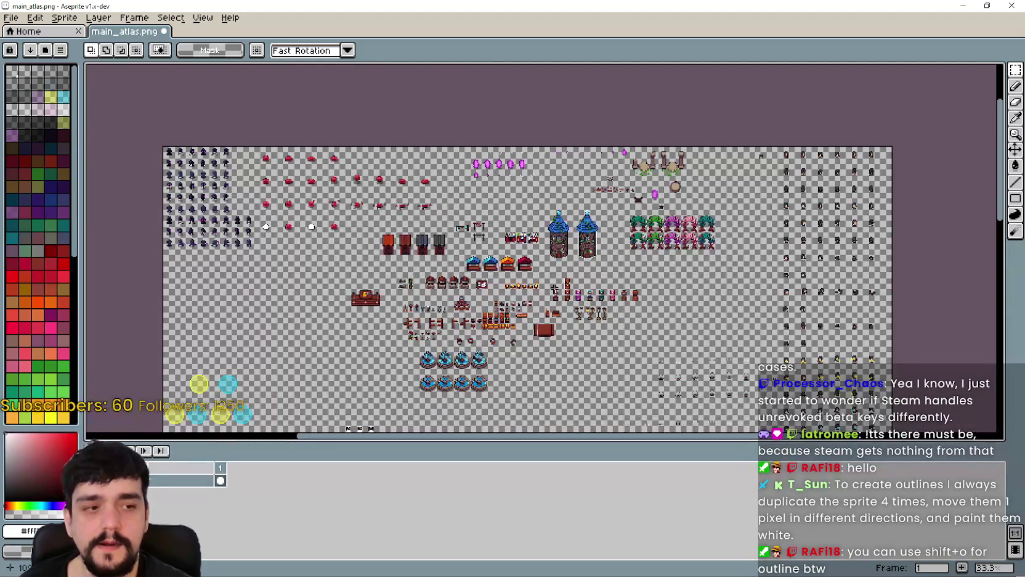
drag(553, 286, 568, 177)
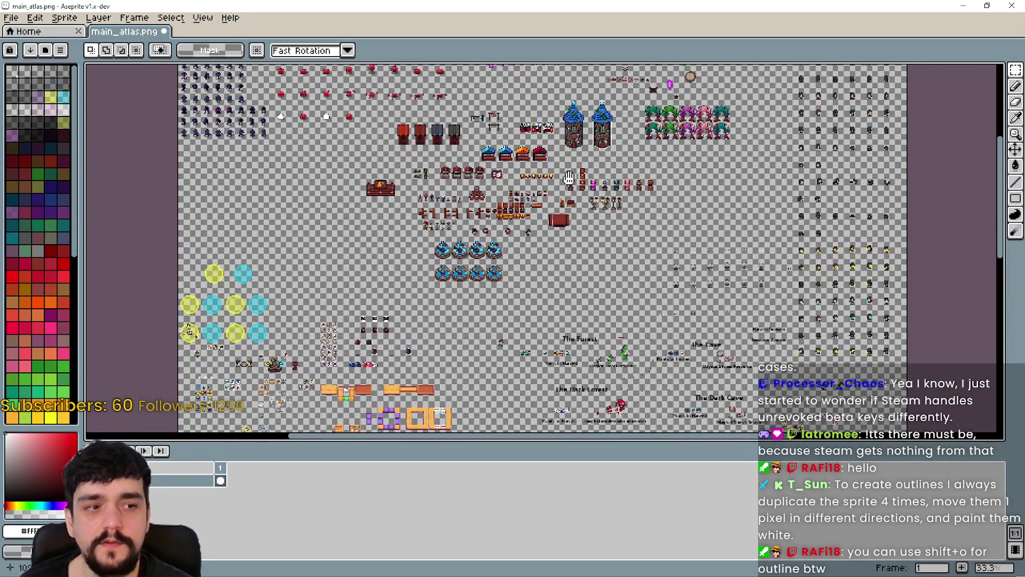
scroll(574, 97, up, 2)
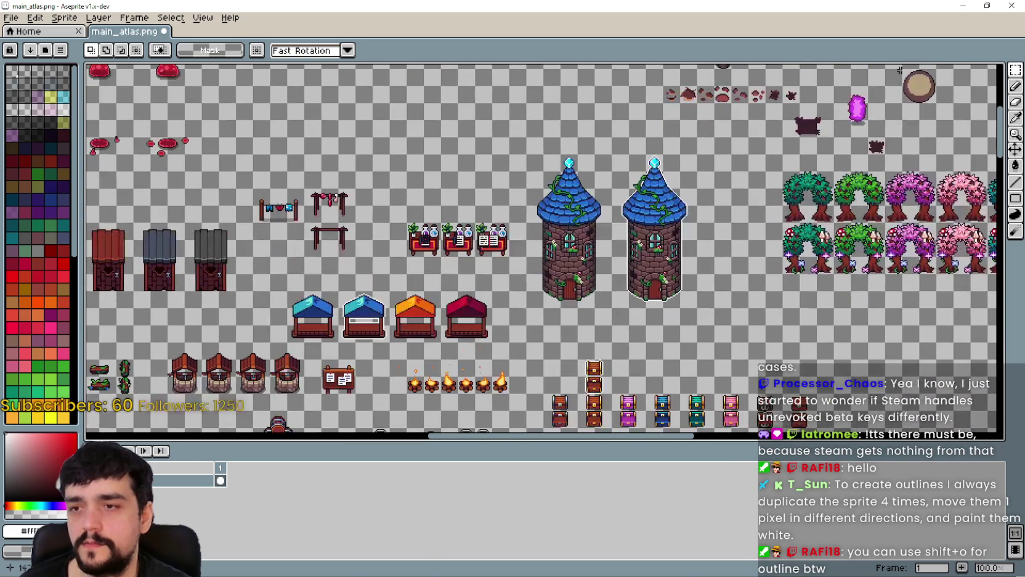
scroll(541, 224, up, 2)
scroll(519, 316, down, 2)
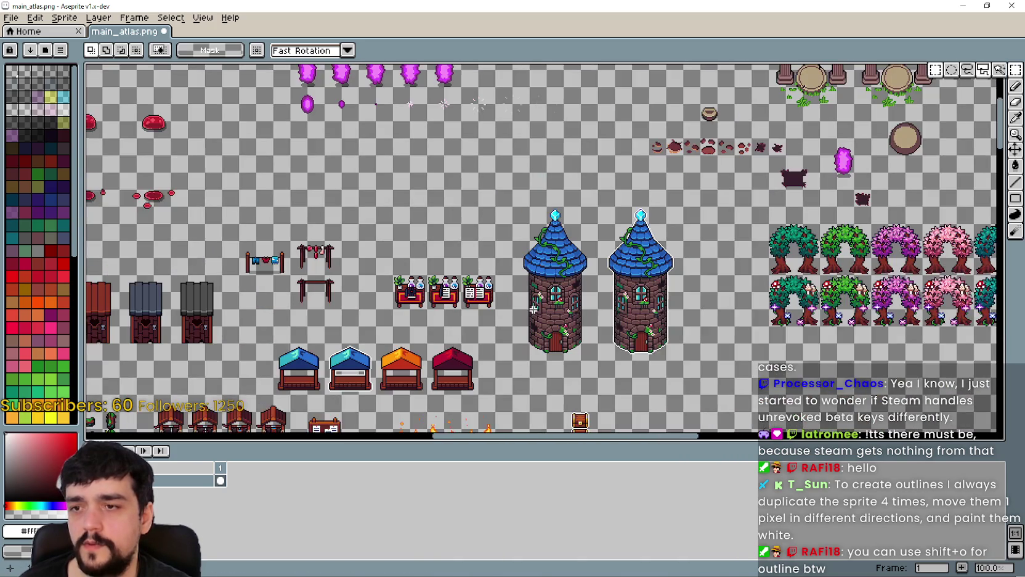
mouse_move(505, 375)
mouse_down()
mouse_move(579, 295)
mouse_move(567, 234)
mouse_up()
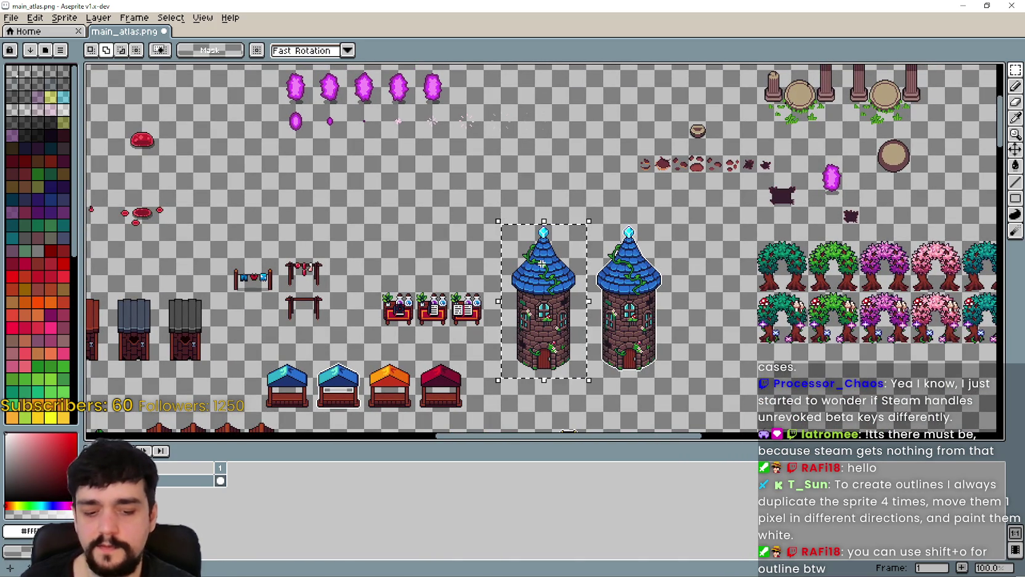
key(shift+o)
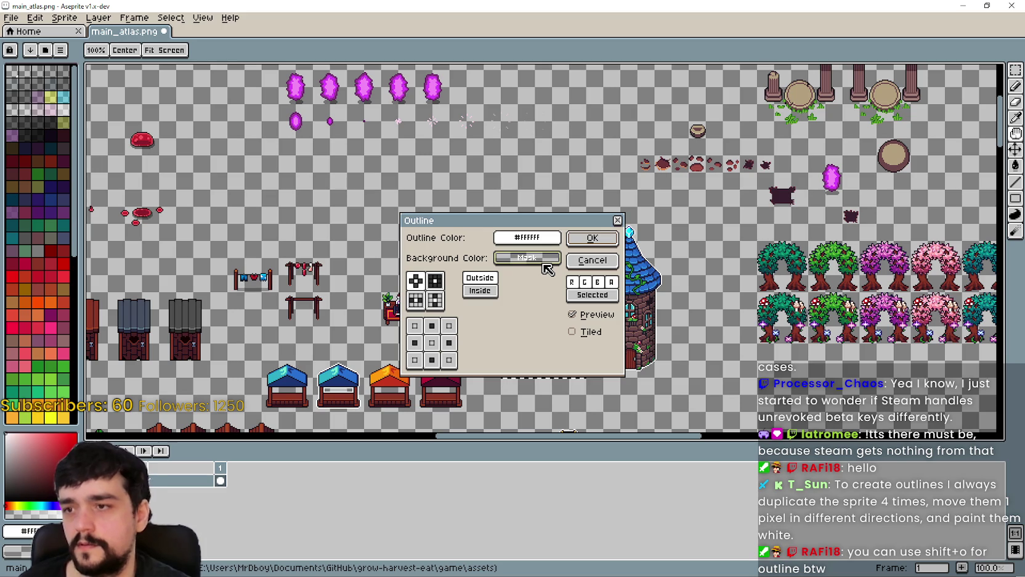
drag(471, 224, 307, 224)
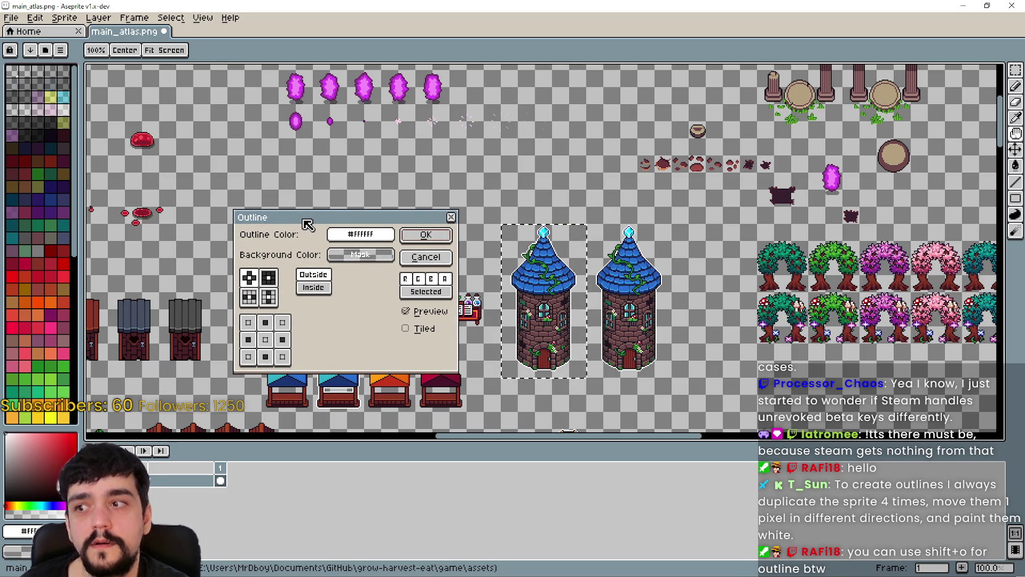
scroll(546, 296, up, 1)
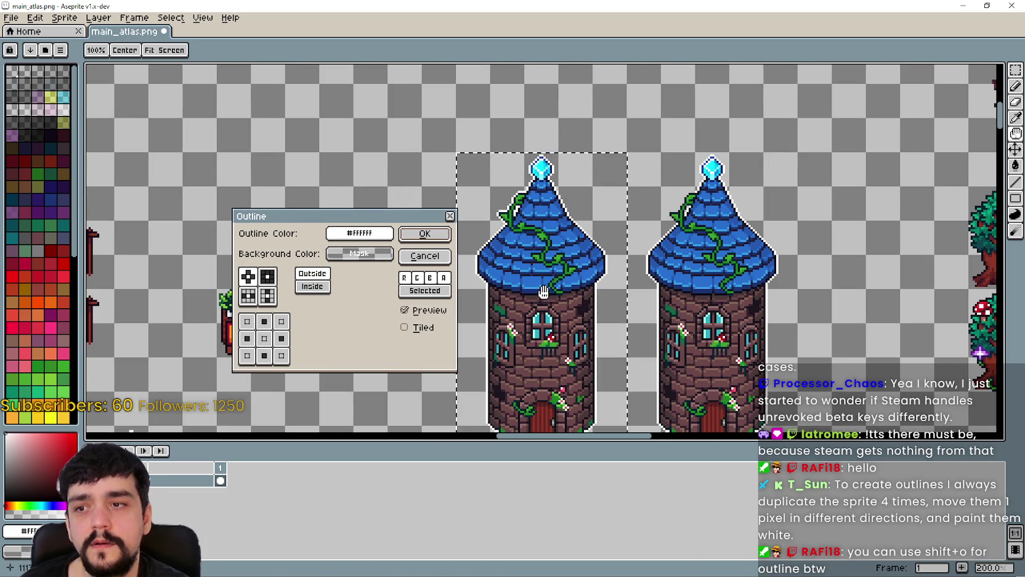
mouse_move(580, 331)
mouse_down()
mouse_move(592, 204)
mouse_move(641, 203)
mouse_up()
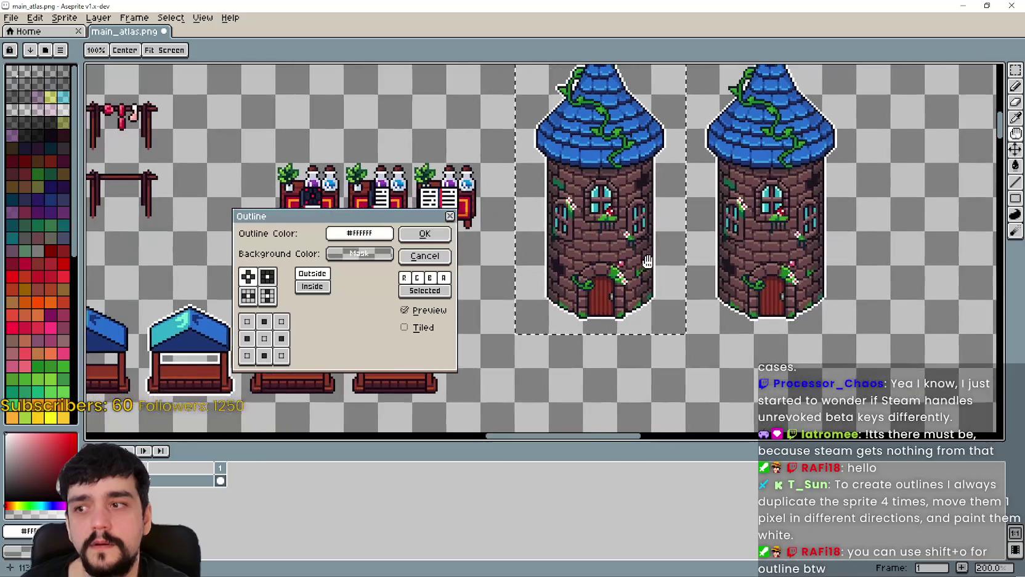
scroll(574, 248, up, 1)
drag(650, 248, 628, 361)
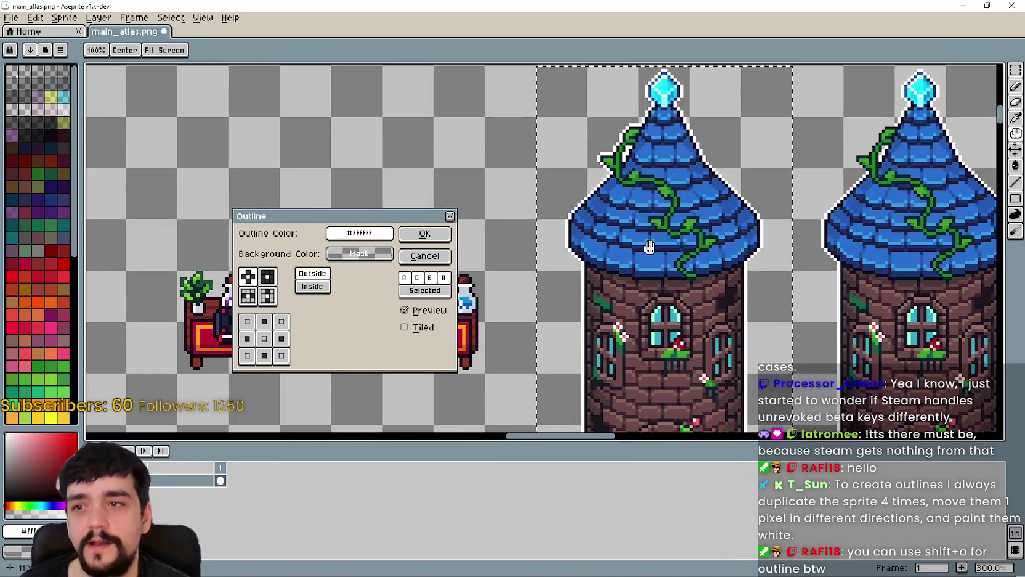
scroll(627, 184, up, 2)
scroll(627, 185, up, 1)
scroll(619, 179, down, 3)
drag(663, 327, 655, 300)
scroll(655, 300, down, 1)
click(425, 256)
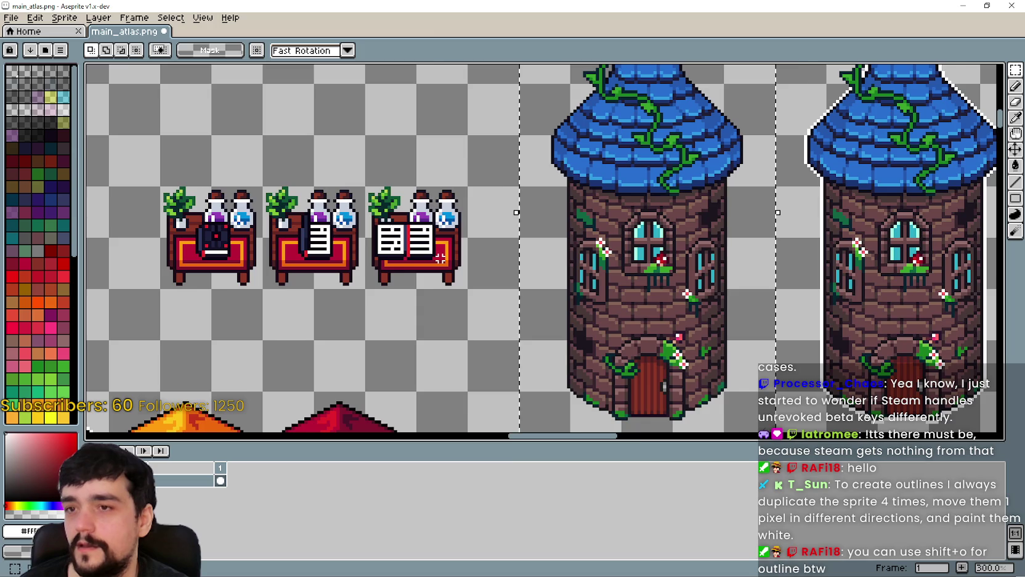
Step: Select the left blue stall and open the Outline effect on it
scroll(432, 370, down, 1)
scroll(319, 348, up, 3)
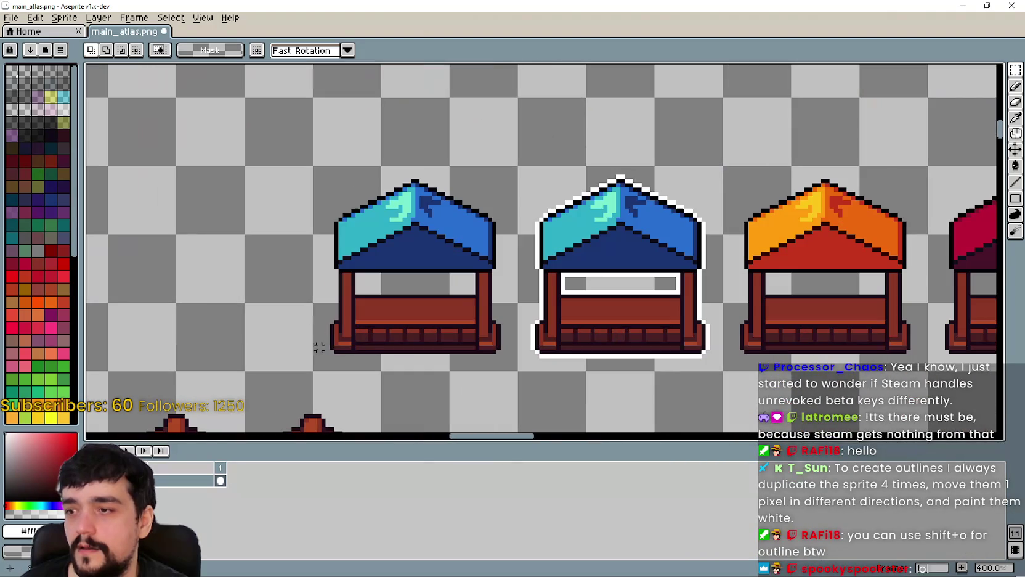
drag(310, 356, 362, 335)
mouse_move(323, 365)
mouse_down()
mouse_move(476, 258)
mouse_move(508, 204)
mouse_up()
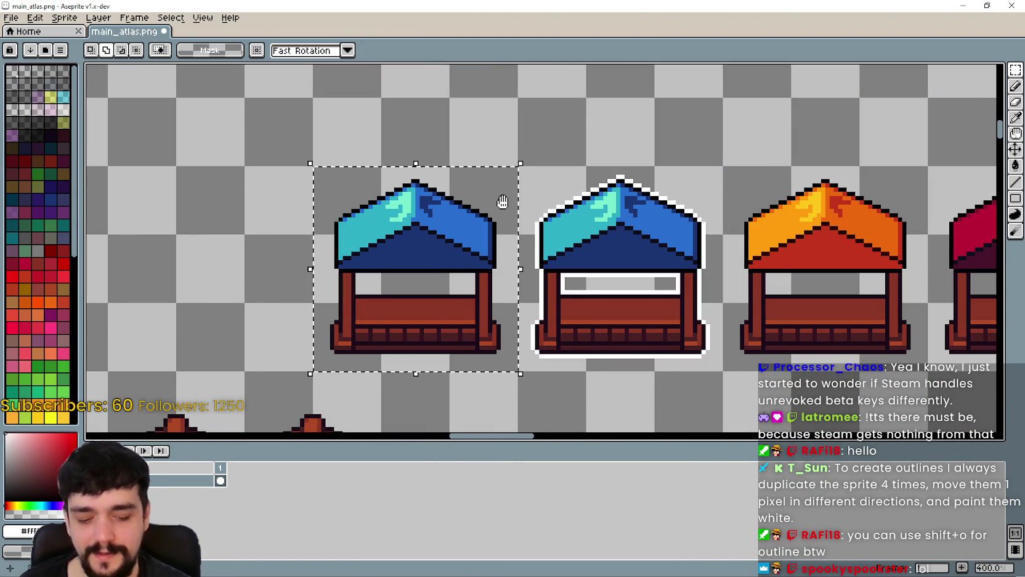
key(shift+o)
Step: Cancel the previewed outline so the first blue stall stays without one
mouse_move(325, 224)
mouse_down()
mouse_move(197, 128)
mouse_move(165, 86)
mouse_move(179, 101)
mouse_move(240, 97)
mouse_up()
scroll(620, 298, down, 1)
scroll(644, 335, down, 1)
scroll(634, 327, up, 1)
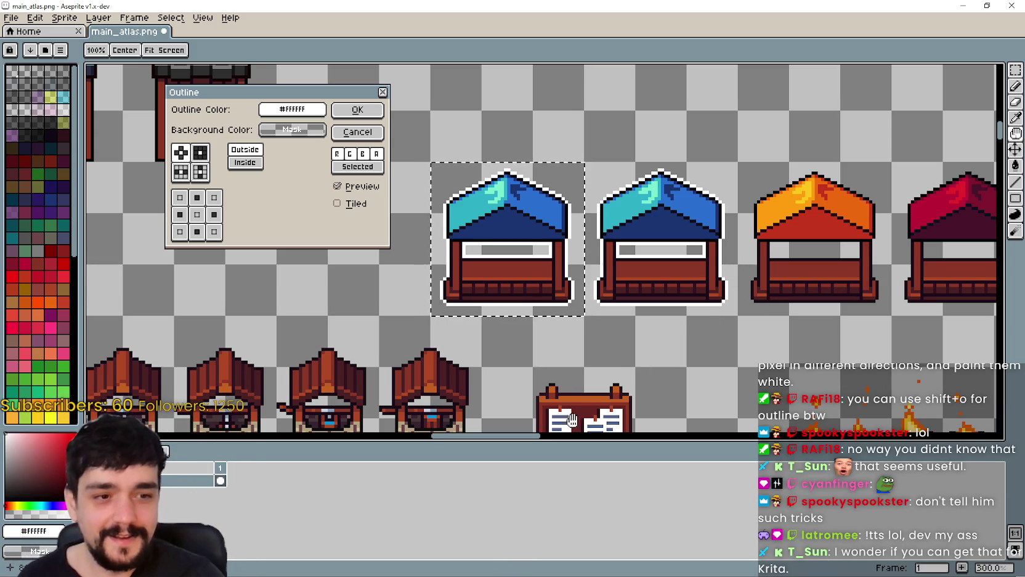
drag(550, 380, 542, 318)
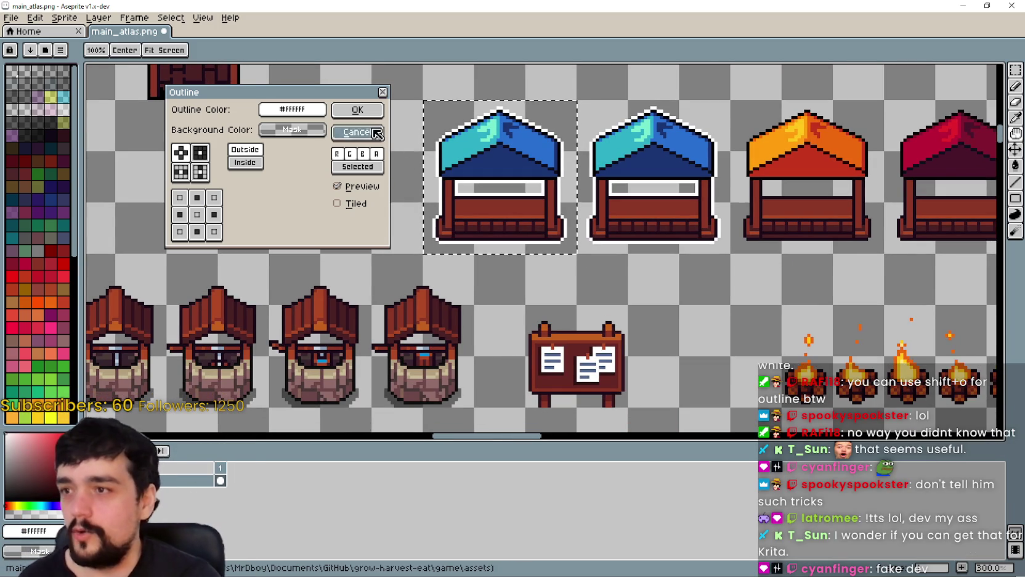
click(368, 132)
scroll(431, 215, down, 1)
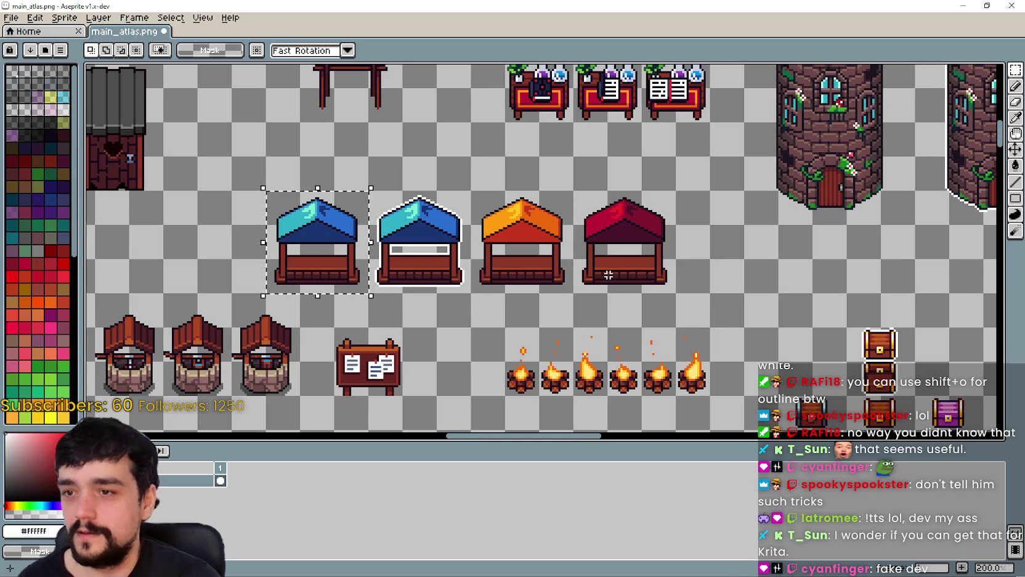
mouse_move(594, 272)
mouse_down()
mouse_move(651, 207)
mouse_move(622, 238)
mouse_up()
scroll(544, 276, down, 1)
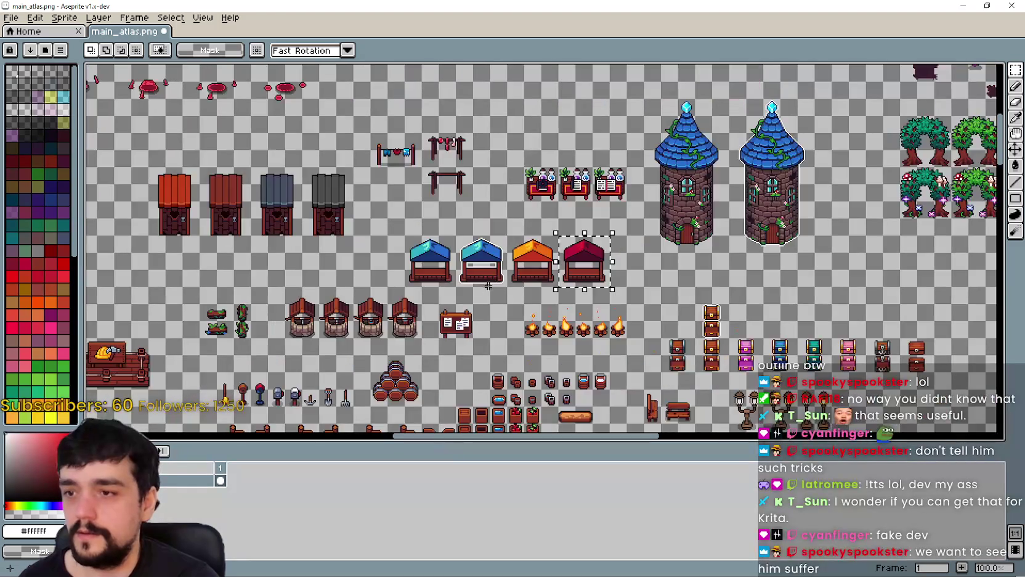
scroll(486, 283, down, 2)
scroll(471, 276, up, 1)
mouse_move(430, 373)
mouse_down()
mouse_move(540, 332)
mouse_move(384, 136)
mouse_move(566, 156)
mouse_move(471, 317)
mouse_up()
scroll(471, 317, up, 2)
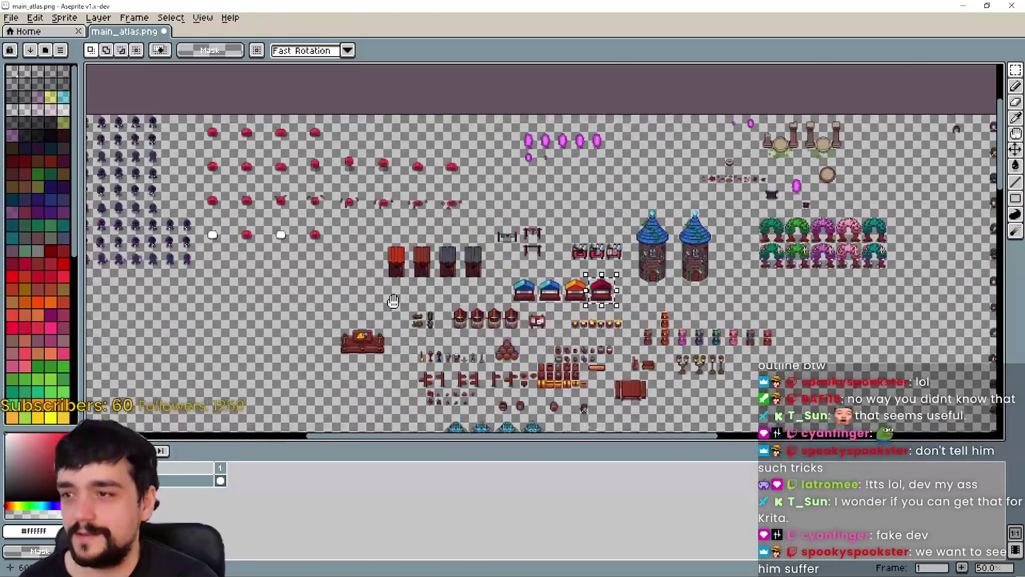
mouse_move(562, 351)
mouse_down()
mouse_move(630, 228)
mouse_move(710, 363)
mouse_up()
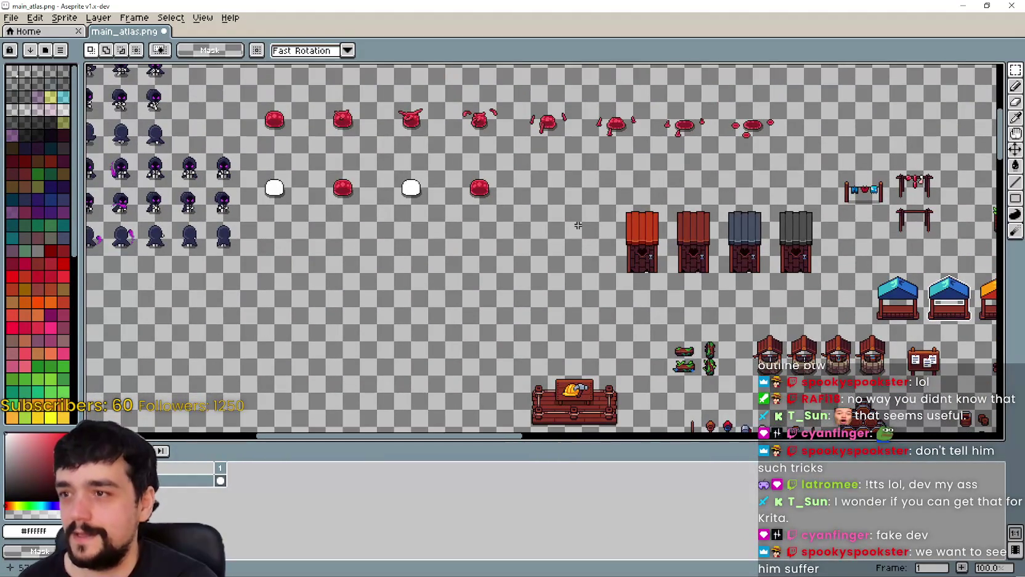
scroll(578, 225, down, 4)
drag(813, 337, 635, 306)
scroll(635, 306, up, 6)
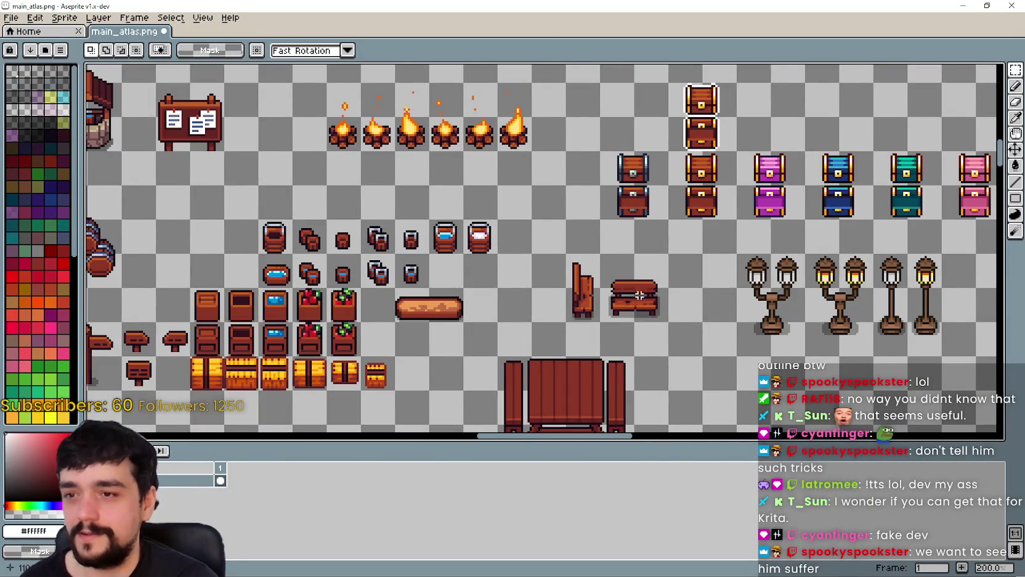
scroll(639, 296, down, 1)
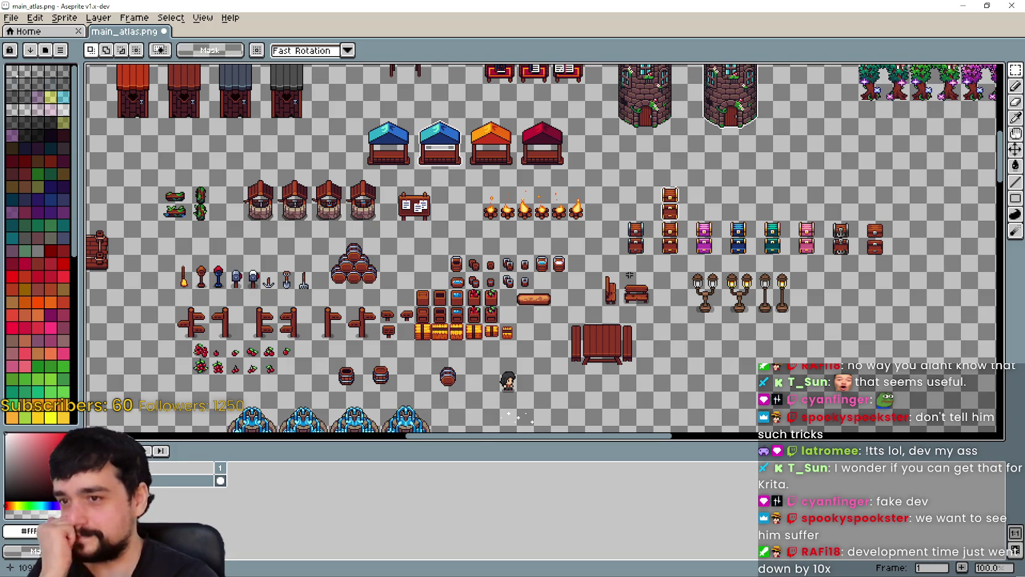
scroll(675, 228, up, 1)
mouse_move(675, 228)
mouse_down()
mouse_move(629, 262)
mouse_move(605, 303)
mouse_up()
scroll(610, 265, down, 1)
scroll(642, 285, up, 2)
scroll(604, 298, down, 1)
mouse_move(616, 351)
mouse_down()
mouse_move(556, 263)
mouse_move(536, 289)
mouse_move(511, 287)
mouse_move(497, 309)
mouse_move(549, 361)
mouse_up()
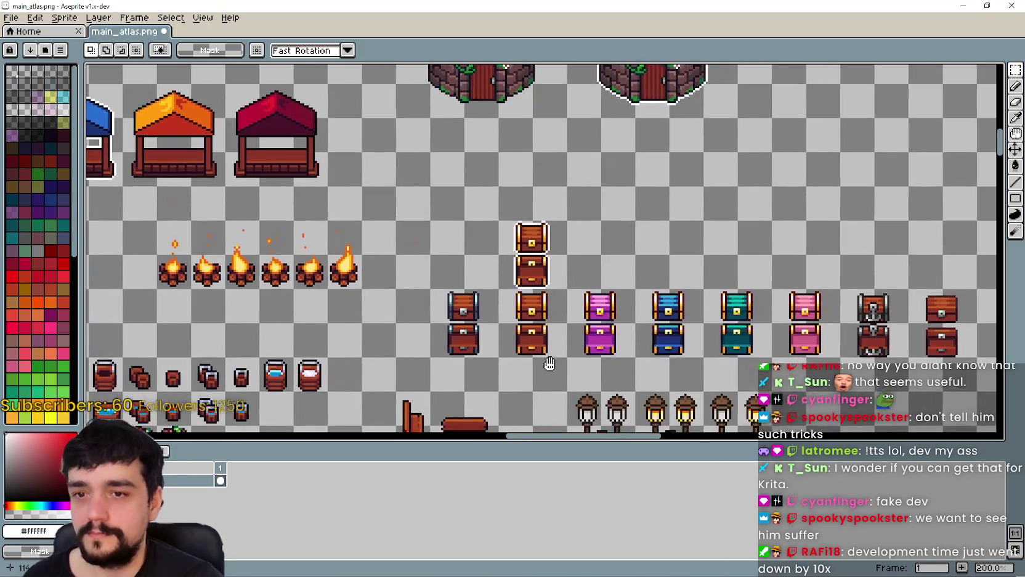
scroll(547, 360, up, 1)
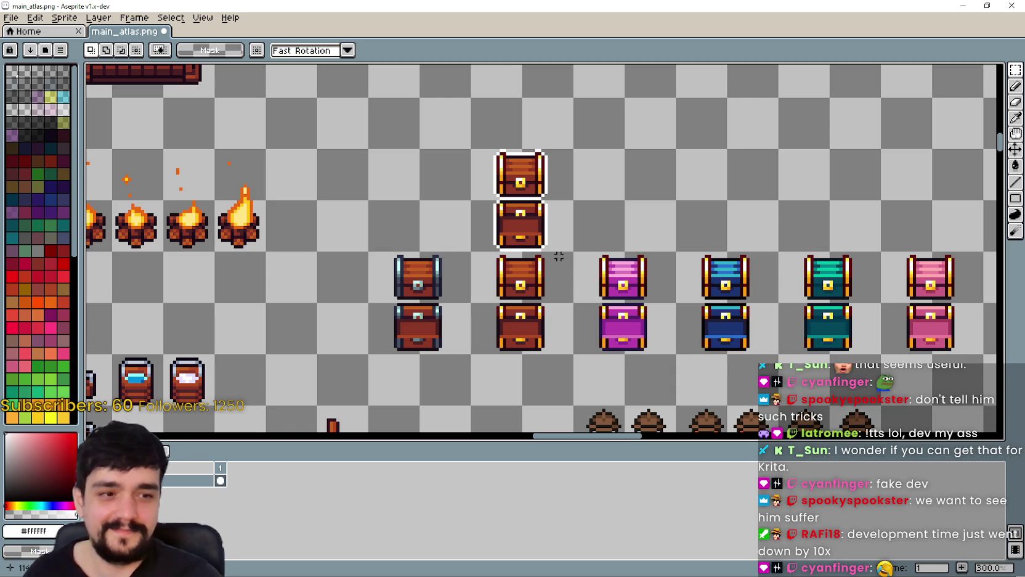
scroll(462, 347, down, 3)
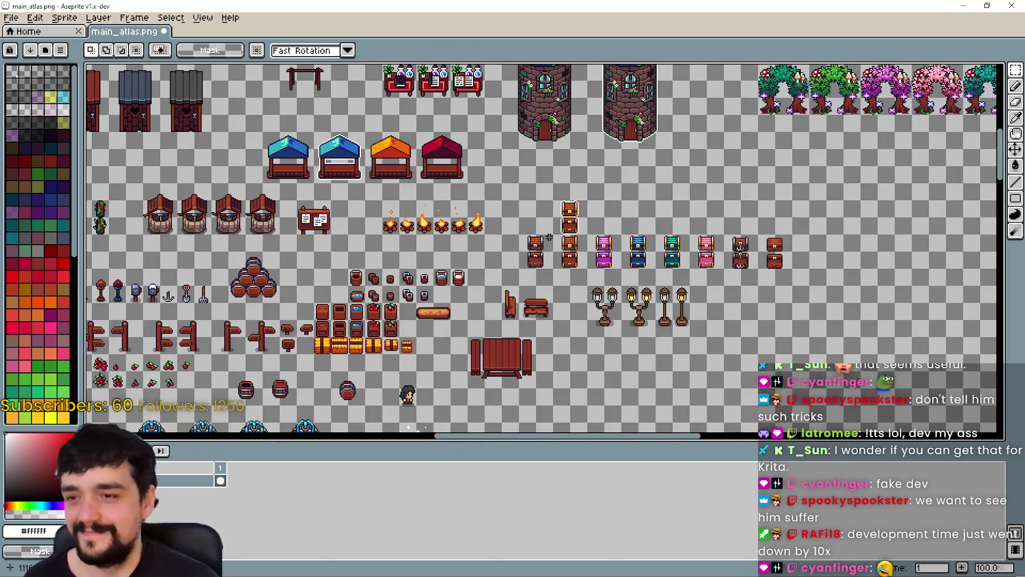
mouse_move(444, 221)
mouse_down()
mouse_move(562, 252)
mouse_move(664, 362)
mouse_move(639, 289)
mouse_up()
scroll(639, 288, up, 1)
scroll(650, 242, down, 2)
scroll(649, 242, down, 1)
scroll(678, 234, up, 1)
scroll(786, 209, up, 2)
scroll(676, 218, down, 2)
scroll(676, 218, up, 4)
scroll(559, 212, down, 3)
scroll(514, 227, up, 1)
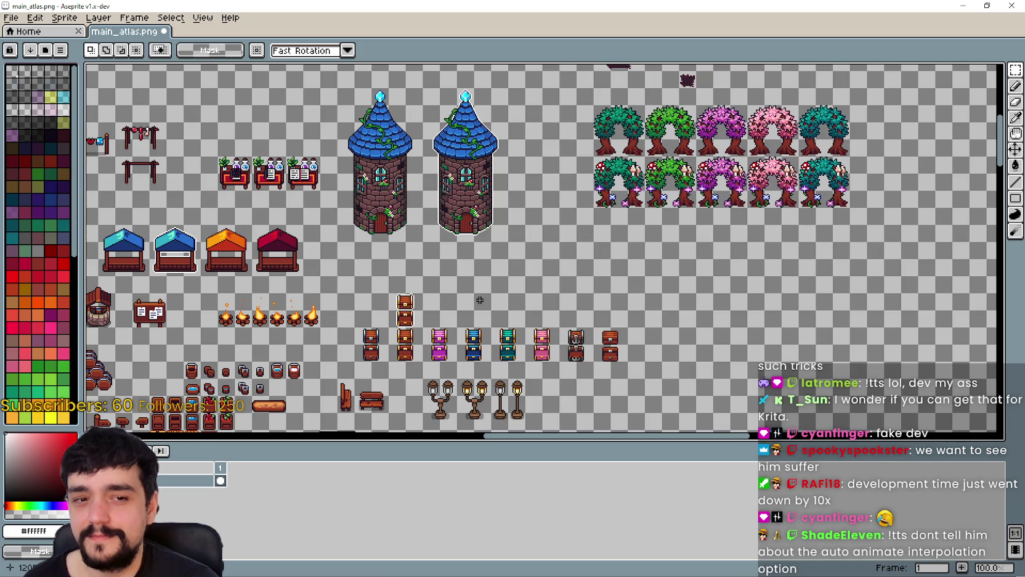
mouse_move(533, 262)
mouse_down()
mouse_move(656, 234)
mouse_move(573, 237)
mouse_move(527, 298)
mouse_move(526, 277)
mouse_move(541, 284)
mouse_up()
scroll(541, 284, down, 1)
scroll(540, 284, up, 2)
scroll(540, 284, down, 2)
scroll(540, 284, up, 2)
scroll(740, 167, down, 2)
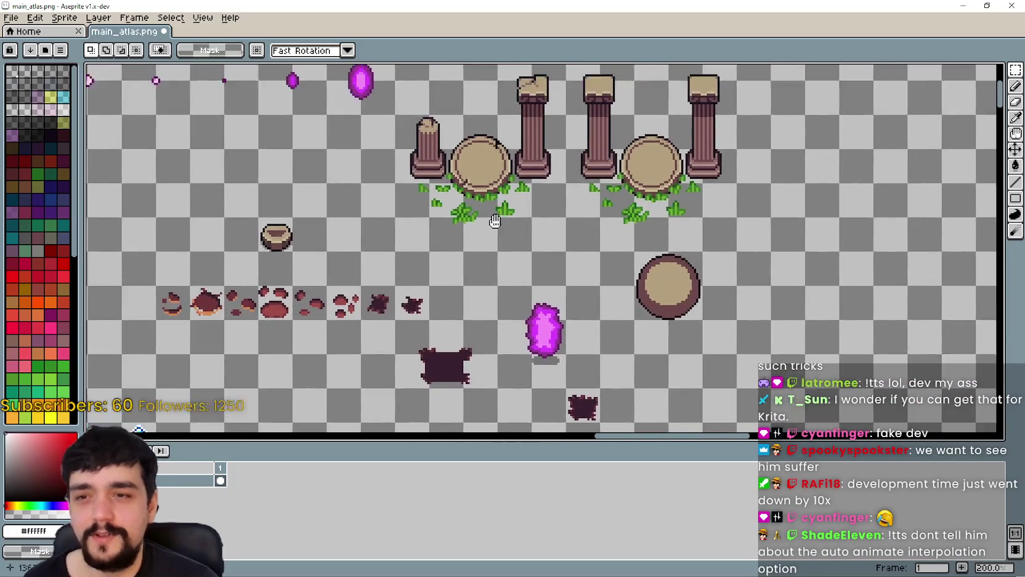
scroll(444, 194, up, 2)
scroll(444, 193, down, 1)
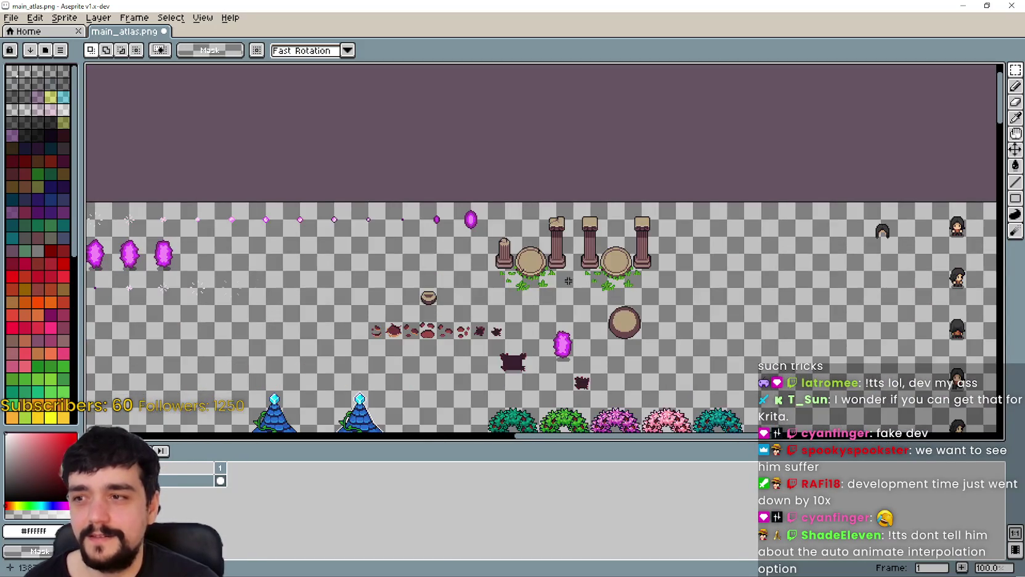
scroll(601, 289, up, 2)
scroll(590, 270, up, 1)
scroll(590, 255, down, 2)
scroll(590, 255, down, 1)
scroll(590, 255, up, 1)
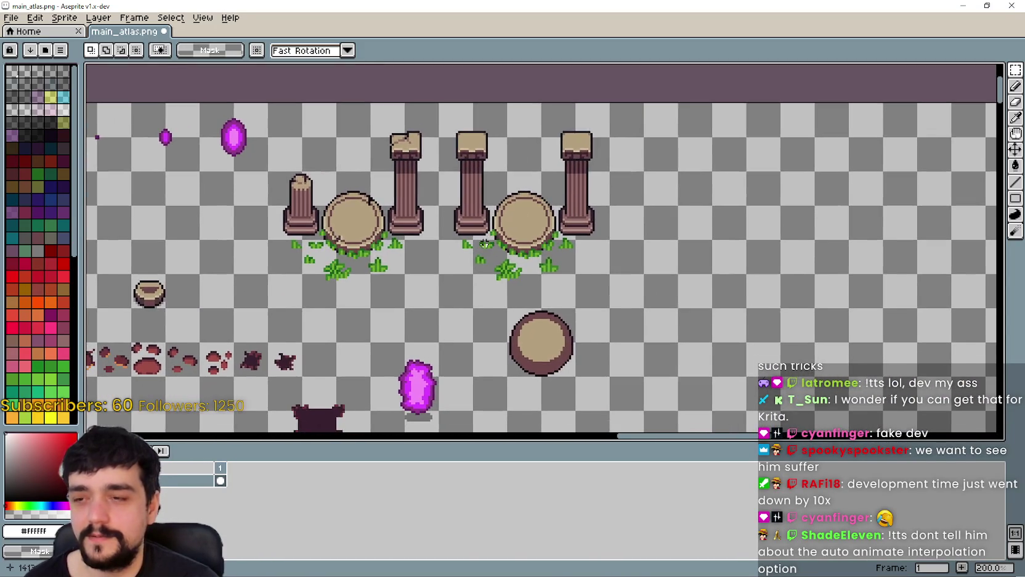
scroll(580, 289, down, 2)
scroll(565, 324, down, 1)
scroll(565, 324, up, 1)
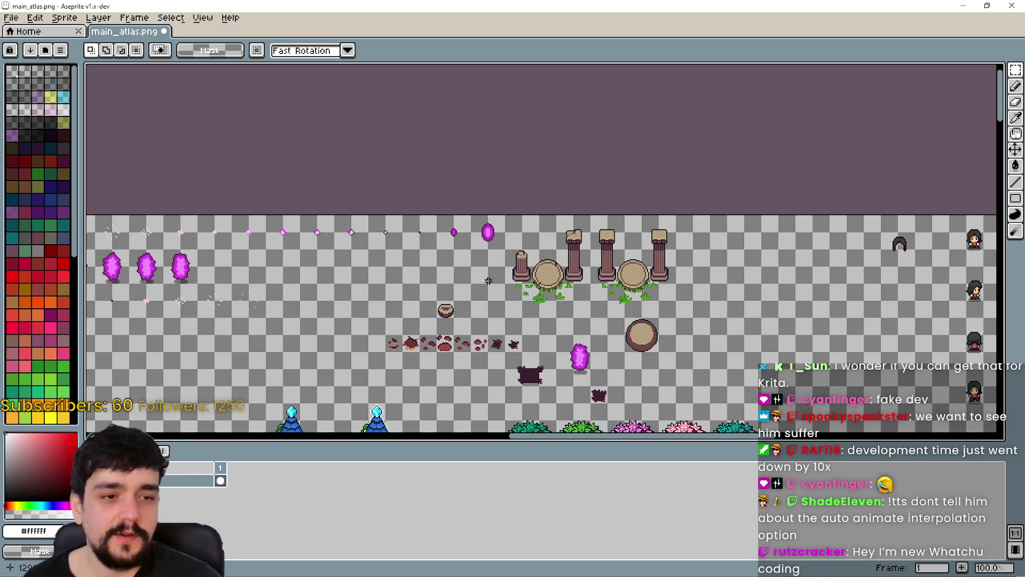
scroll(473, 252, down, 2)
scroll(473, 252, left, 5)
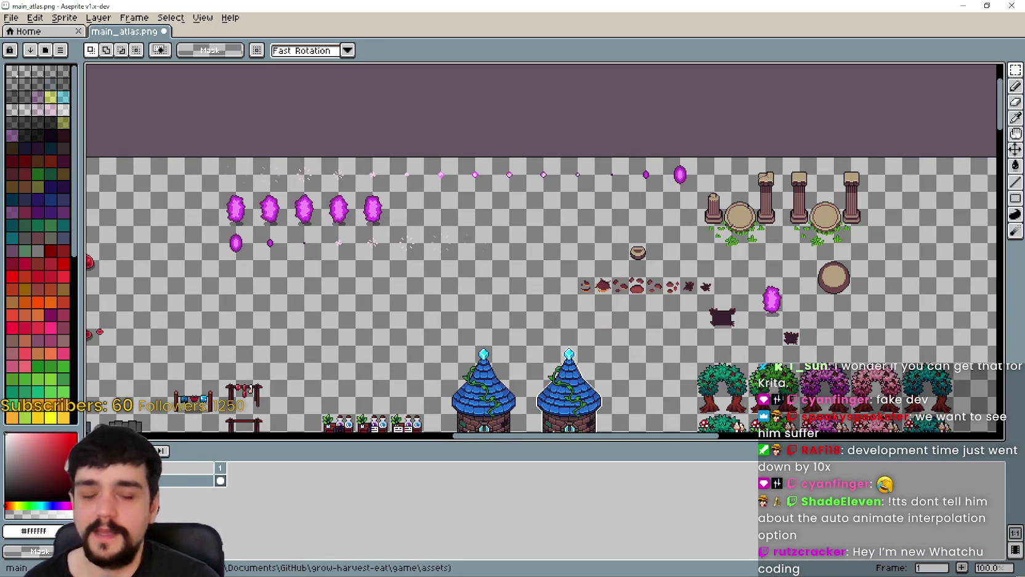
Step: Switch to the GrowHarvestSell game and walk the player around the crossroads and tower with WASD
key(alt+Tab)
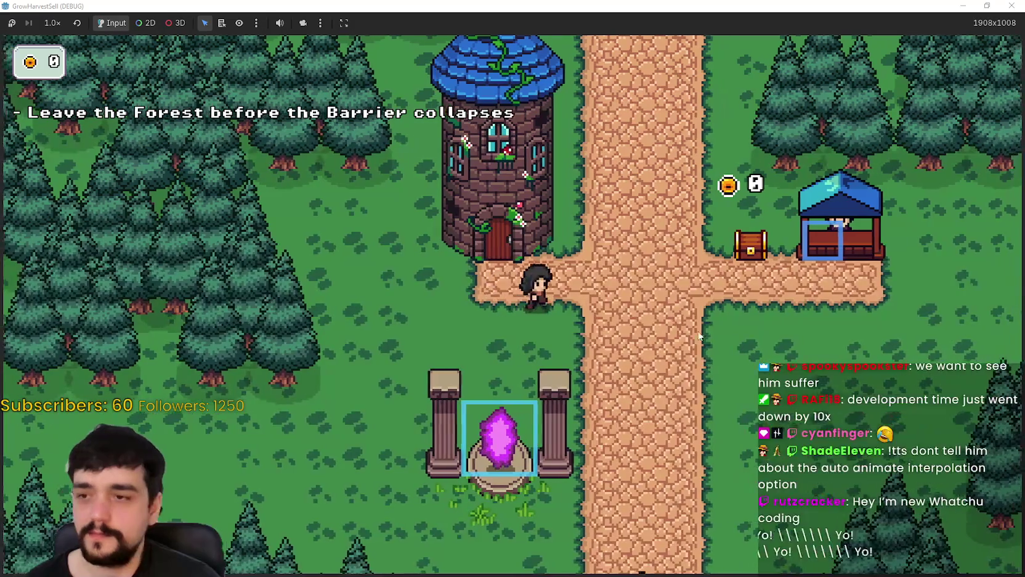
key(s)
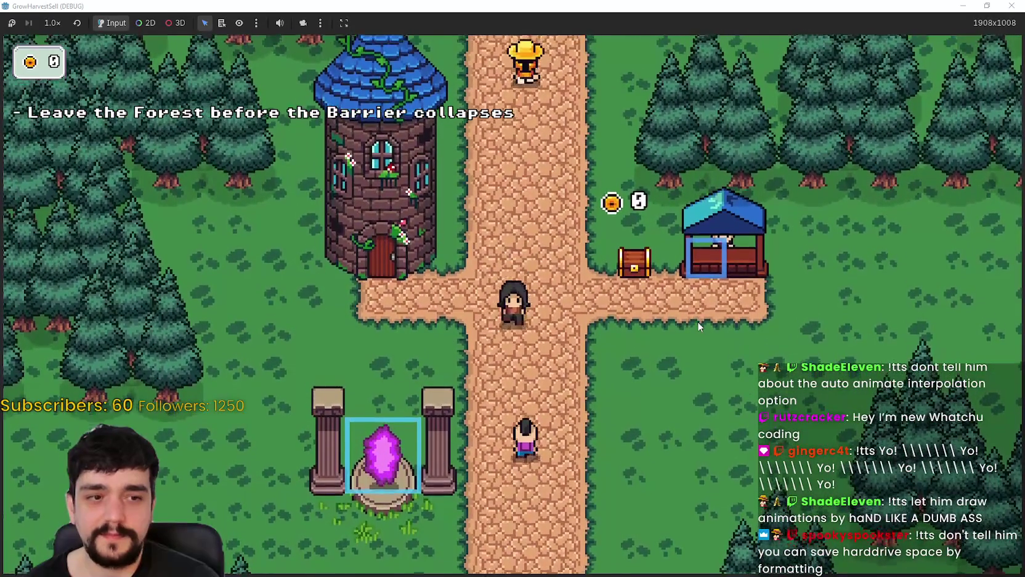
key(w)
key(a)
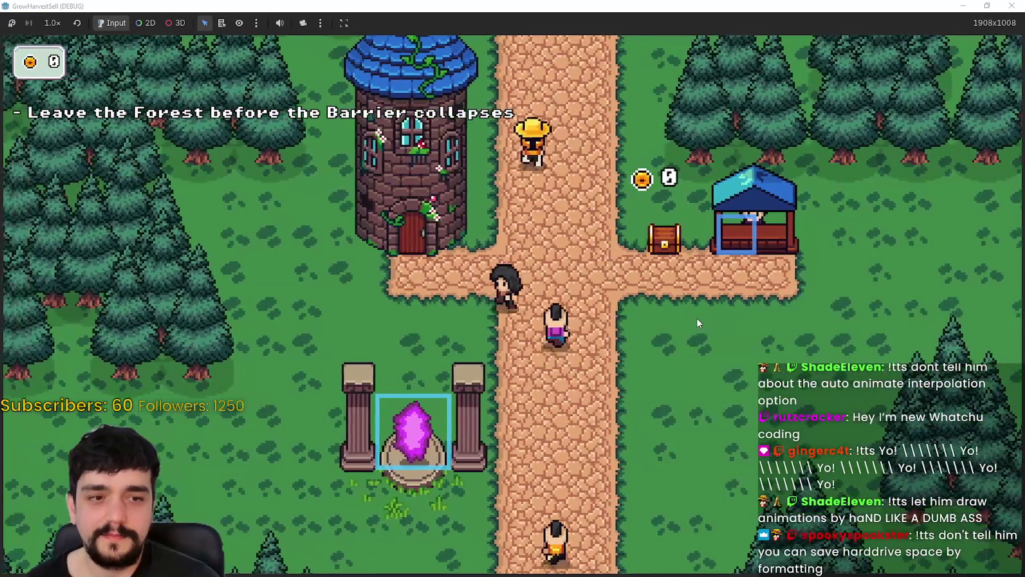
key(d)
key(s)
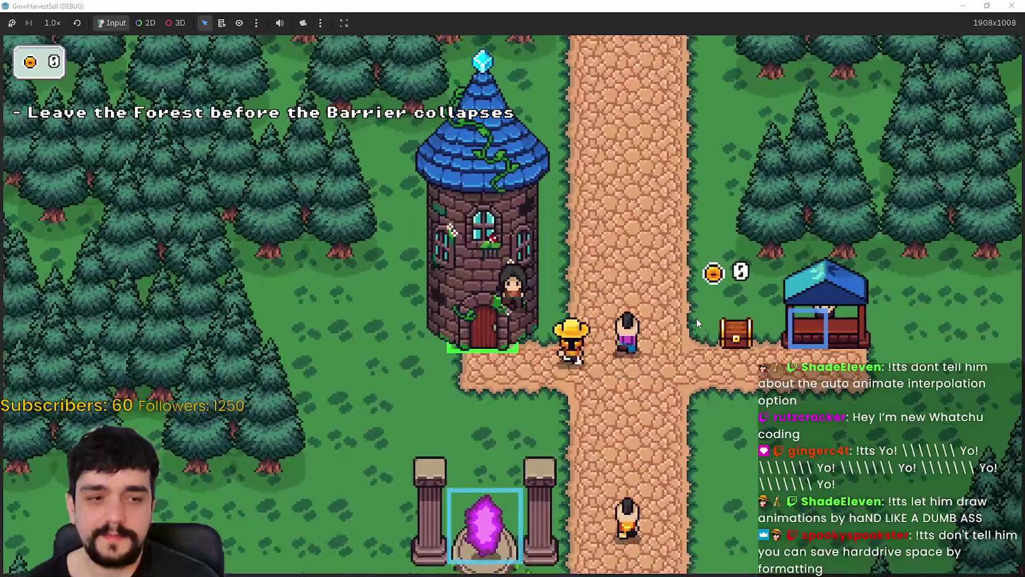
key(a)
key(w)
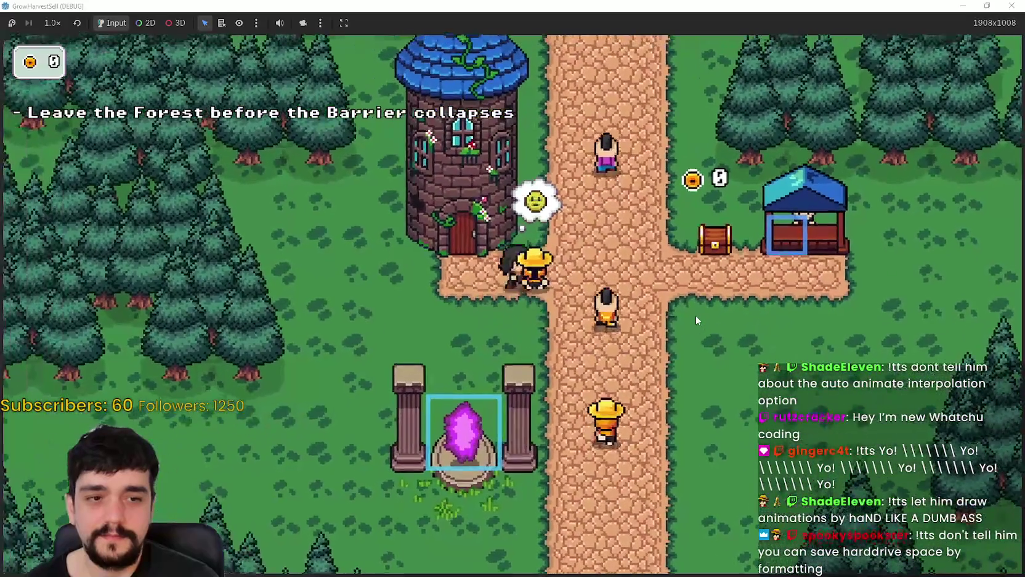
key(d)
key(s)
key(s)
key(a)
key(d)
key(w)
key(a)
key(s)
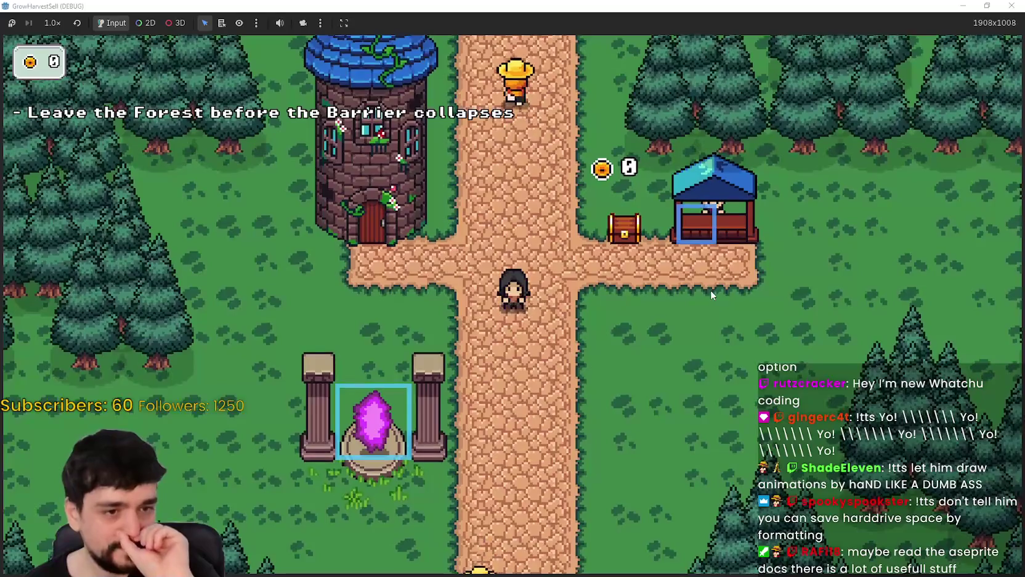
Step: Walk the player past the crossroads to the tower door and back down the main path
key(w)
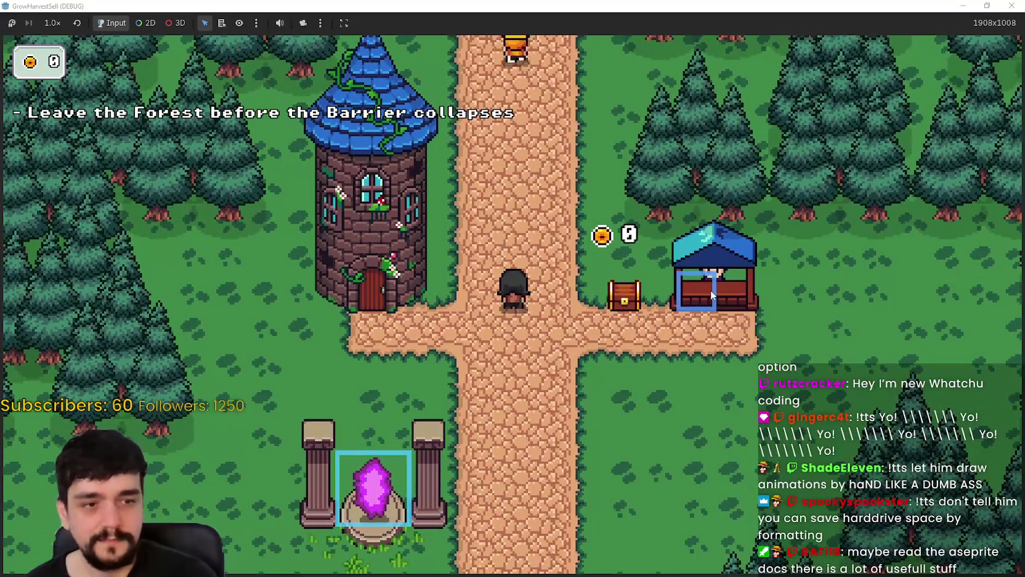
key(a)
key(s)
key(d)
key(w)
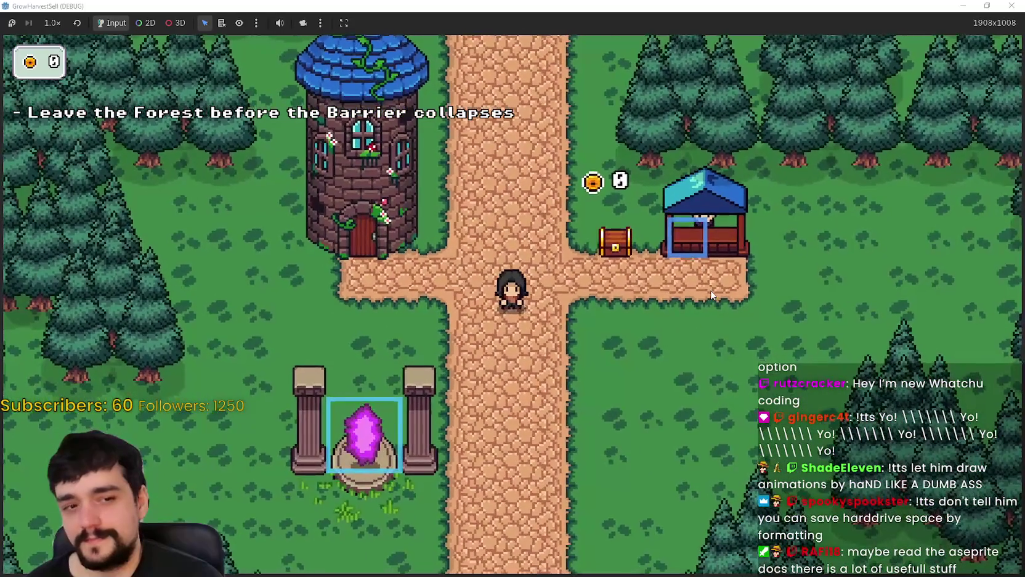
key(s)
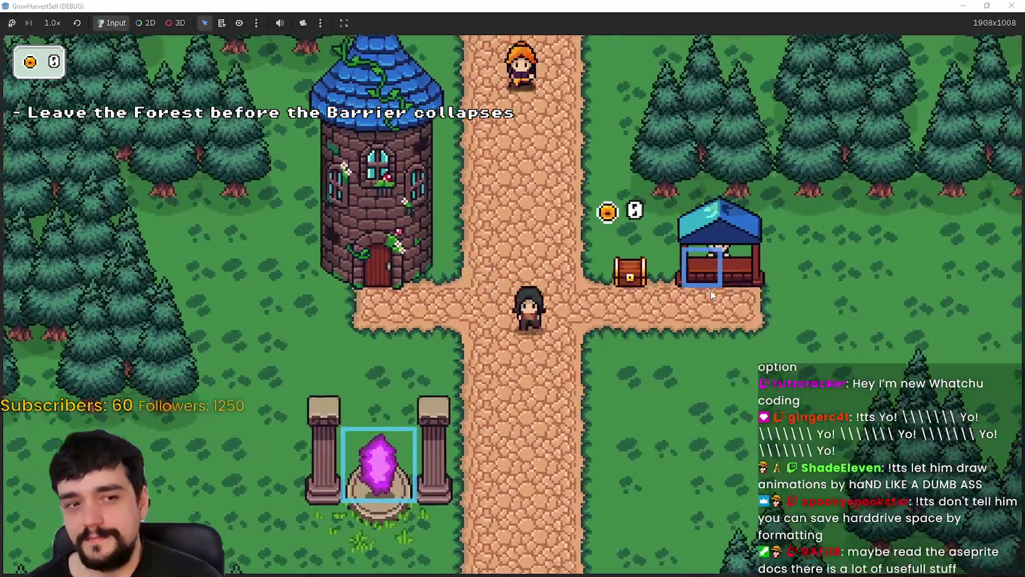
key(a)
key(w)
key(d)
key(w)
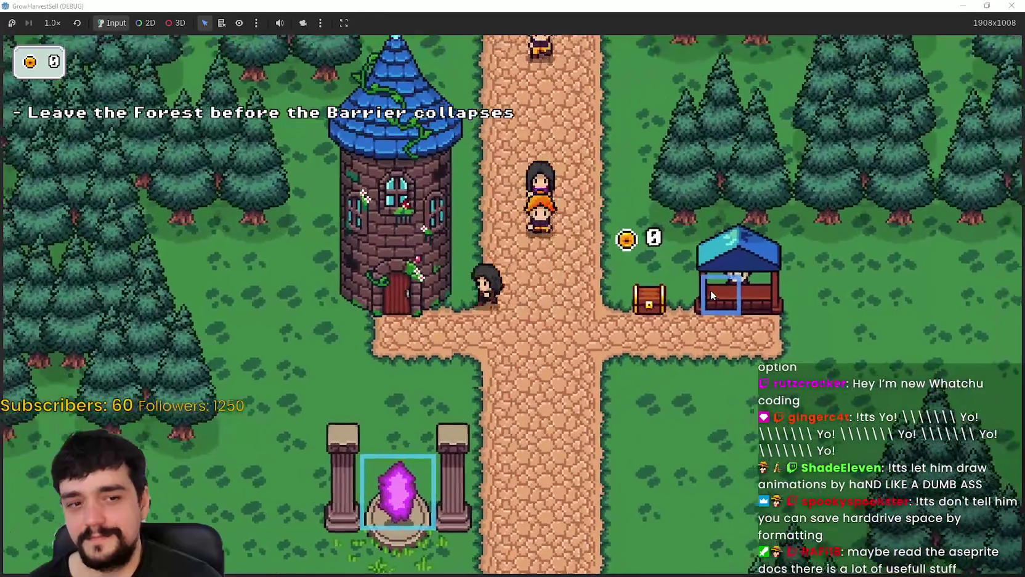
key(s)
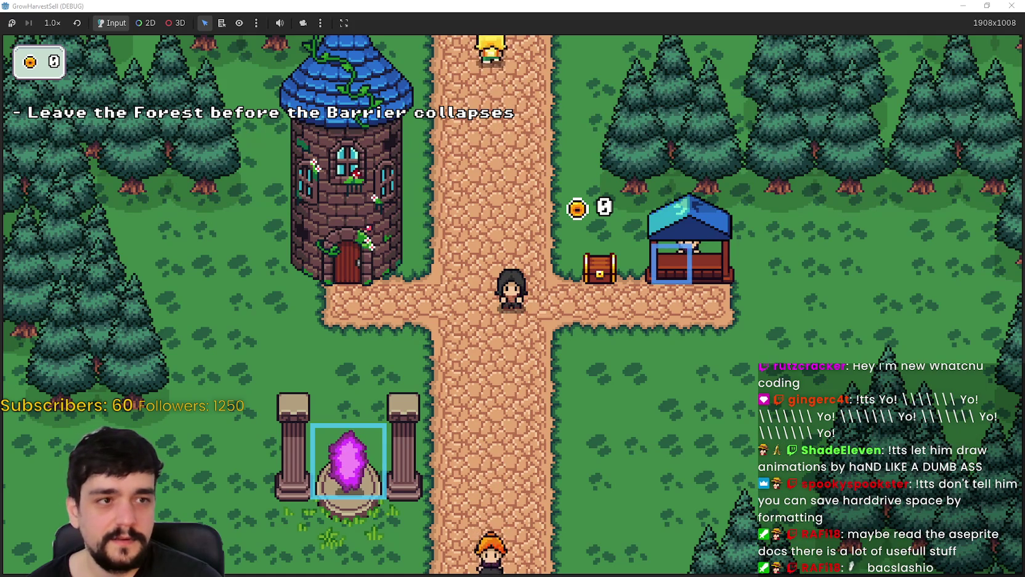
Step: Bring Discord over the game, enlarge the farm layout screenshot and check the poster's profile
click(999, 184)
drag(474, 50, 471, 39)
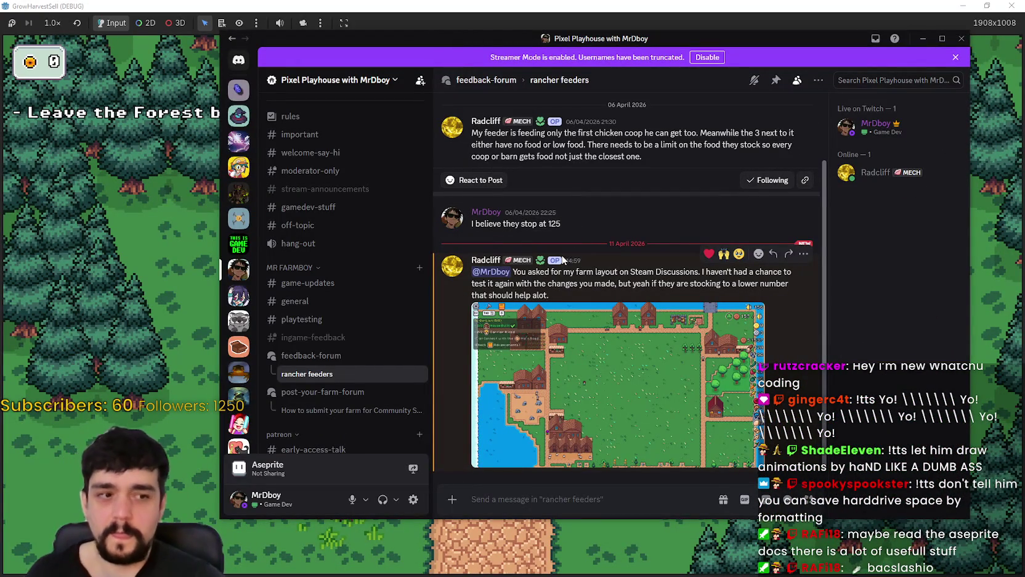
click(585, 360)
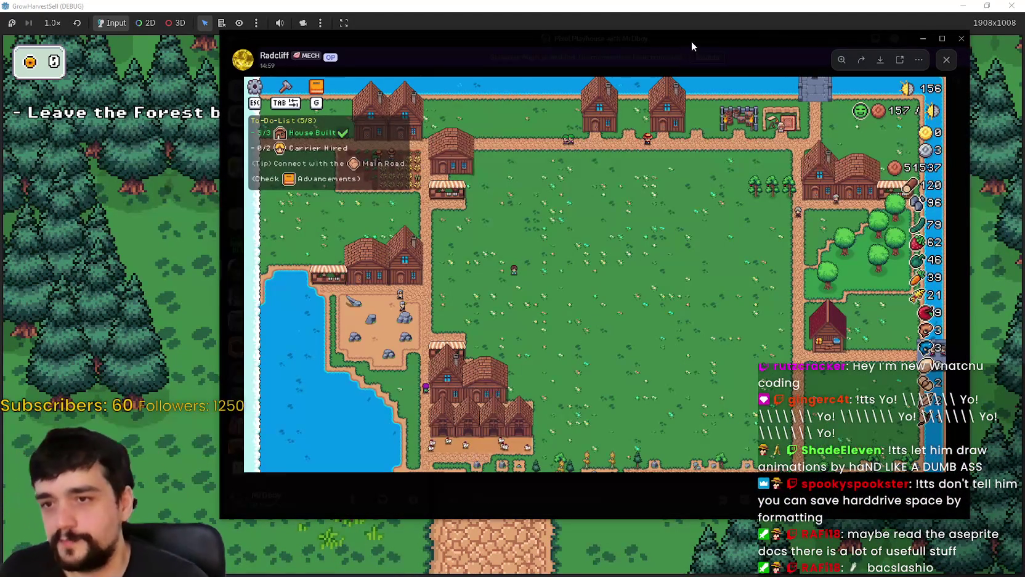
drag(511, 223, 587, 226)
click(586, 220)
click(867, 172)
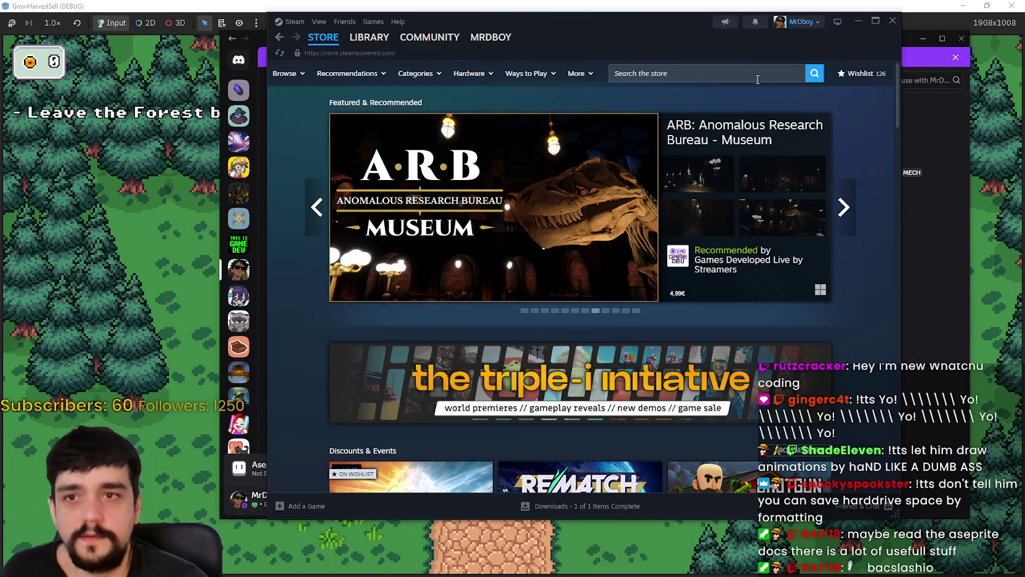
Step: Dismiss the Steam store window to return to Discord
key(alt+Tab)
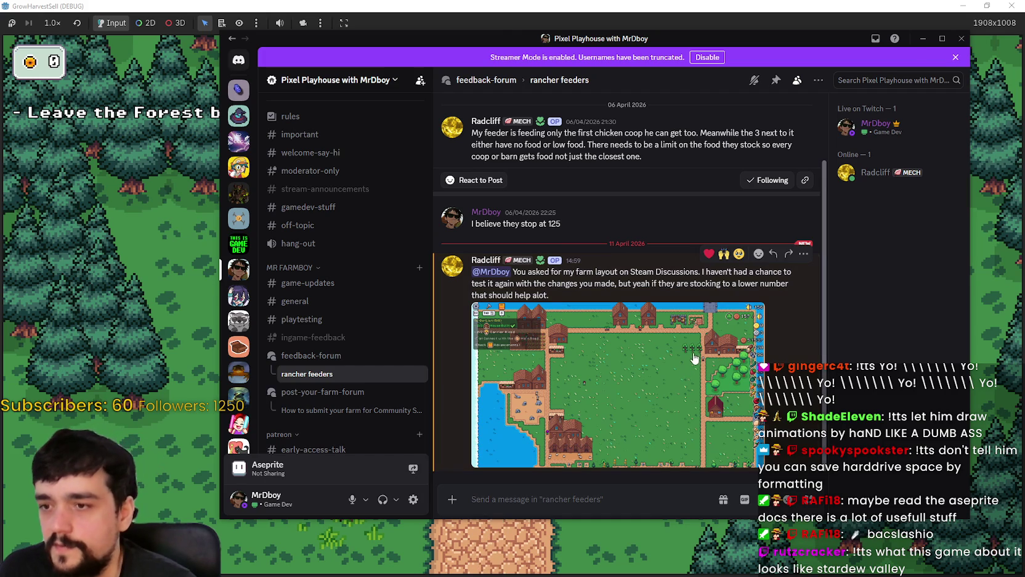
Step: Read the farm layout message and view its attached screenshot at full size
mouse_move(512, 272)
mouse_down()
mouse_move(644, 284)
mouse_move(783, 272)
mouse_move(797, 287)
mouse_up()
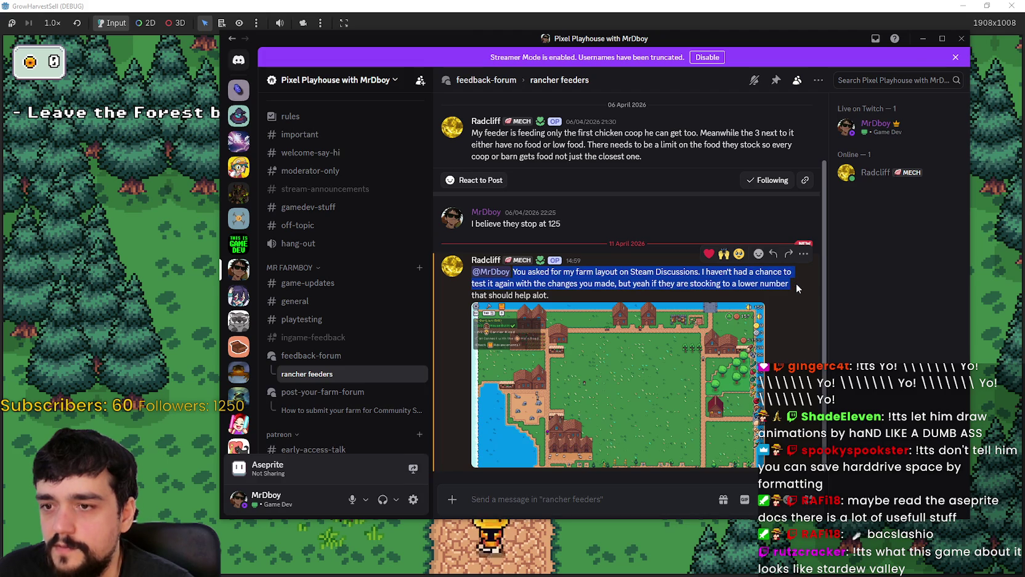
drag(739, 283, 784, 284)
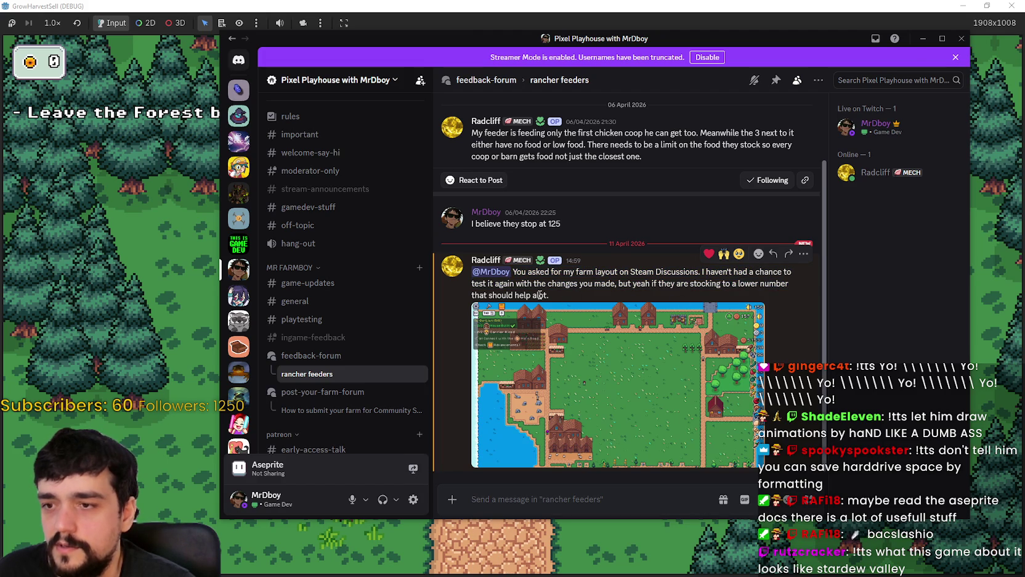
drag(548, 295, 493, 289)
click(608, 409)
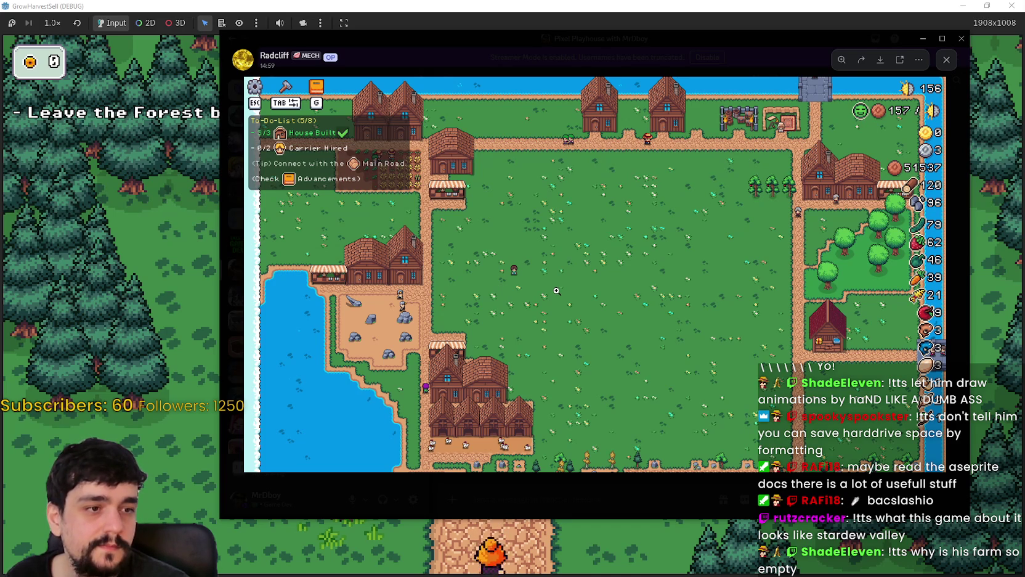
key(alt+Tab)
click(805, 247)
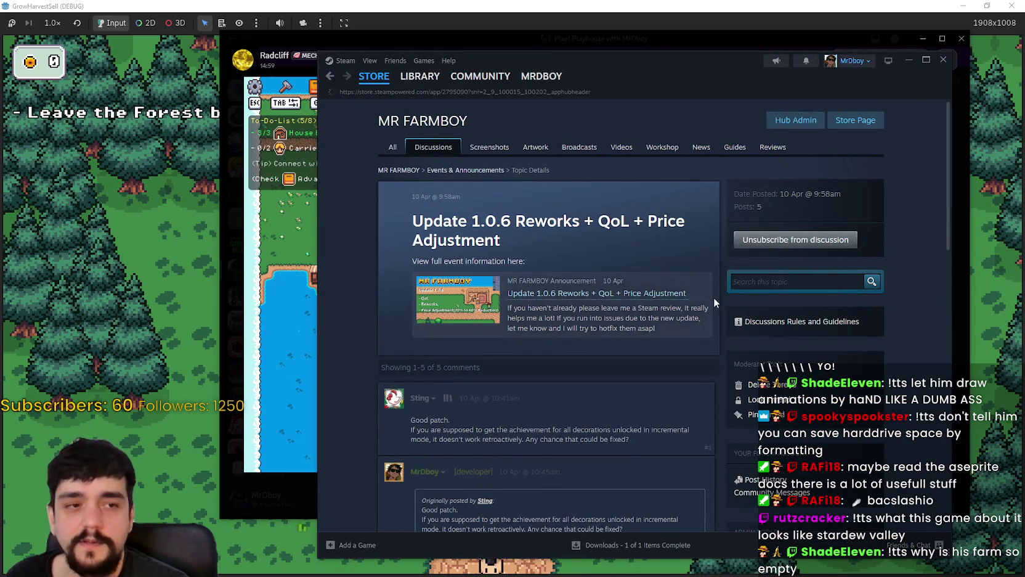
drag(685, 62, 590, 39)
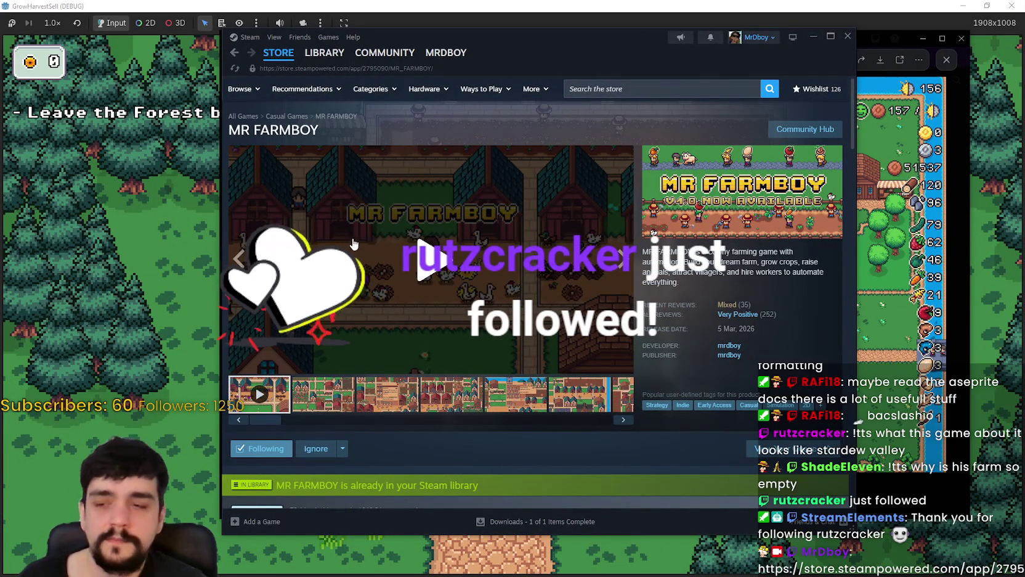
click(375, 363)
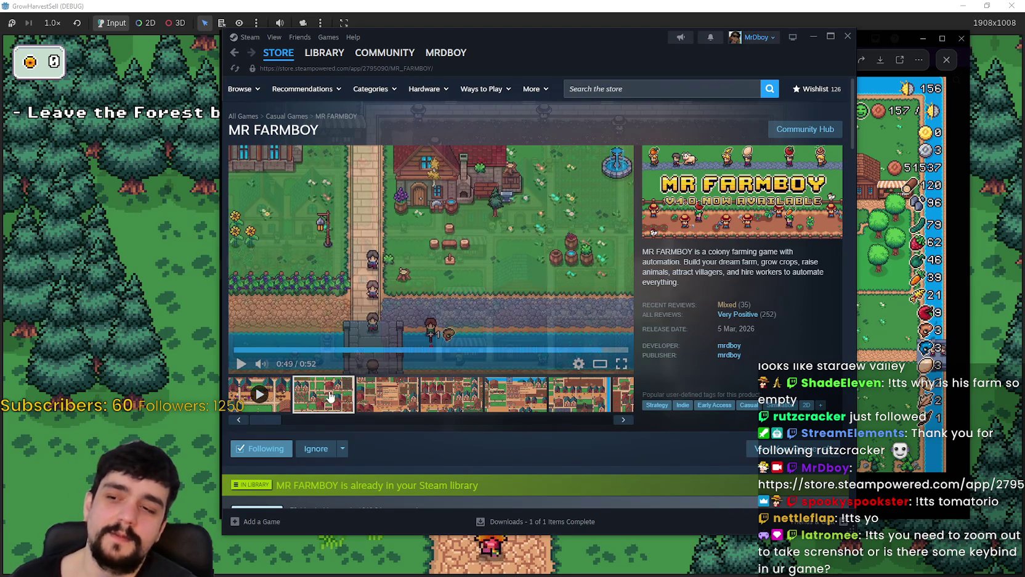
click(348, 402)
scroll(490, 296, down, 2)
scroll(517, 295, down, 3)
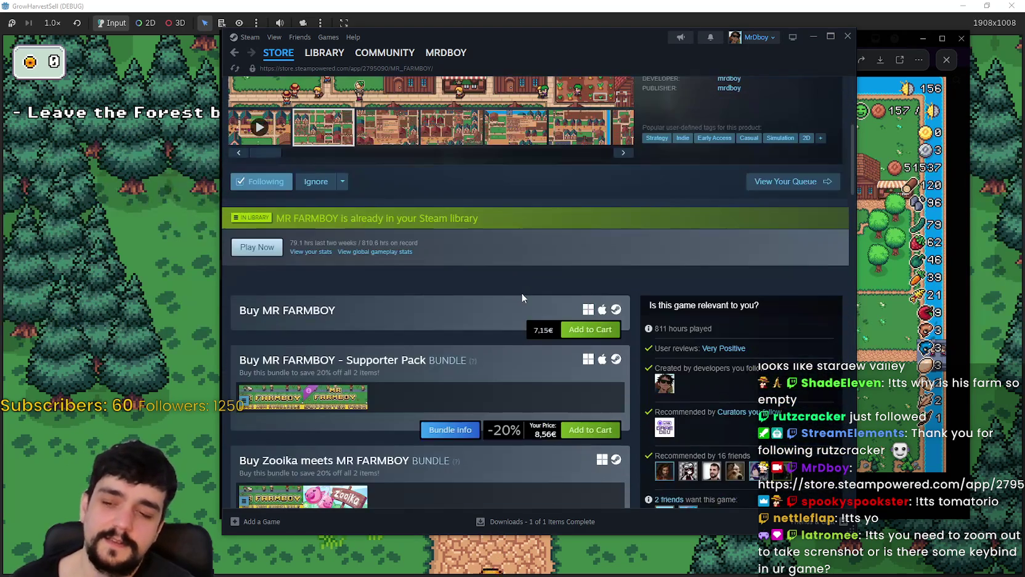
scroll(477, 320, down, 3)
mouse_move(468, 349)
scroll(468, 346, up, 8)
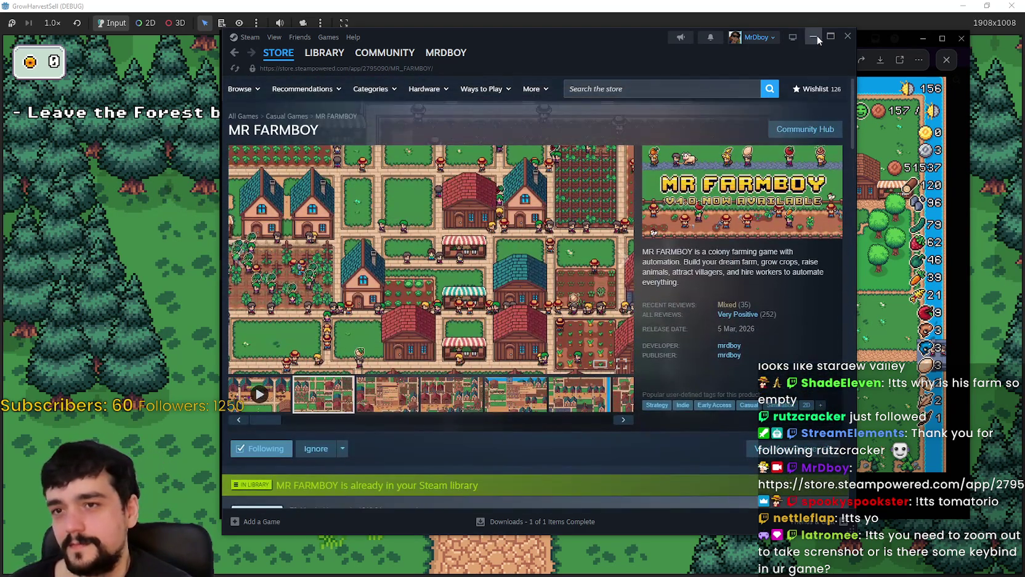
click(815, 37)
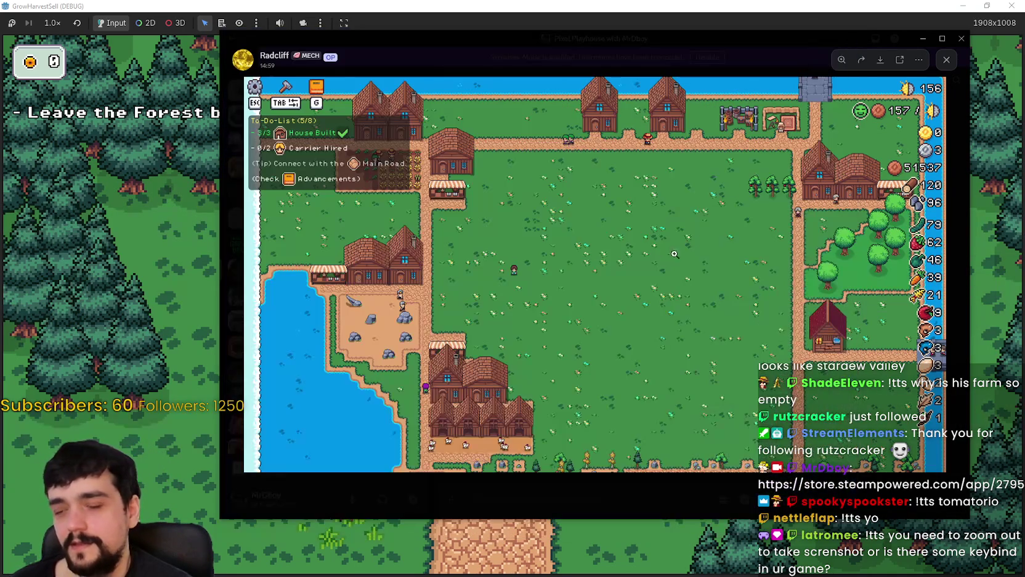
Step: Zoom in and out across the enlarged farm screenshot to inspect the field, then close it
click(539, 317)
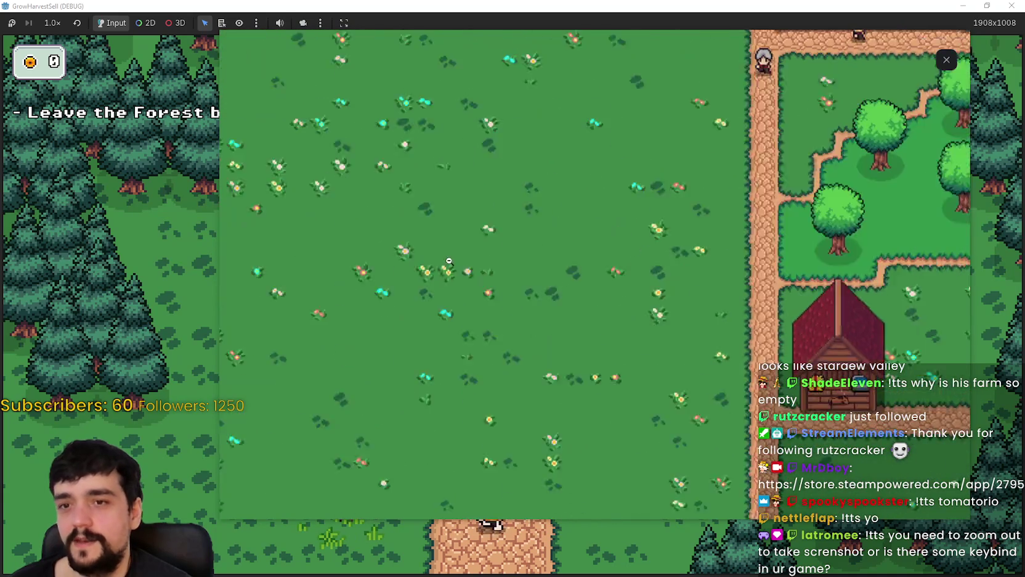
click(628, 289)
click(616, 295)
scroll(554, 302, up, 2)
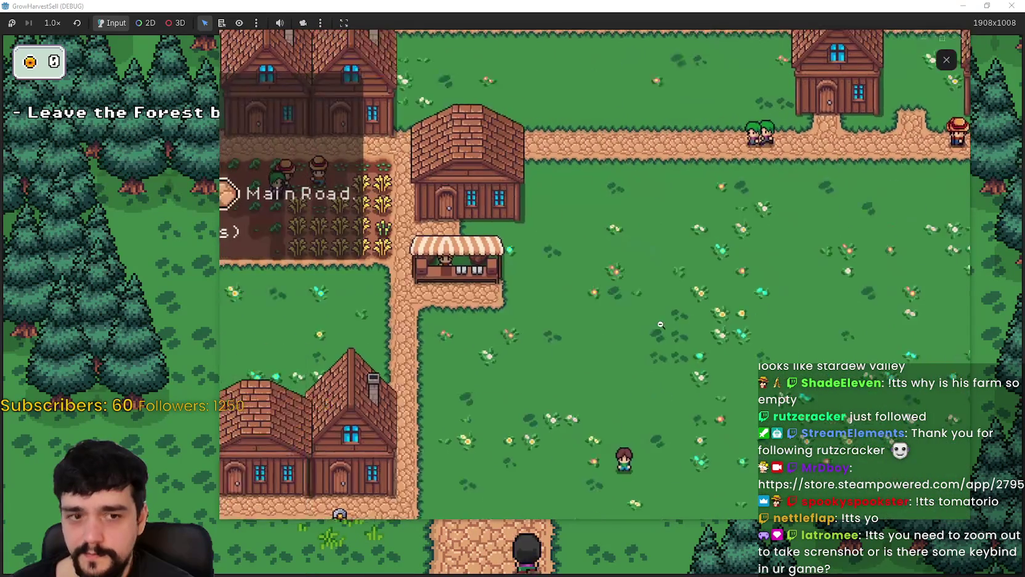
click(610, 317)
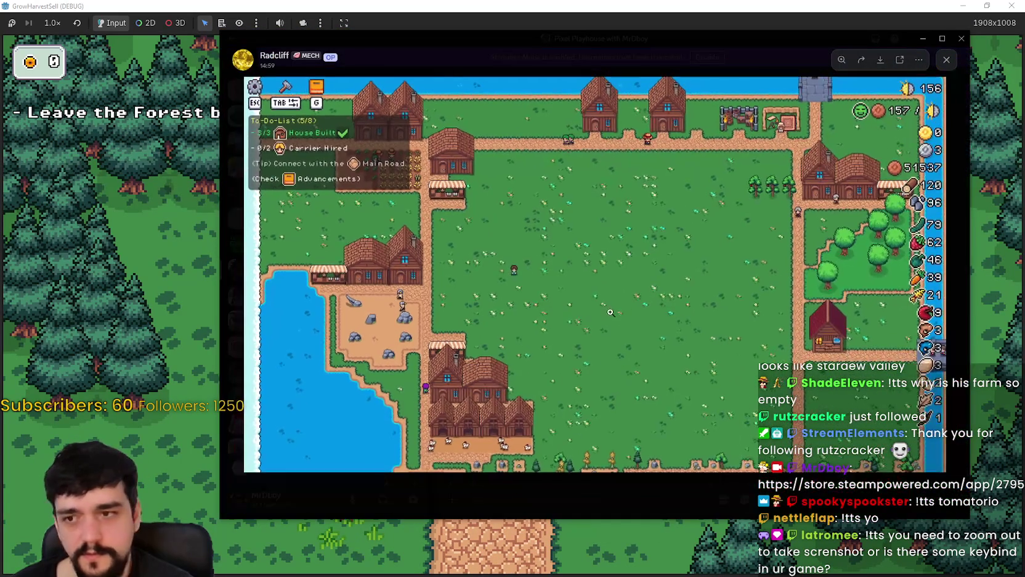
click(790, 308)
click(786, 284)
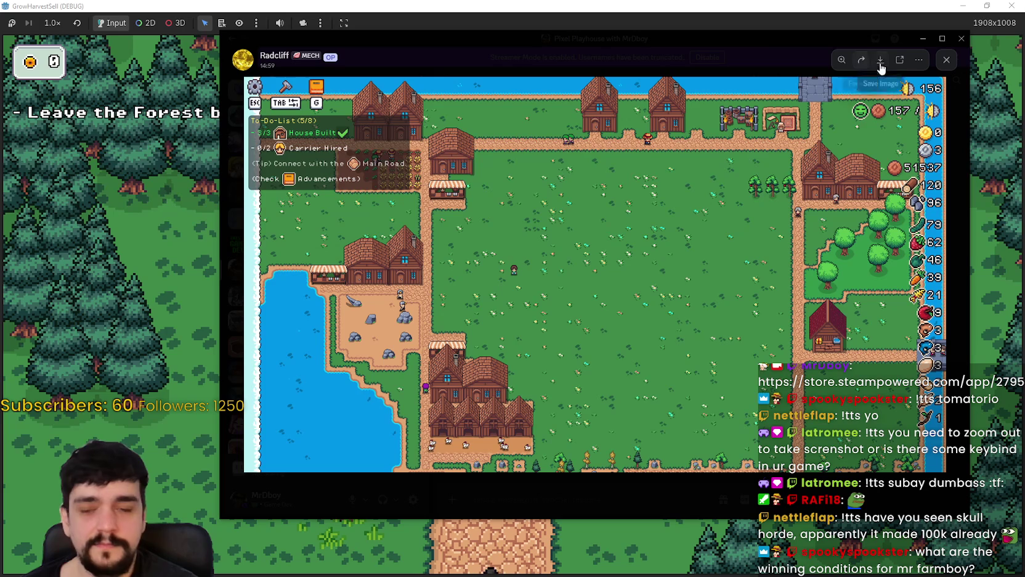
click(947, 60)
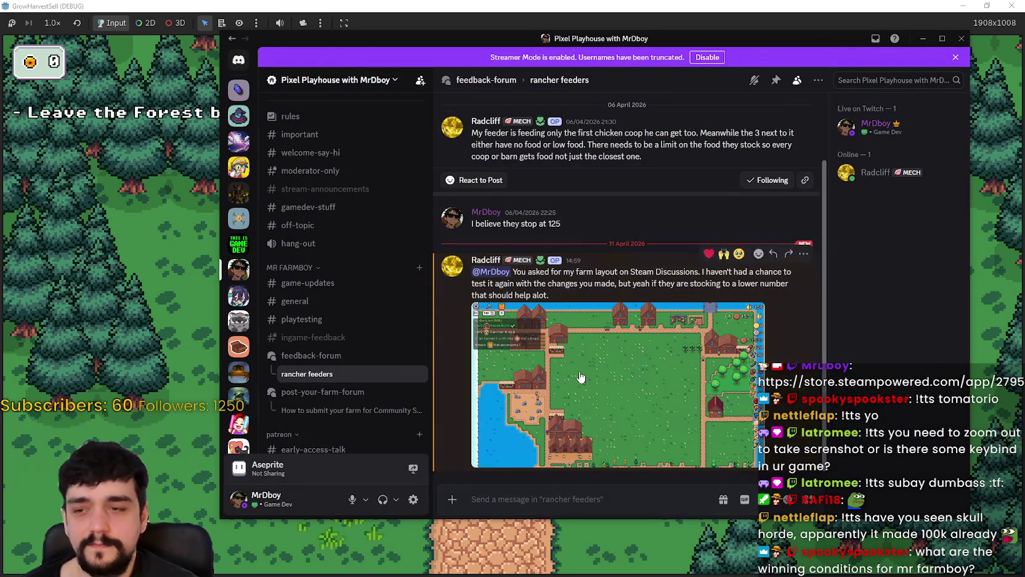
Step: Recheck the screenshot, add a 🙌 reaction to the post, and start a reply with 'I hope'
click(592, 496)
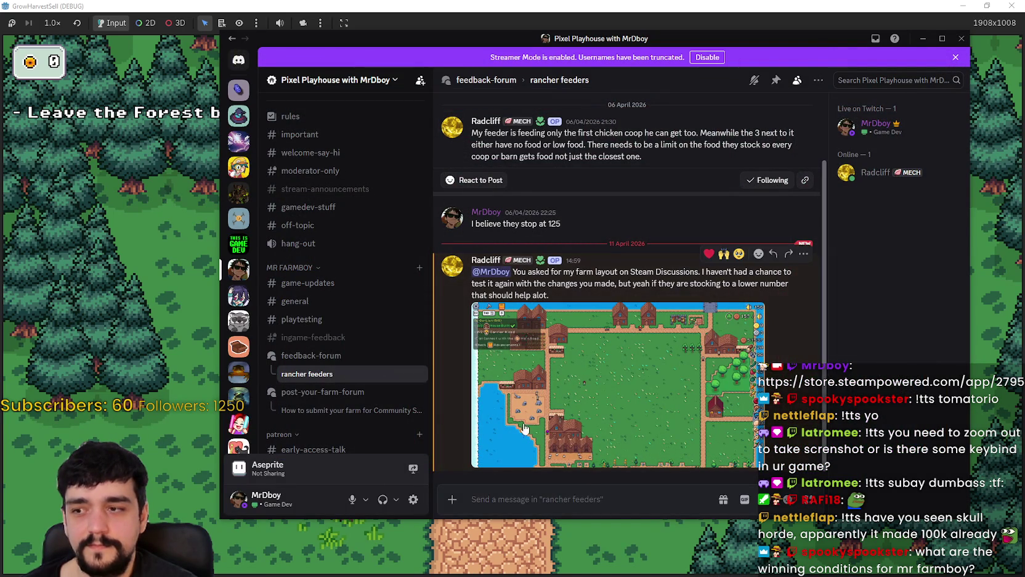
click(691, 364)
scroll(635, 278, up, 5)
scroll(635, 278, down, 5)
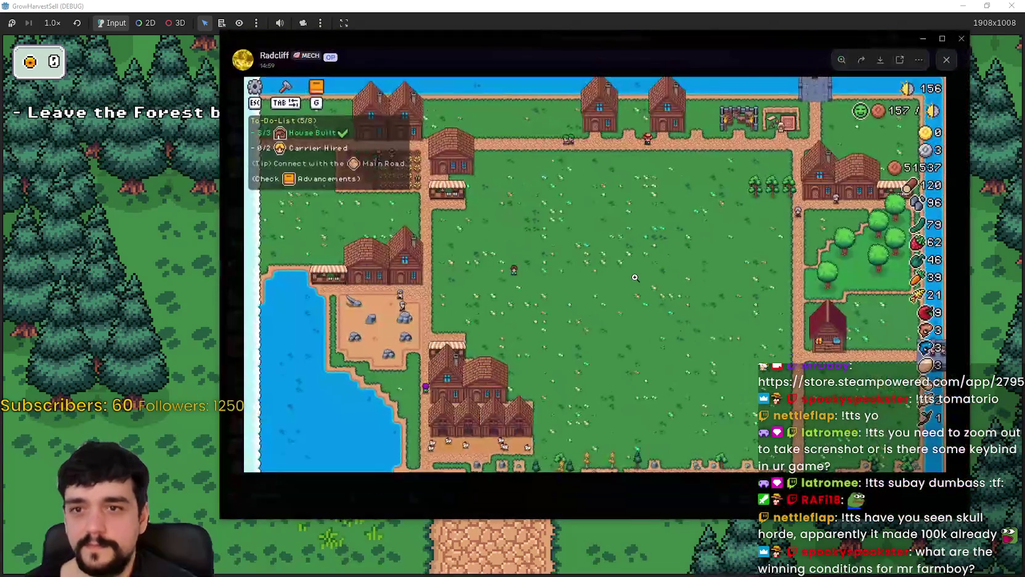
click(947, 59)
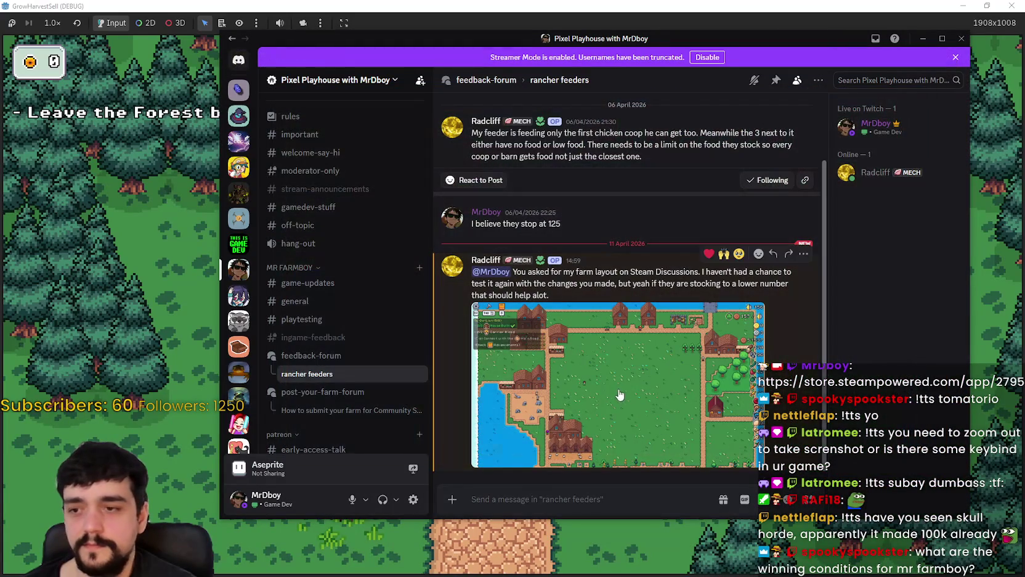
click(723, 254)
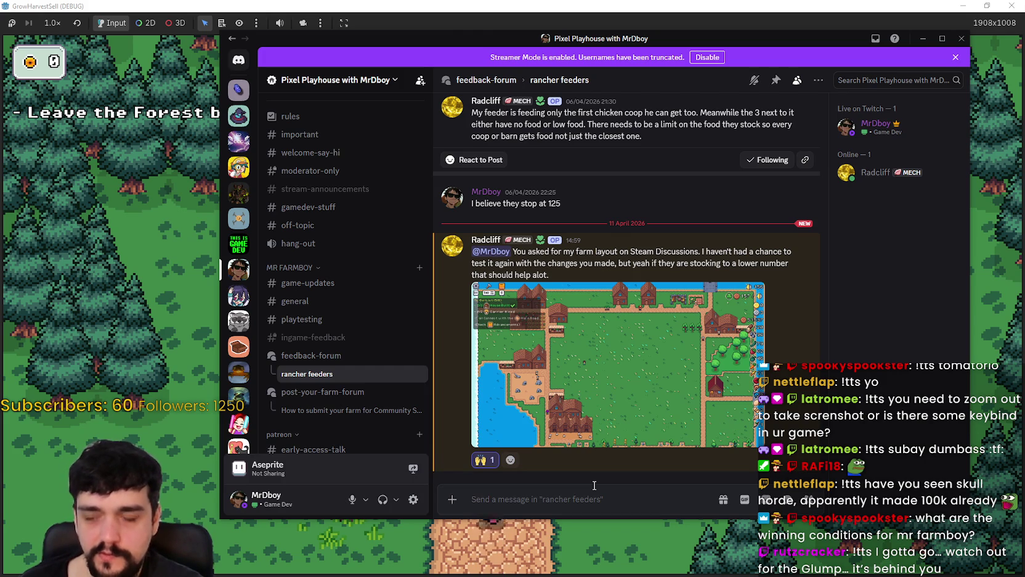
text(I hope)
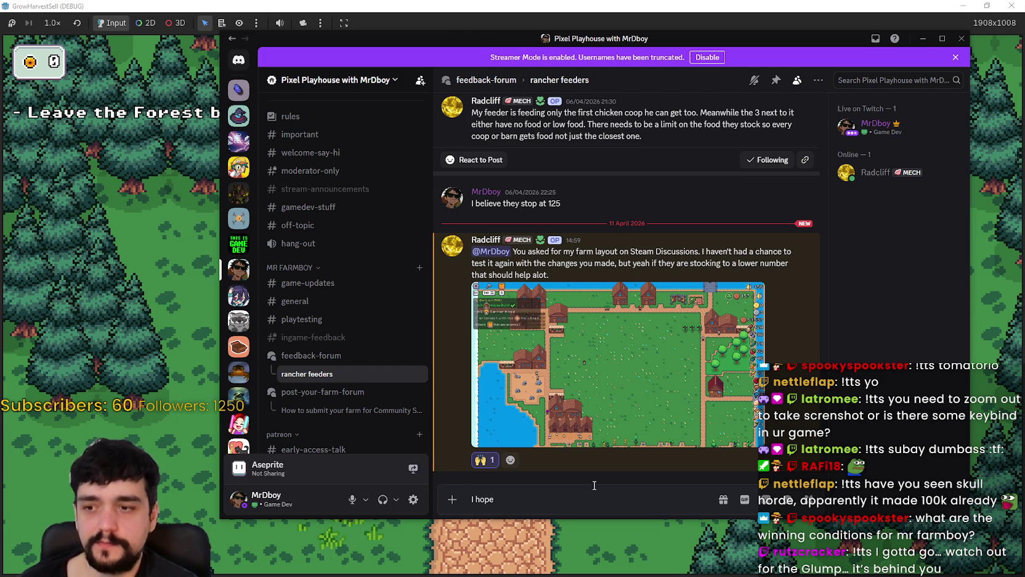
key(BackSpace)
key(BackSpace)
key(BackSpace)
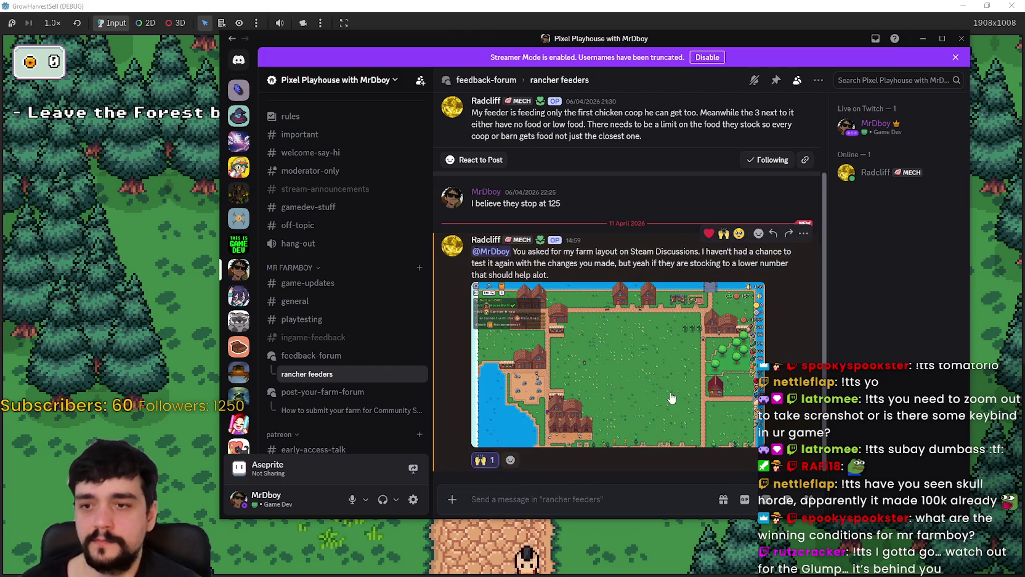
click(670, 399)
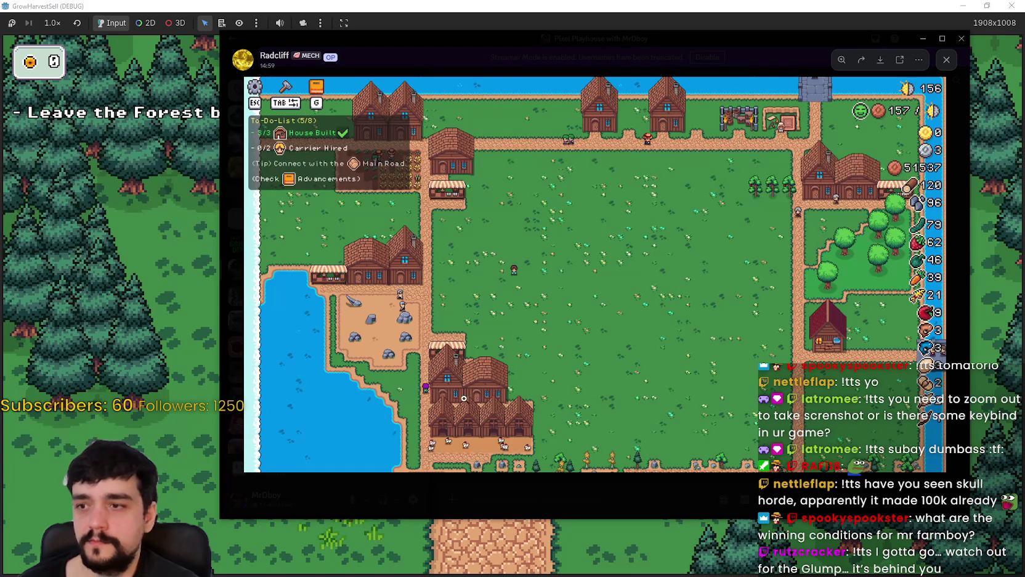
click(486, 425)
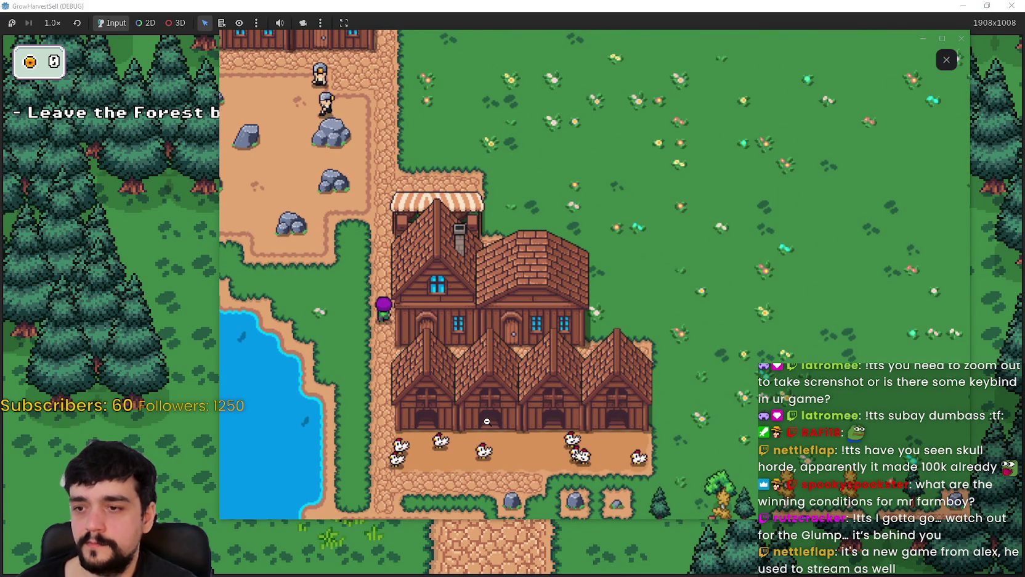
click(487, 421)
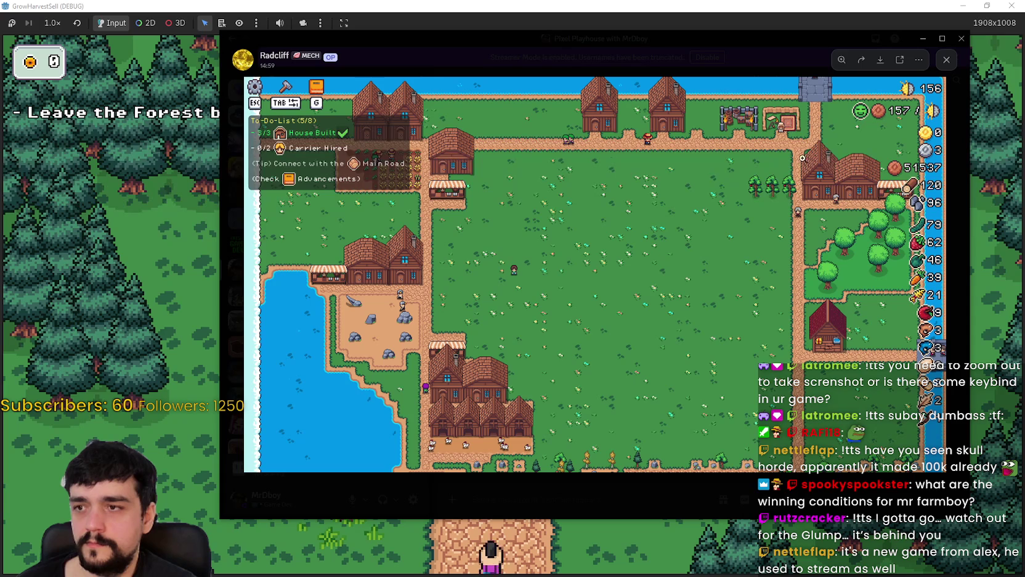
click(401, 172)
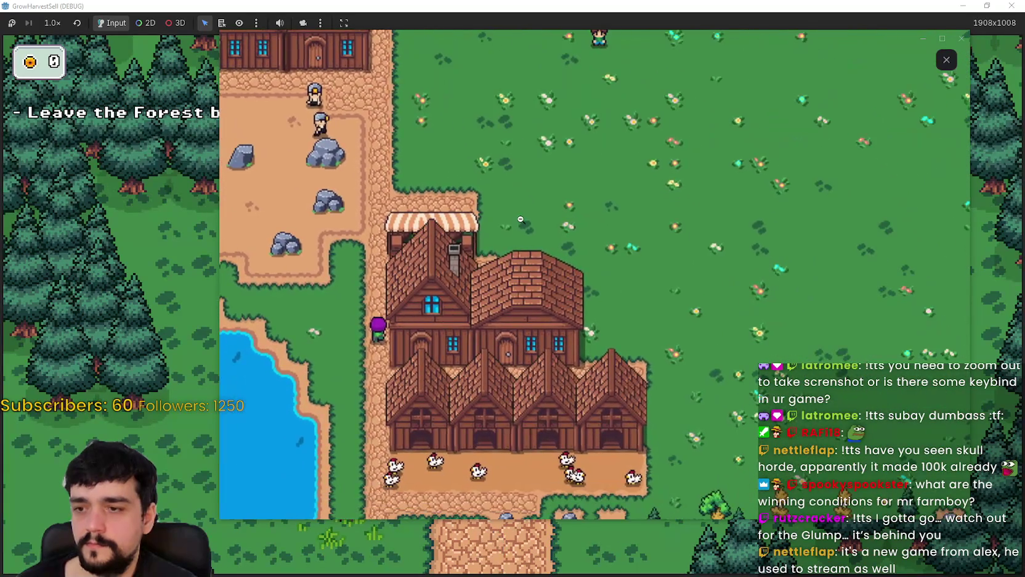
click(521, 219)
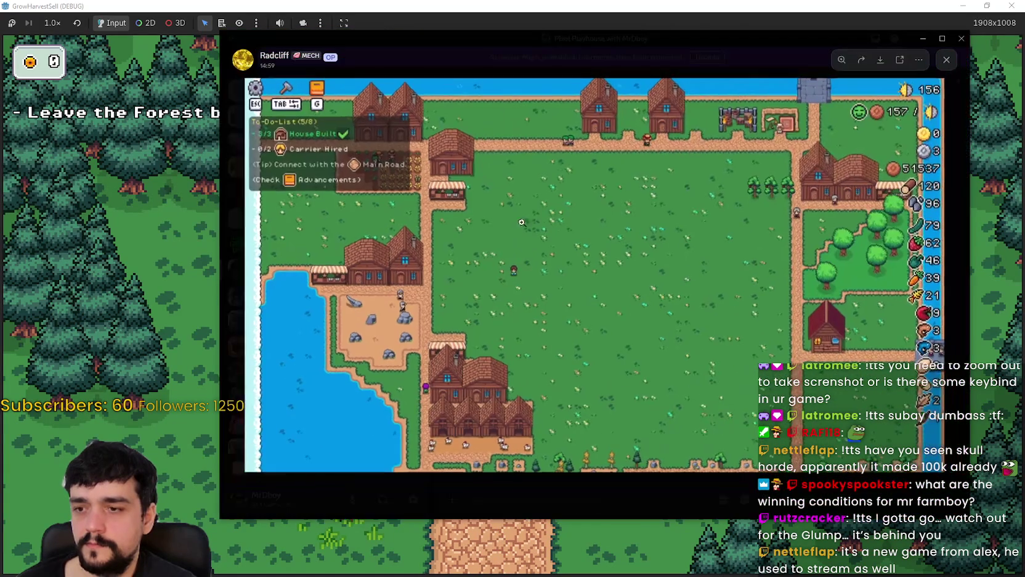
click(475, 359)
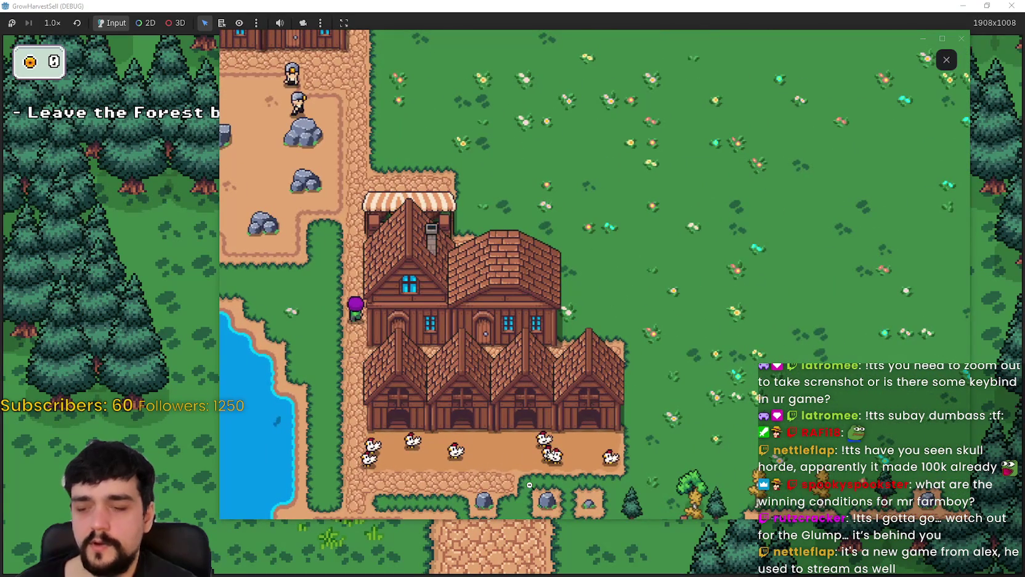
click(409, 430)
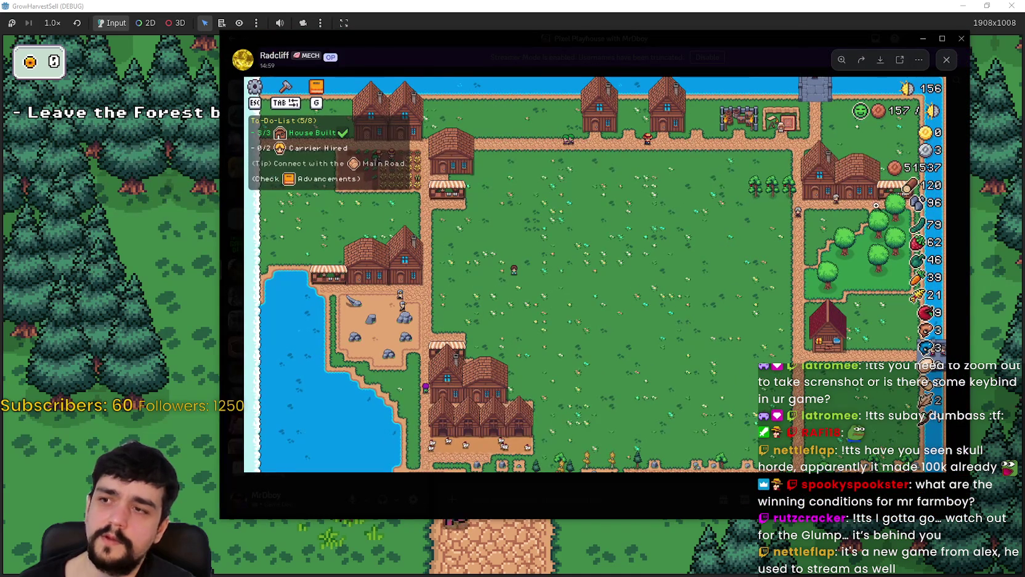
click(946, 60)
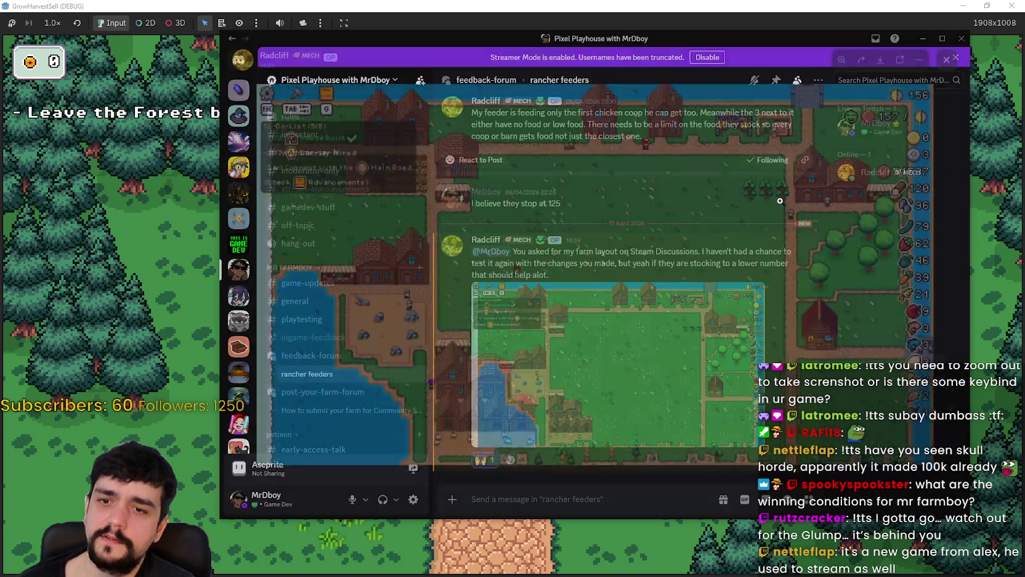
Step: Send the reply 'You only have 1 feeder?' and glance at the attached farm screenshot
text(You on)
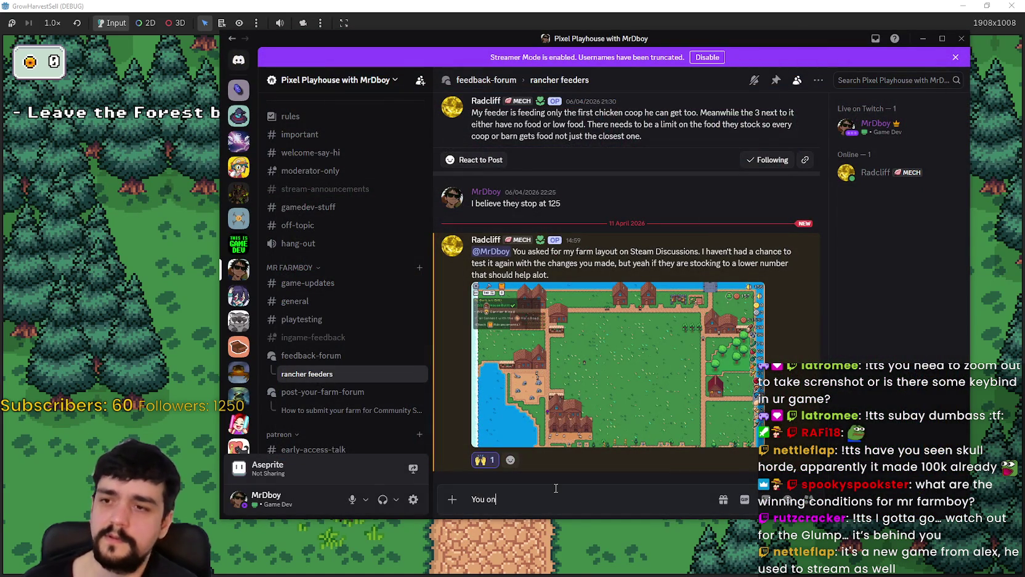
text( feeder?)
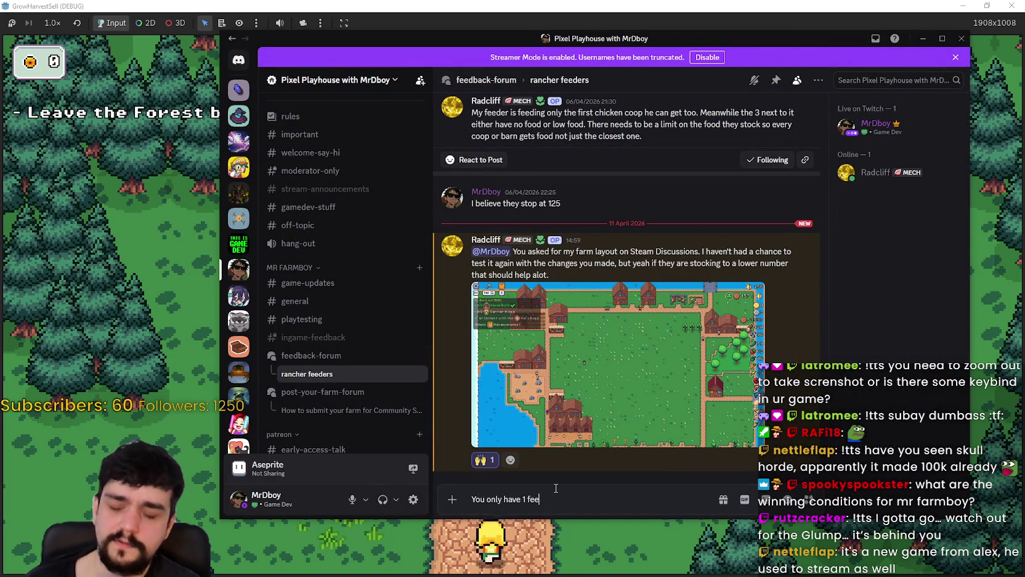
key(Return)
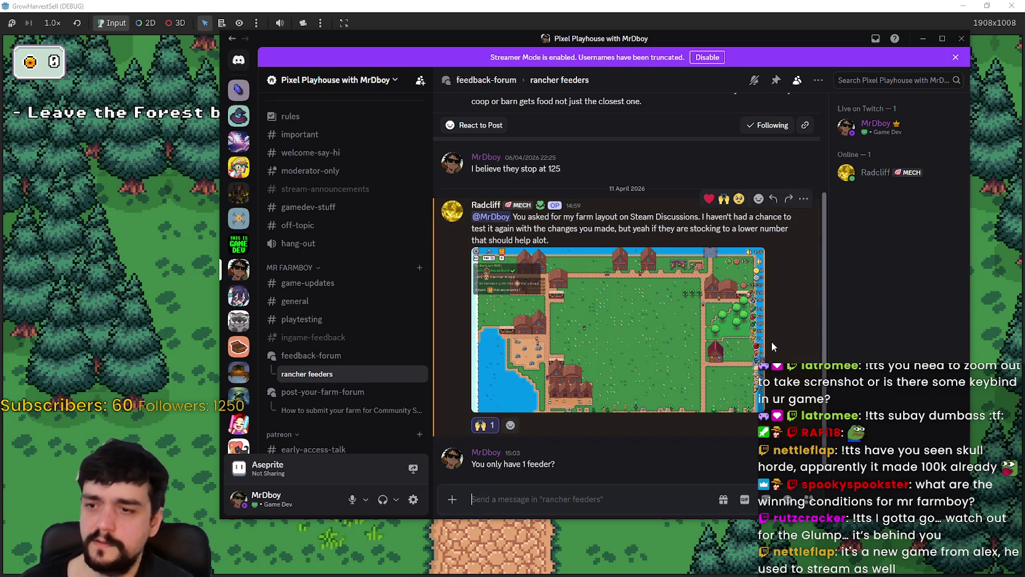
click(677, 308)
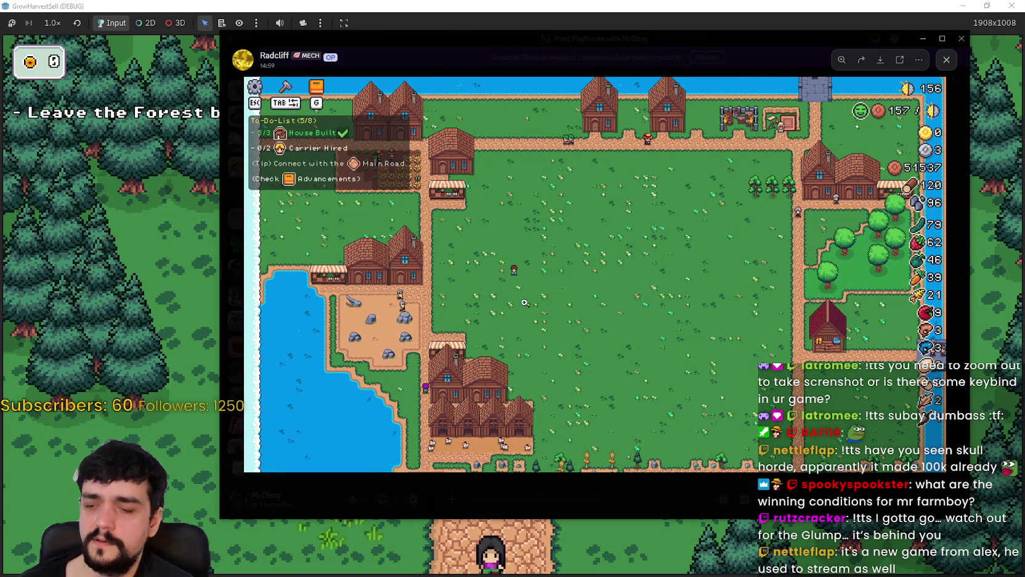
click(947, 68)
Step: Reopen the farm screenshot, zoom in on the chicken coop, then close it
click(593, 359)
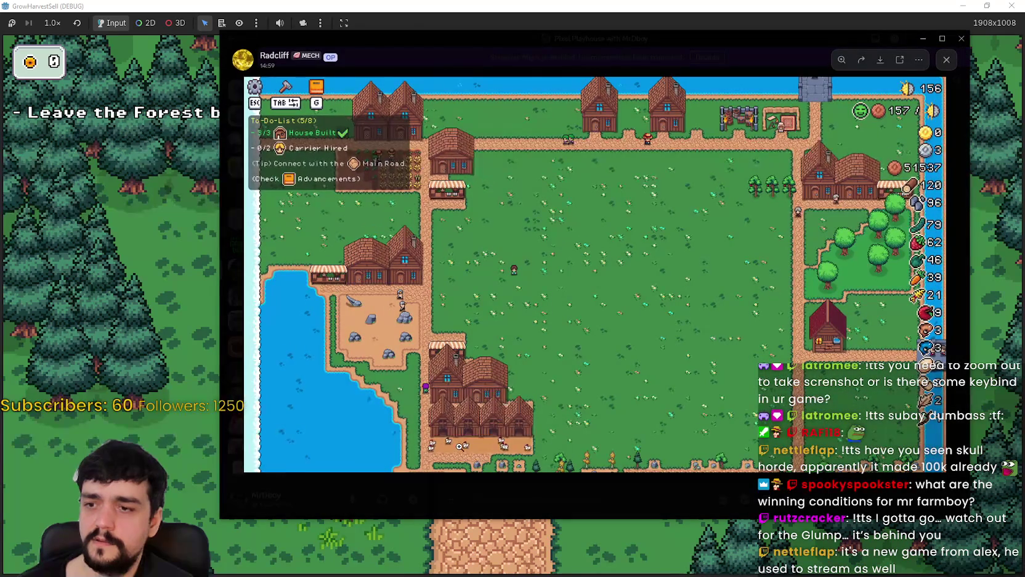
click(461, 444)
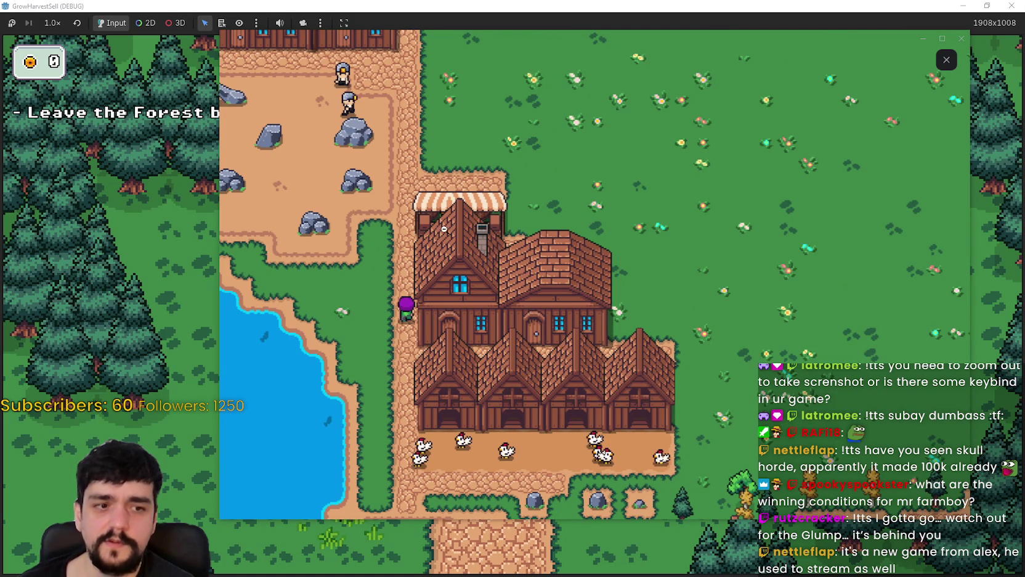
click(543, 48)
click(947, 59)
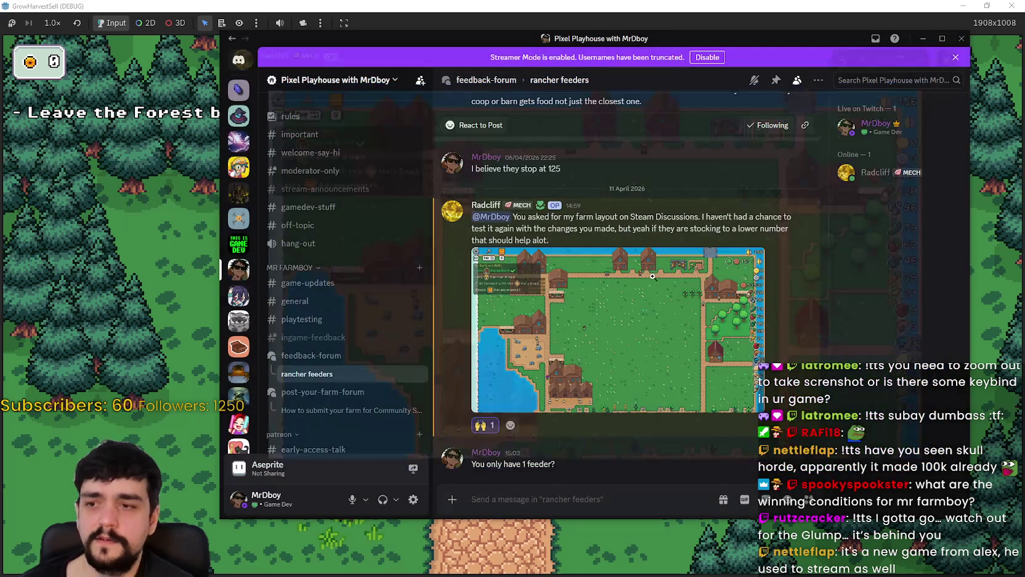
click(558, 377)
click(579, 308)
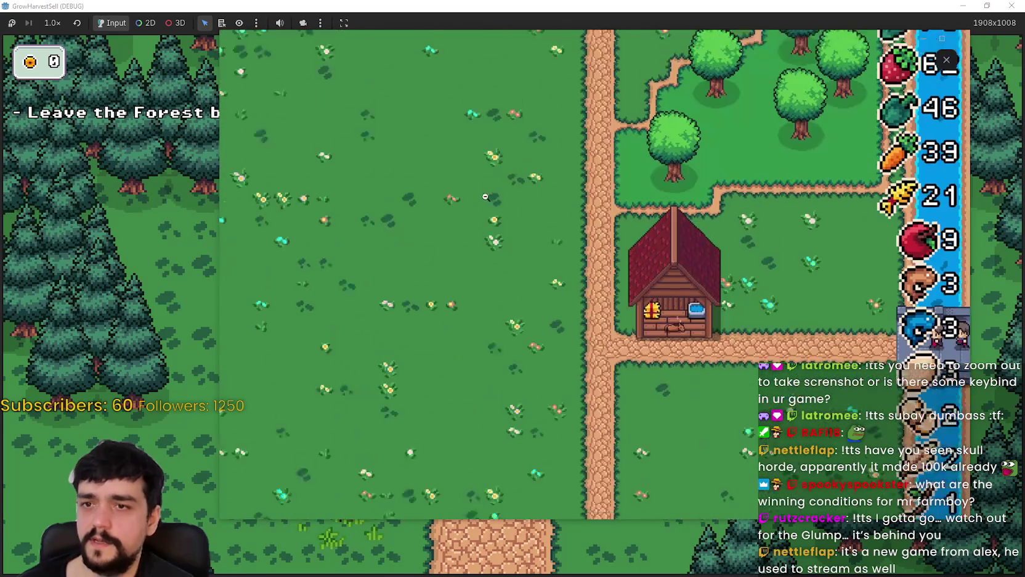
click(389, 368)
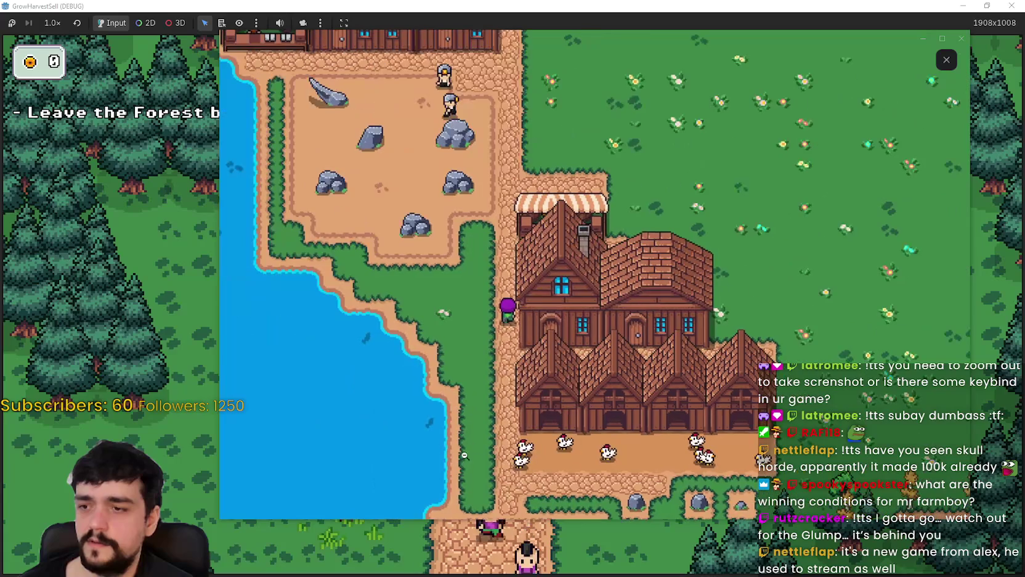
click(487, 185)
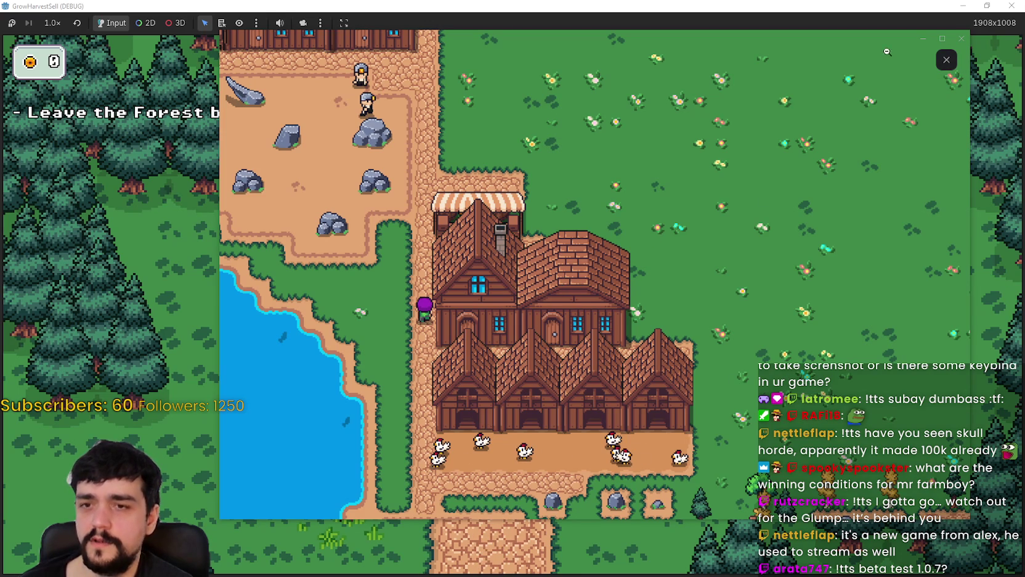
click(946, 60)
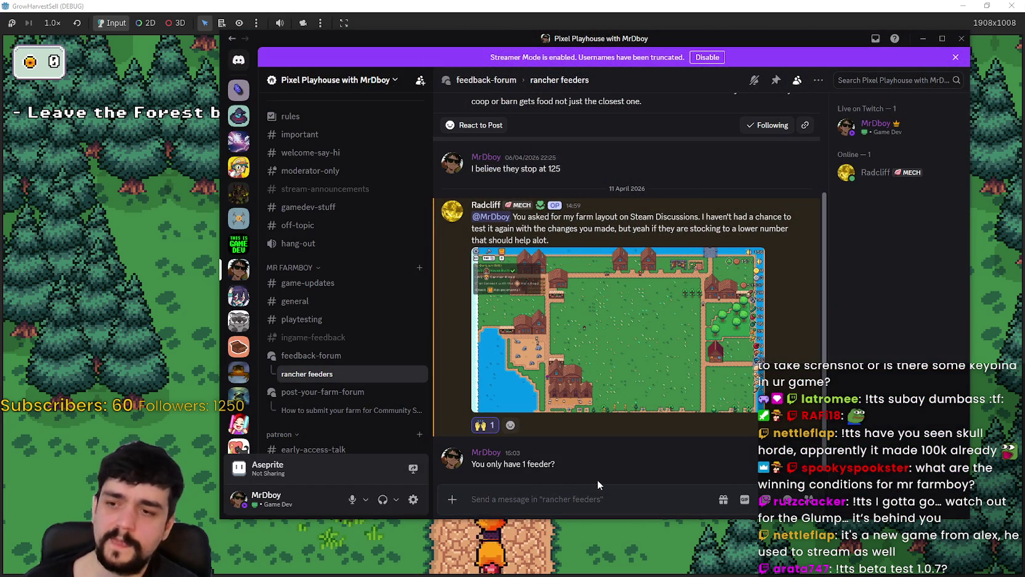
Step: Send a reply saying 1 feeder won't be enough because the coop already needs food by their return
text(1 feeder won't be enough fo)
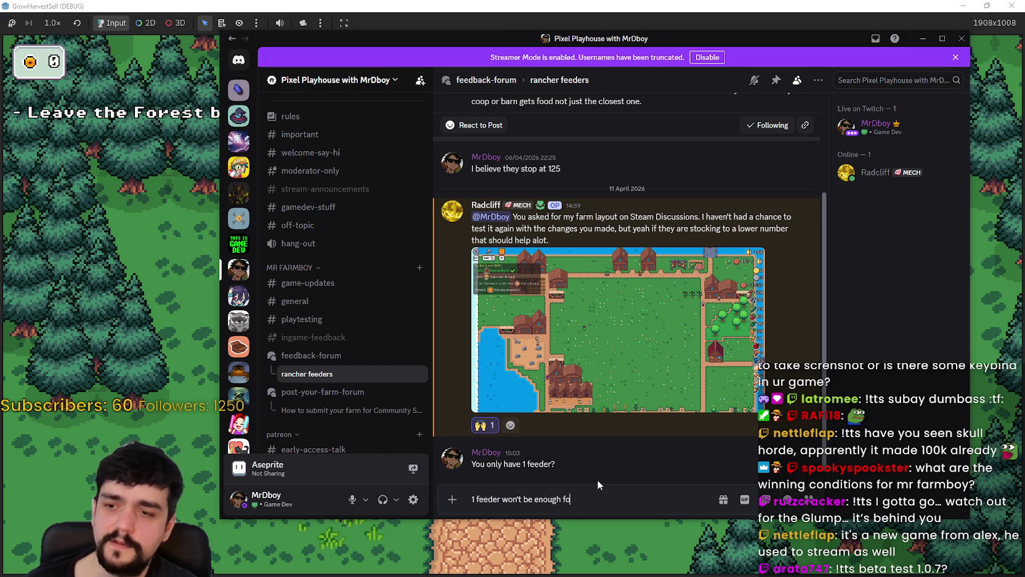
text(especially for)
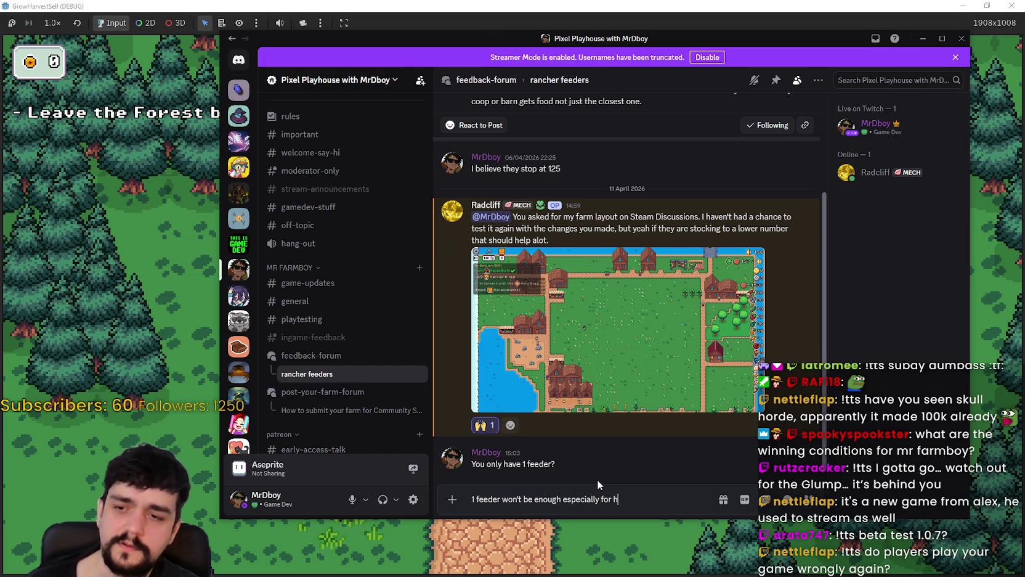
text(he travel b)
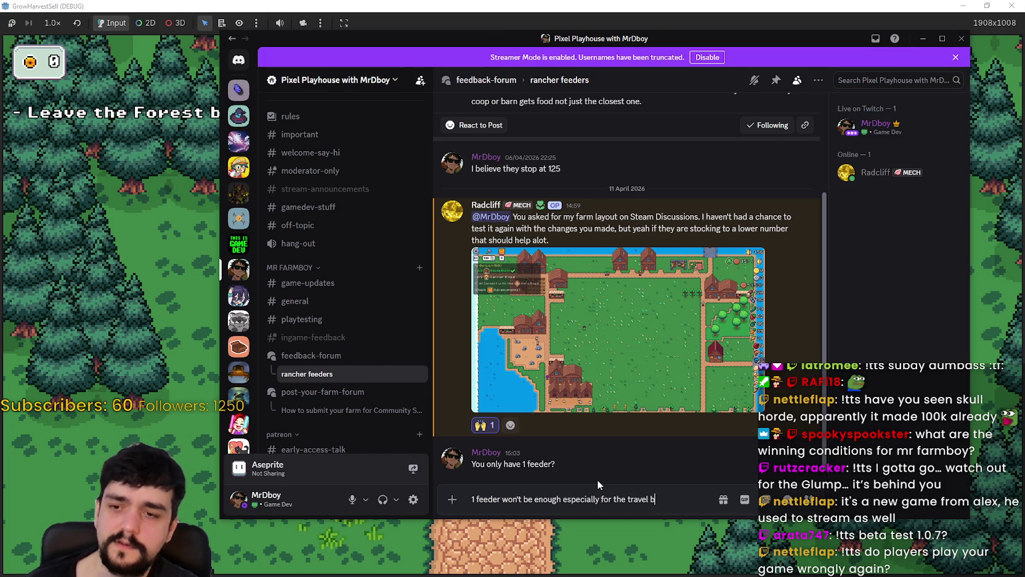
text(y the time)
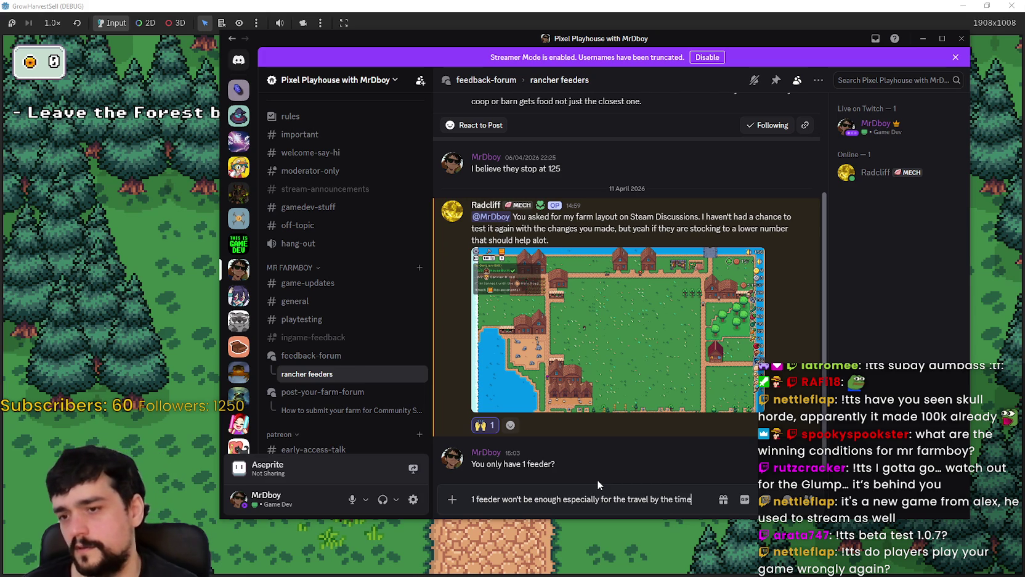
text(, they)
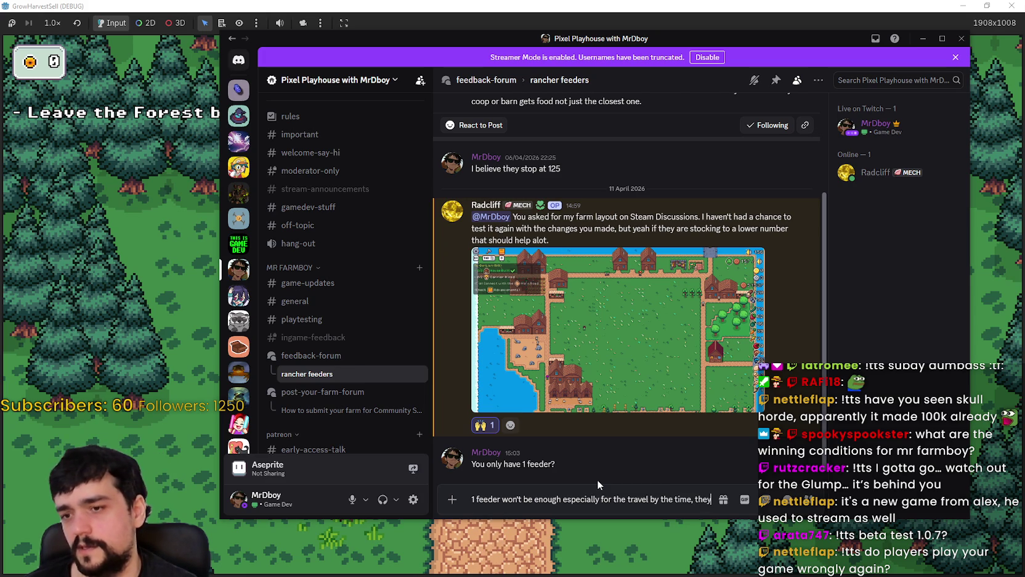
text( arrive)
key(BackSpace)
key(BackSpace)
key(BackSpace)
text(they go back, the)
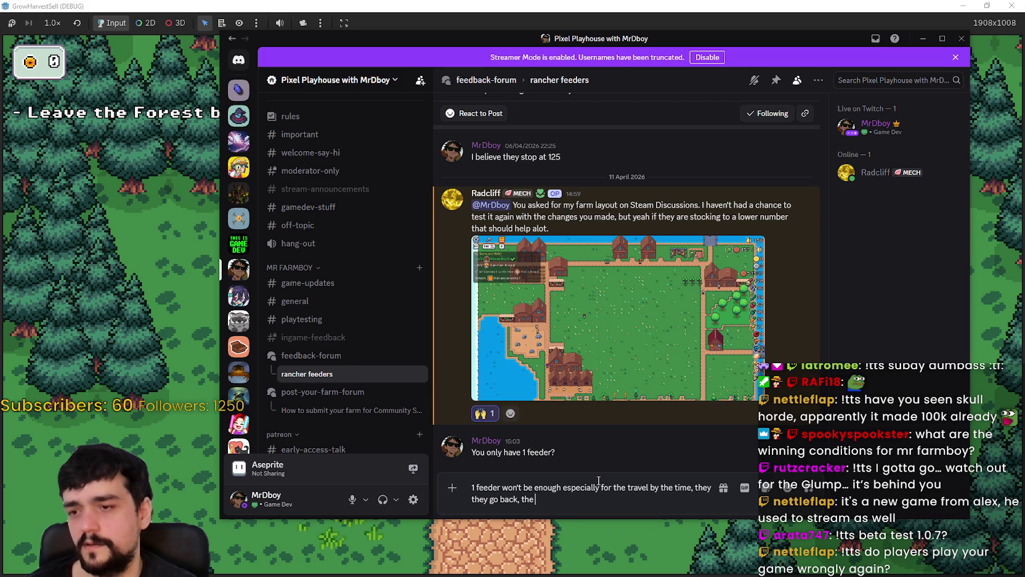
text( coop )
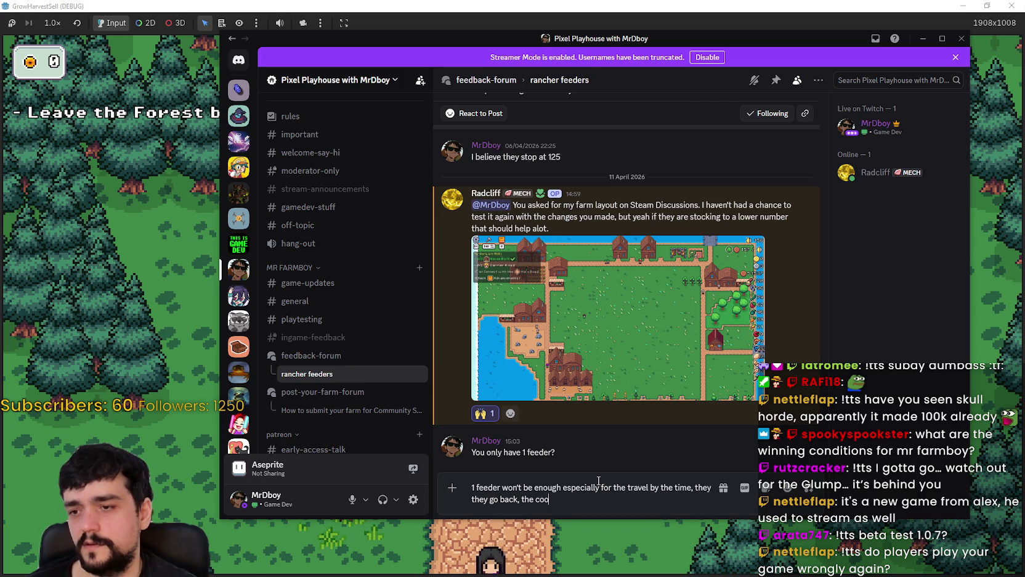
text(is already )
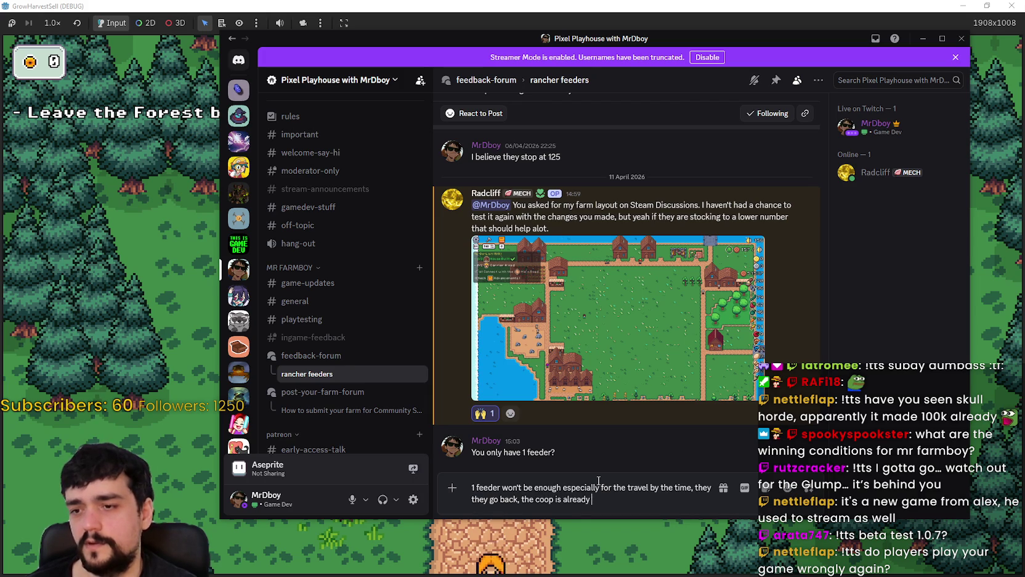
text(in ne)
key(BackSpace)
key(BackSpace)
key(BackSpace)
text(the first coop )
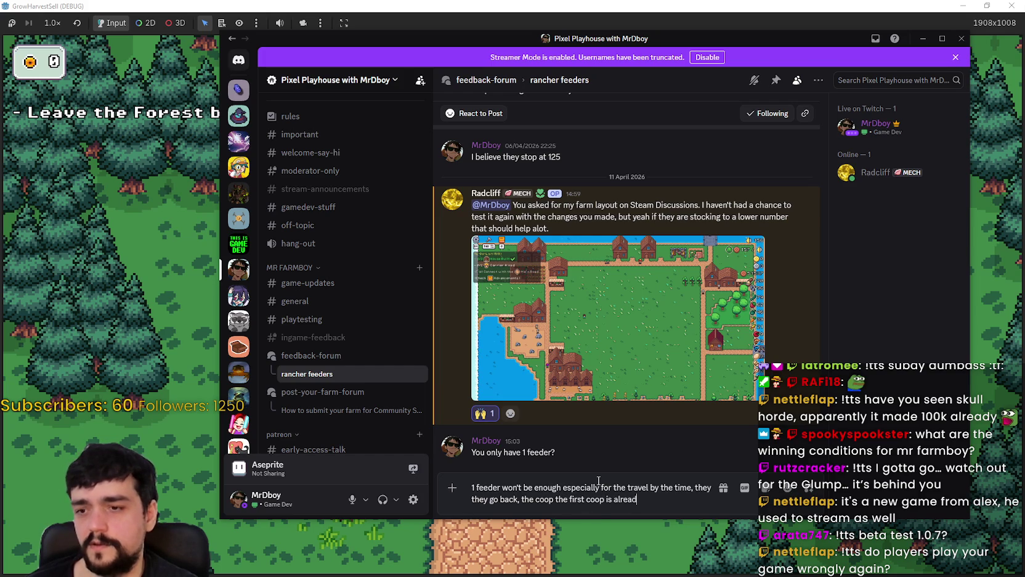
text(need of food)
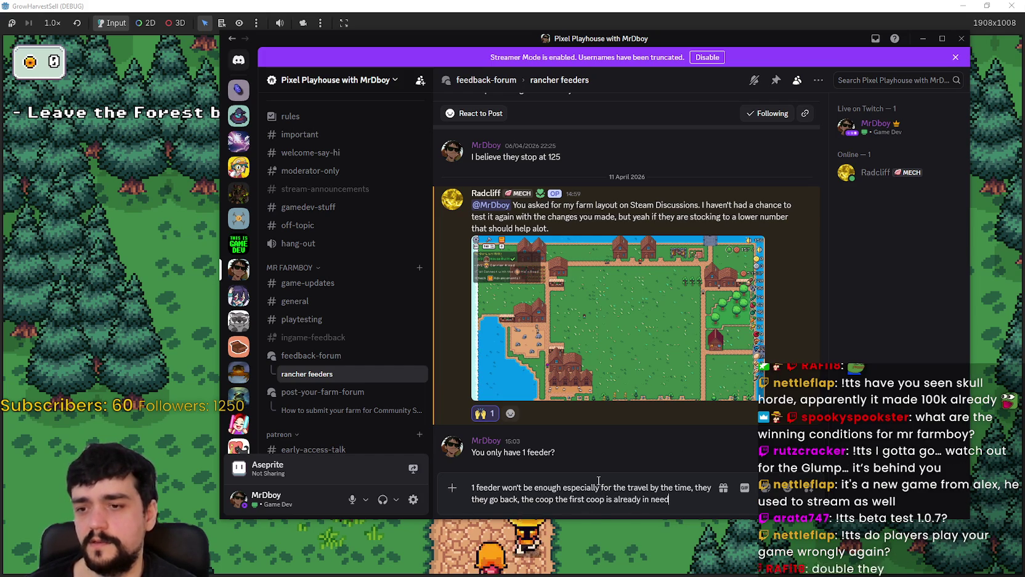
key(Return)
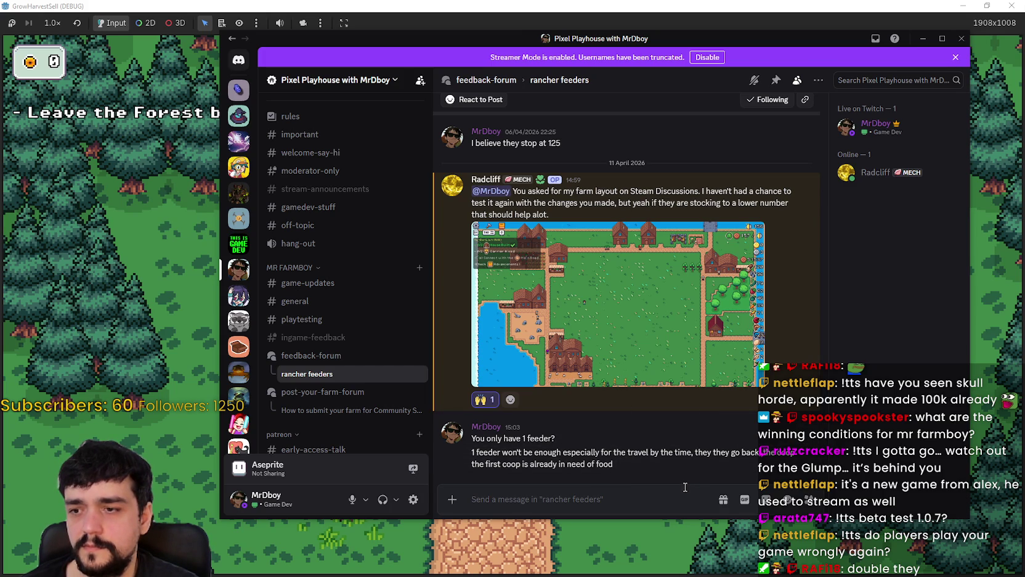
click(579, 332)
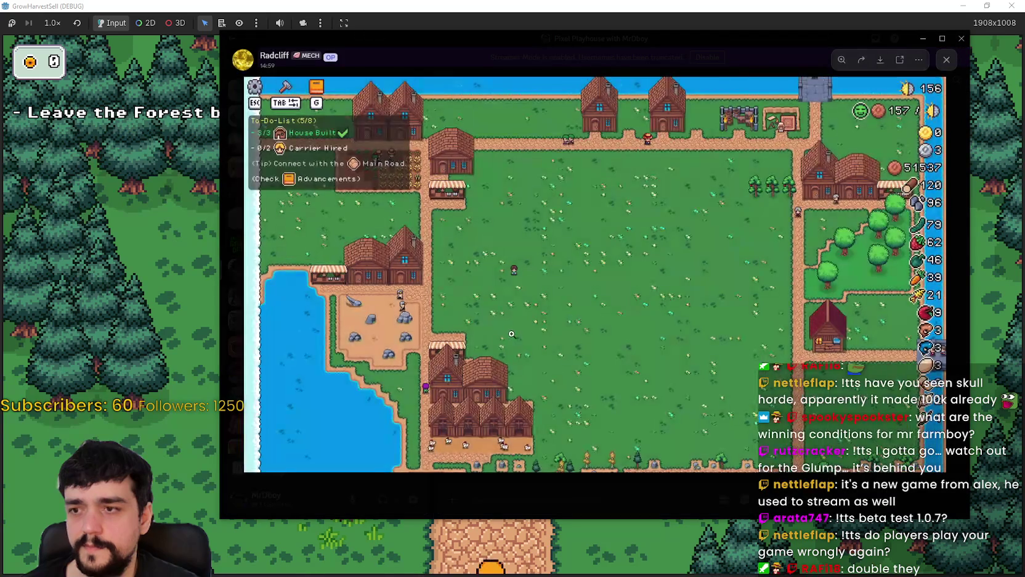
click(511, 334)
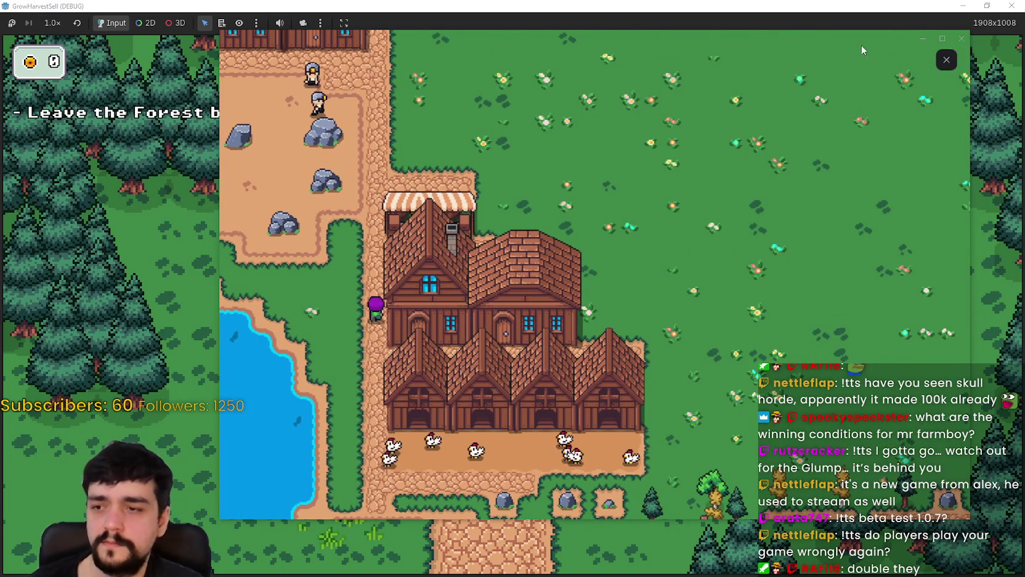
click(946, 60)
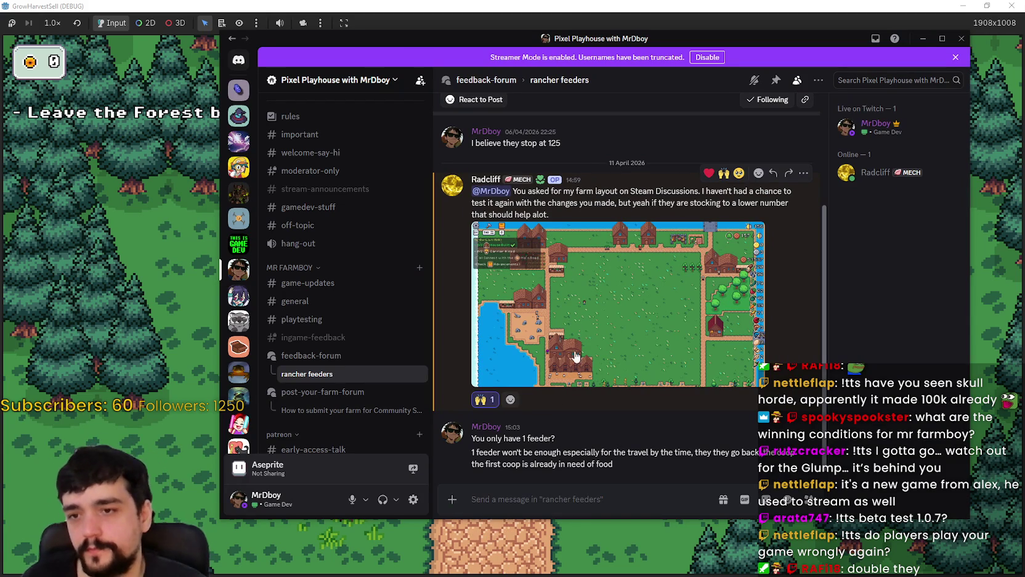
click(575, 321)
click(558, 113)
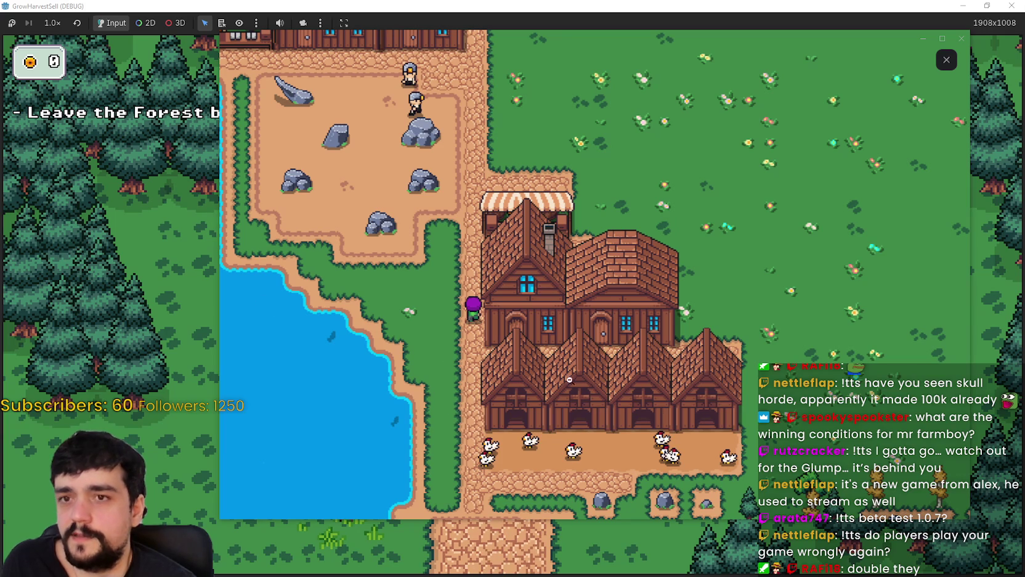
click(947, 60)
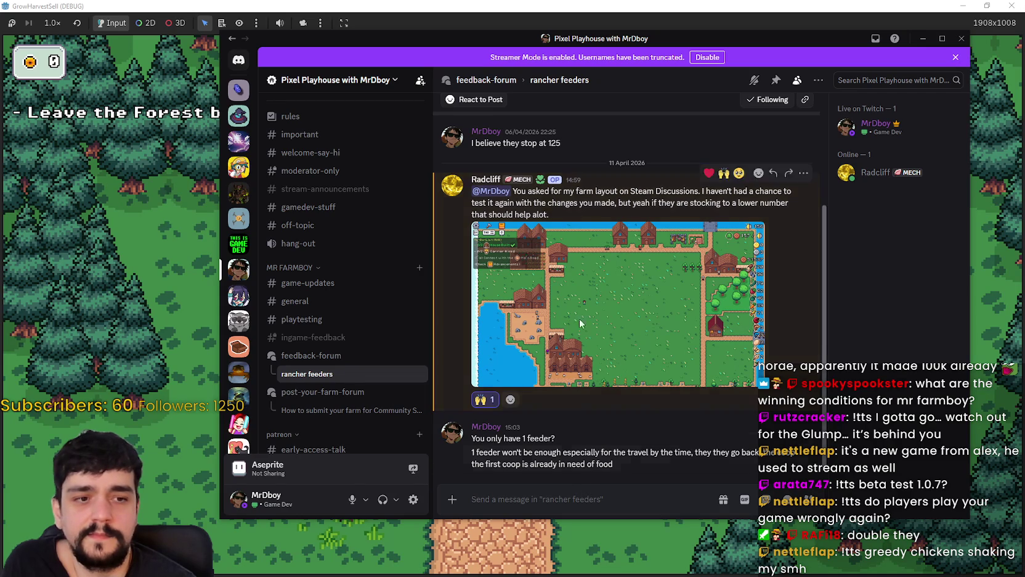
Step: Drag the Discord window off screen and switch back to main_atlas.png in Aseprite
drag(447, 38, 0, 38)
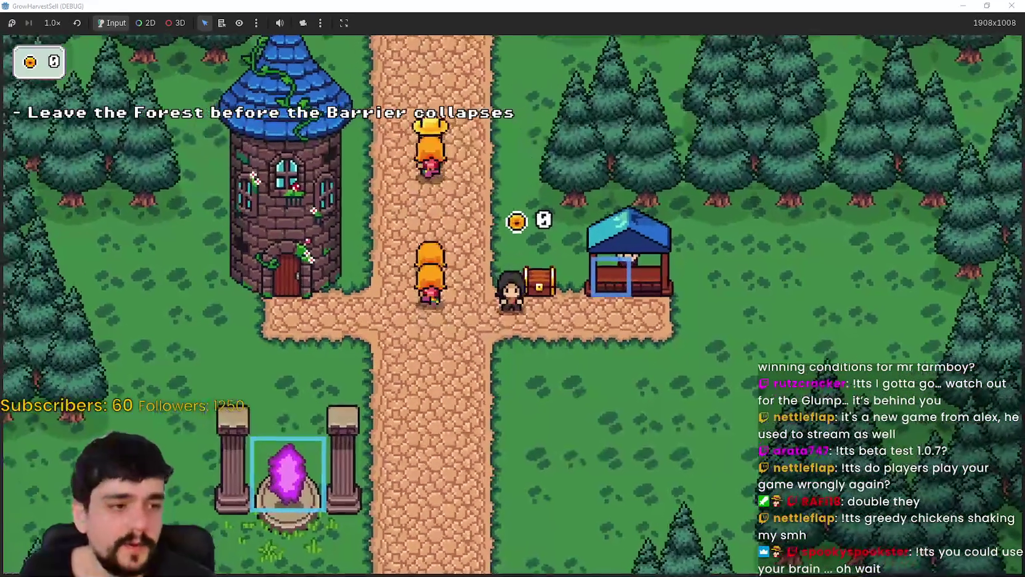
key(alt+Tab)
Step: Pan the atlas to the pillar groups and try a first marquee around the right pillars
scroll(543, 261, down, 2)
scroll(543, 261, down, 2)
scroll(543, 261, down, 2)
scroll(573, 278, up, 4)
scroll(591, 296, down, 3)
scroll(611, 313, up, 1)
scroll(611, 313, down, 1)
scroll(708, 302, up, 5)
scroll(752, 295, down, 1)
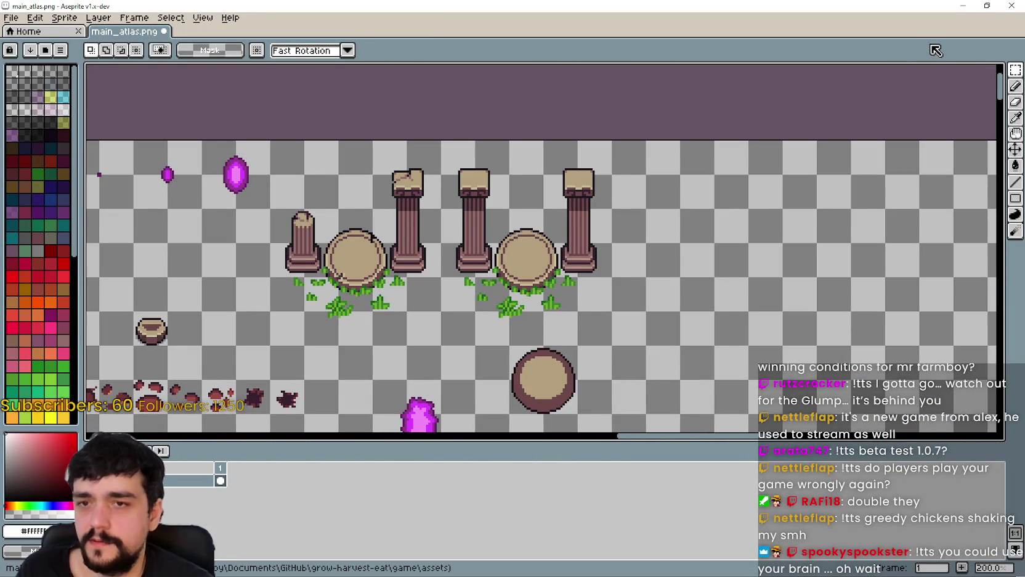
scroll(437, 316, up, 1)
scroll(437, 316, down, 1)
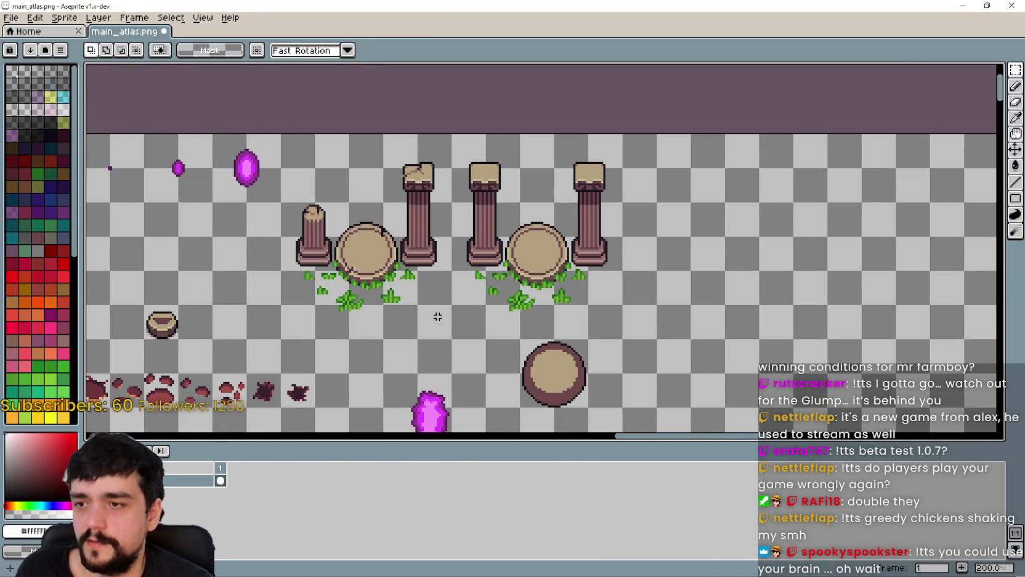
mouse_move(452, 339)
mouse_down()
mouse_move(623, 165)
mouse_move(623, 131)
mouse_up()
scroll(542, 246, down, 1)
scroll(452, 304, up, 1)
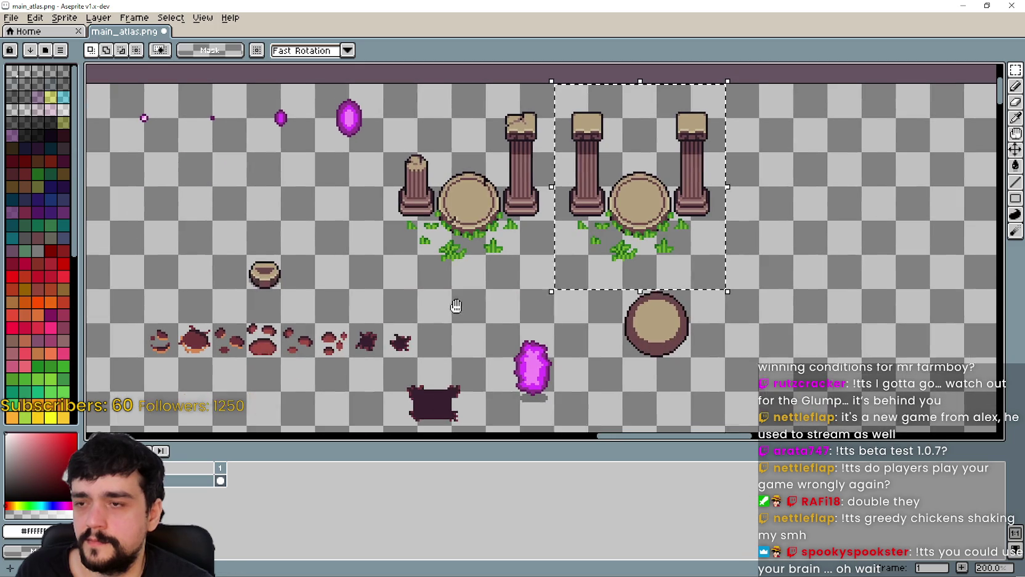
click(420, 307)
Step: Reframe the view and marquee the right pillar pair with its round stone and grass tufts
mouse_move(401, 305)
mouse_down()
mouse_move(407, 327)
mouse_move(545, 382)
mouse_up()
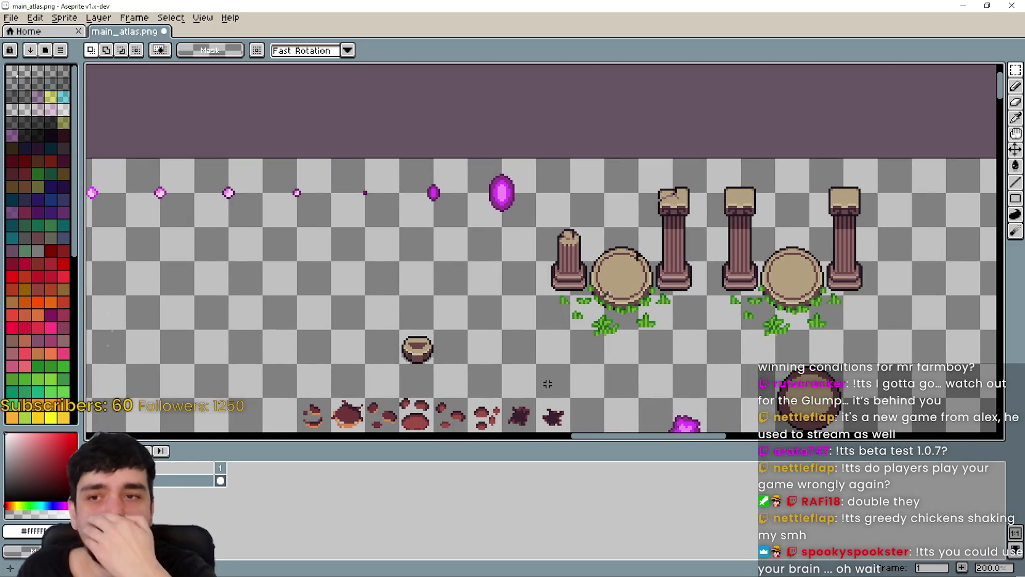
scroll(628, 362, right, 3)
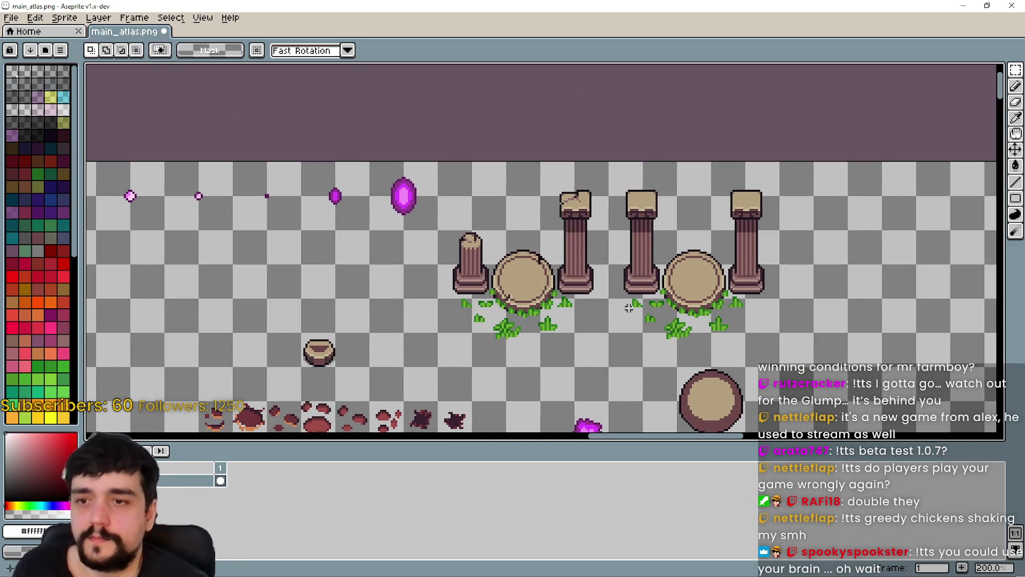
scroll(610, 335, right, 1)
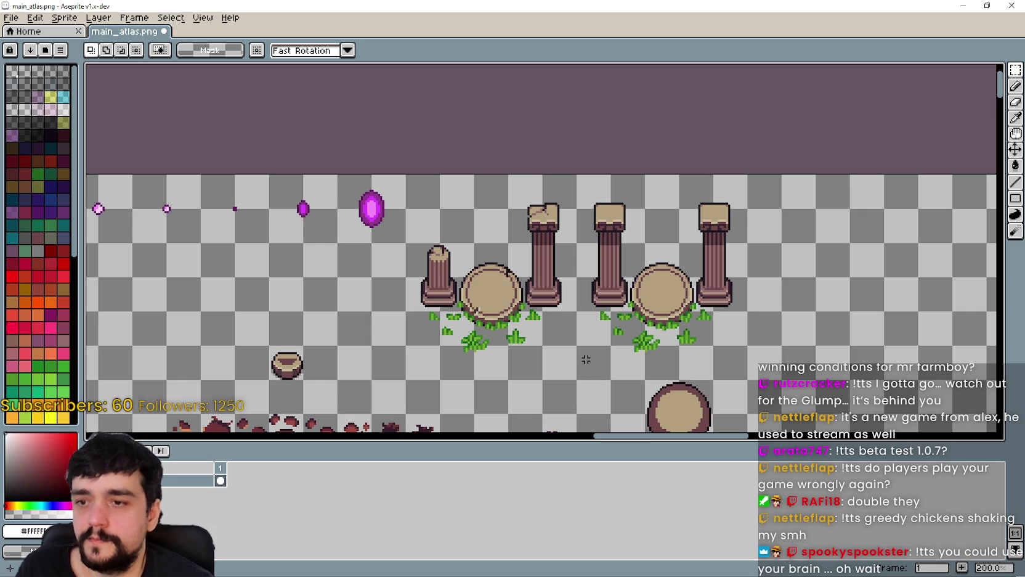
mouse_move(578, 346)
mouse_down()
mouse_move(681, 275)
mouse_move(747, 173)
mouse_up()
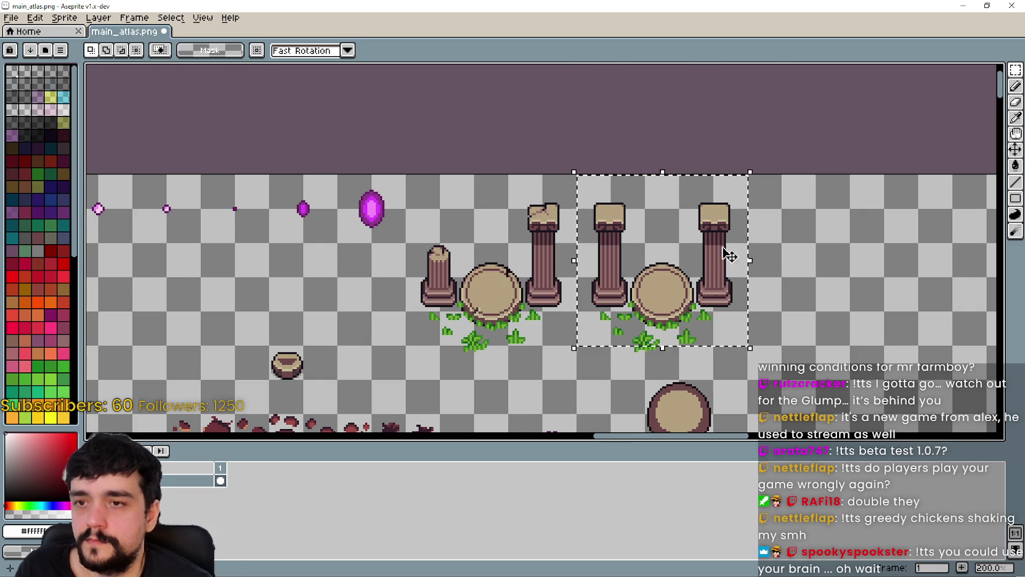
scroll(671, 370, up, 1)
drag(666, 359, 612, 383)
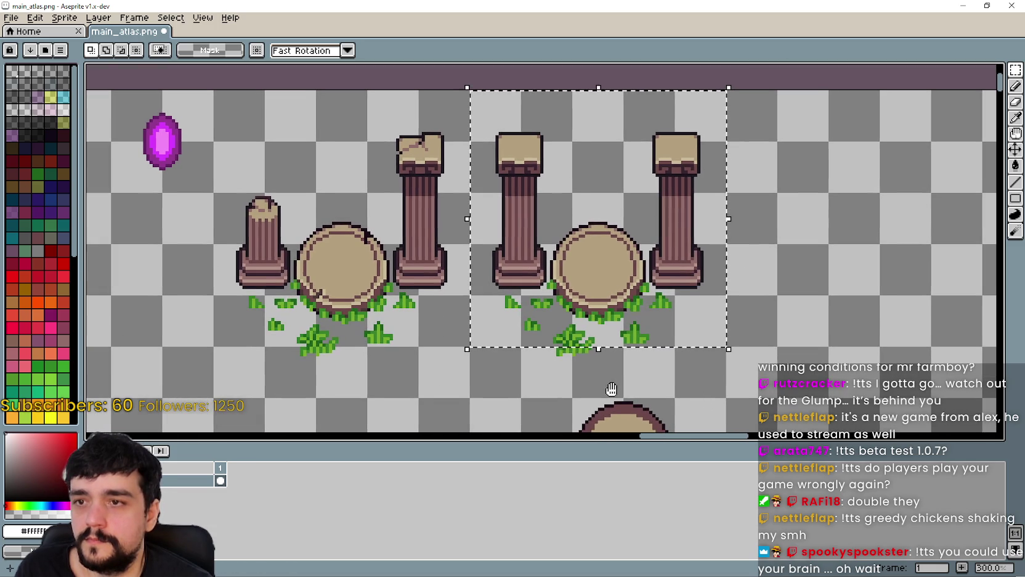
click(454, 354)
mouse_move(467, 398)
mouse_down()
mouse_move(676, 242)
mouse_move(726, 90)
mouse_up()
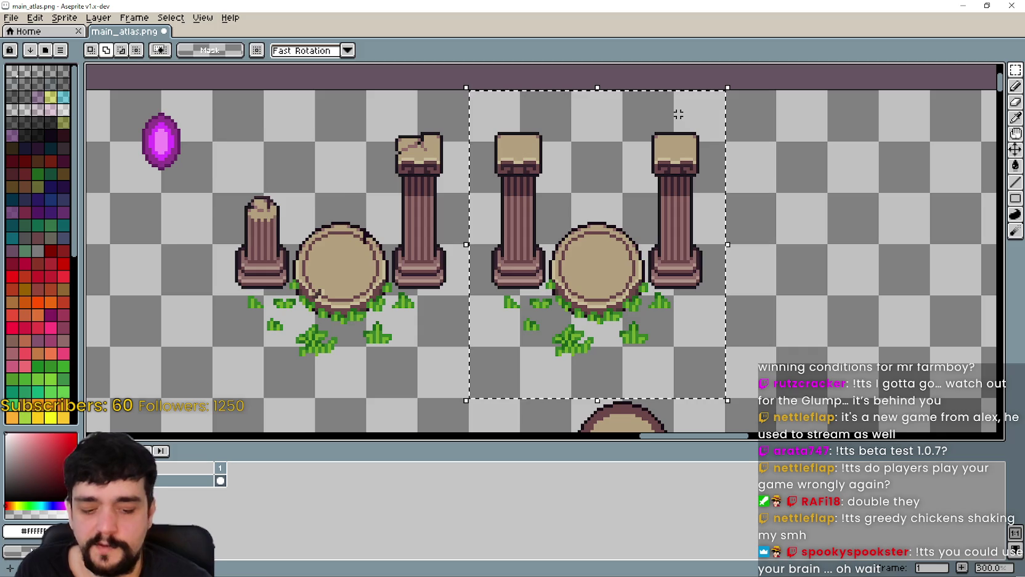
Step: Preview the Outline effect on the selected pillar group and cancel without applying it
key(shift+o)
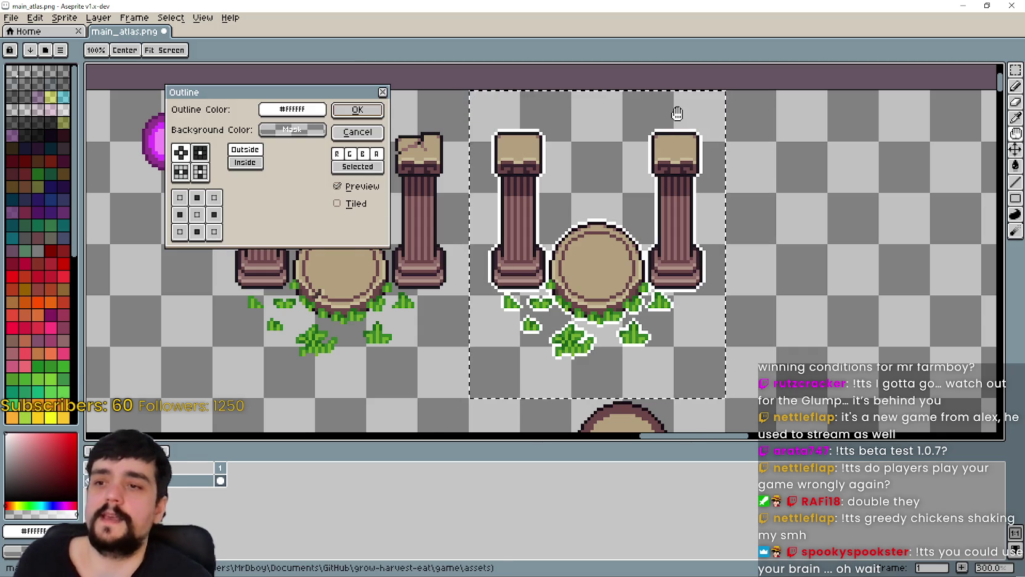
scroll(583, 299, down, 2)
scroll(583, 298, up, 4)
scroll(582, 295, down, 3)
scroll(582, 290, up, 2)
scroll(581, 289, down, 1)
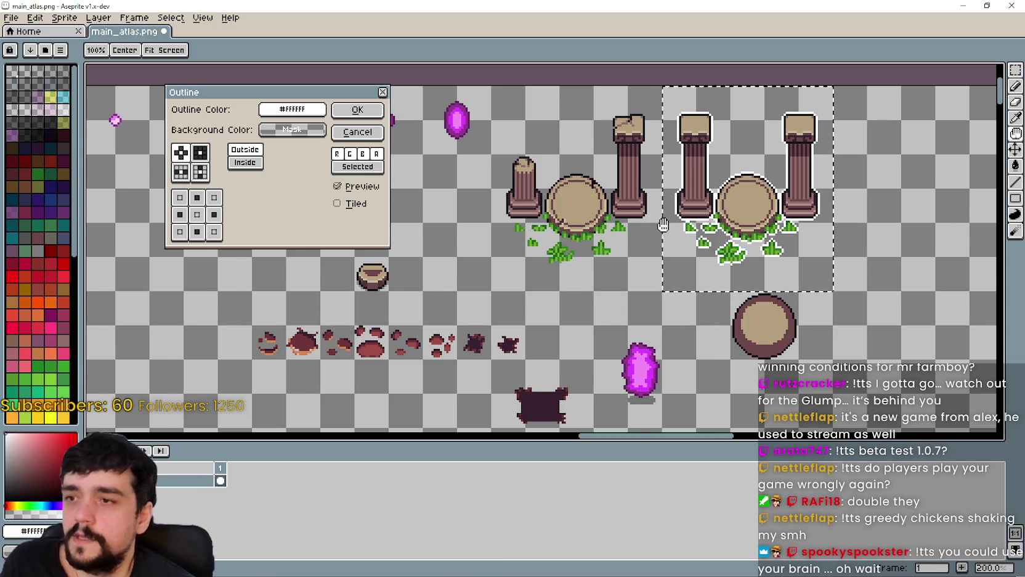
scroll(370, 277, down, 1)
scroll(338, 336, up, 1)
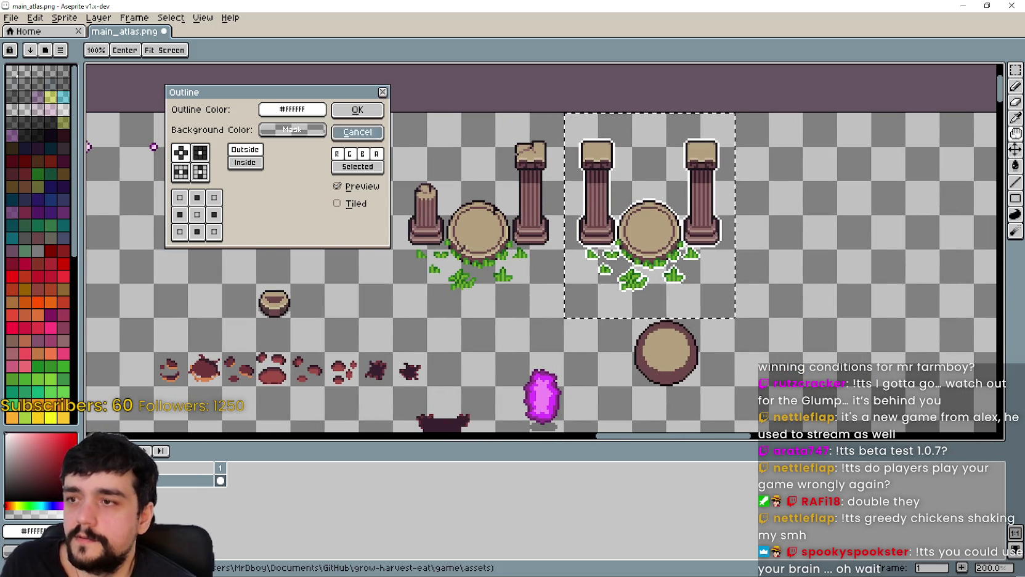
click(339, 129)
Step: Ctrl-drag a copy of the pillar group to the right of the original
mouse_move(576, 248)
mouse_down()
mouse_move(647, 321)
mouse_move(709, 211)
mouse_up()
scroll(647, 321, up, 1)
scroll(532, 246, down, 1)
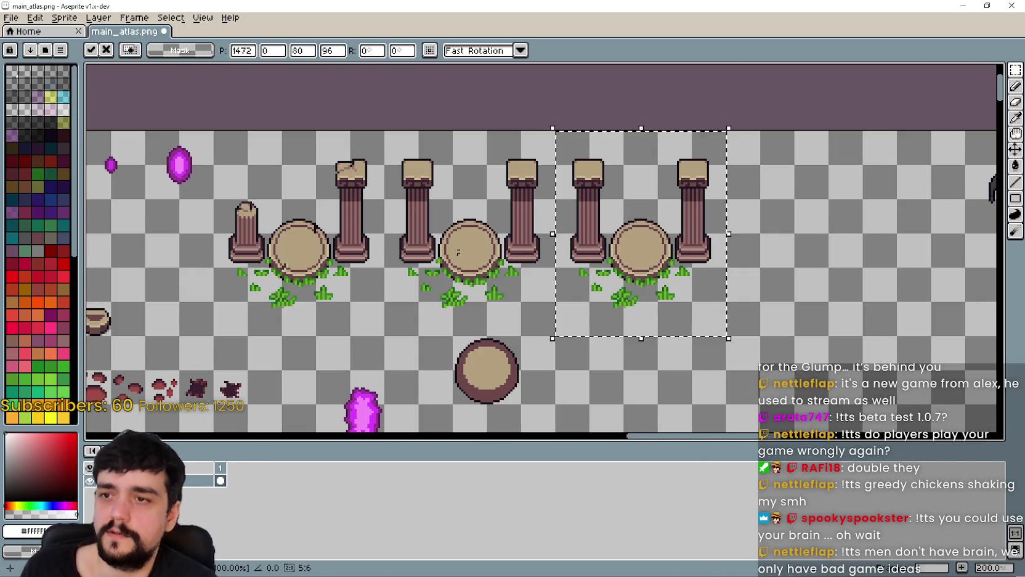
Step: Commit the copied pillar group and apply a white outline to it
key(Return)
key(ctrl+d)
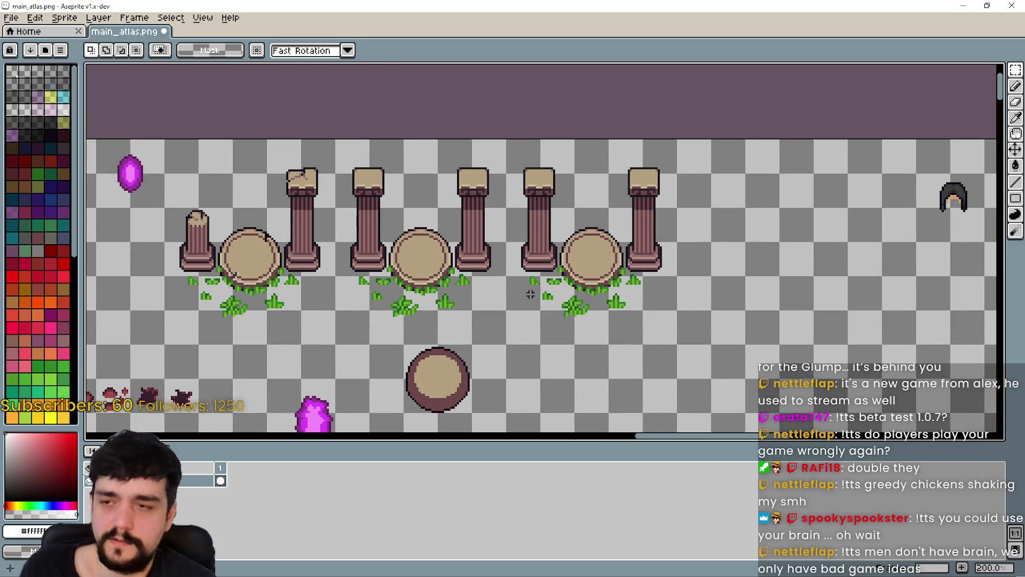
drag(504, 347, 679, 137)
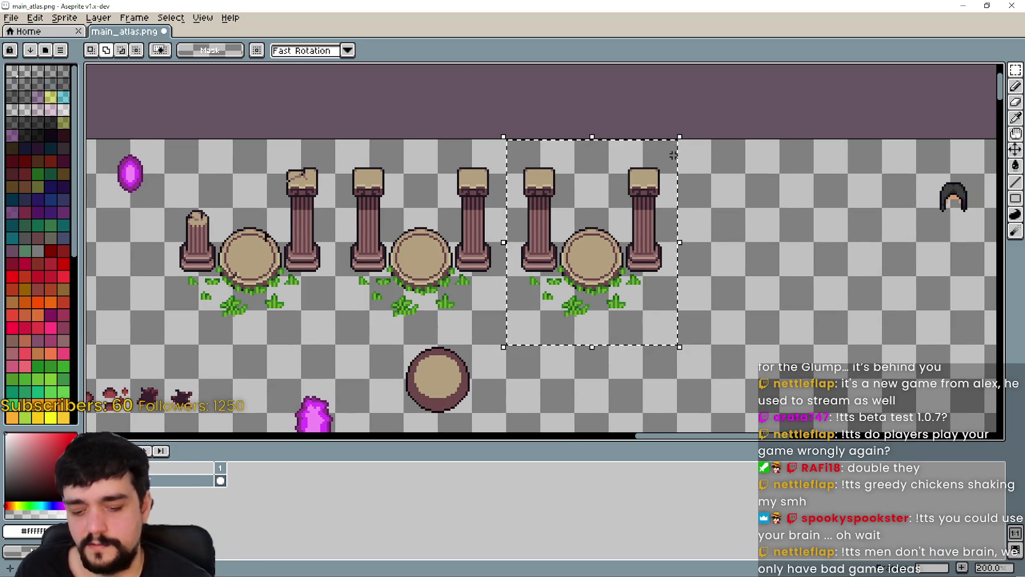
key(shift+o)
click(370, 114)
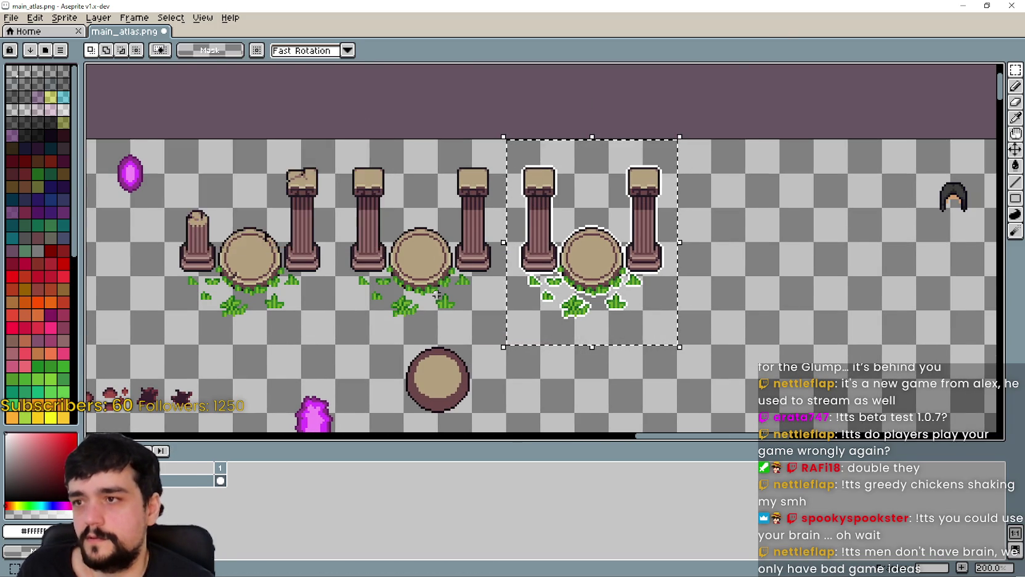
Step: Select the row of five purple crystals on the atlas
scroll(533, 236, down, 2)
scroll(534, 236, up, 2)
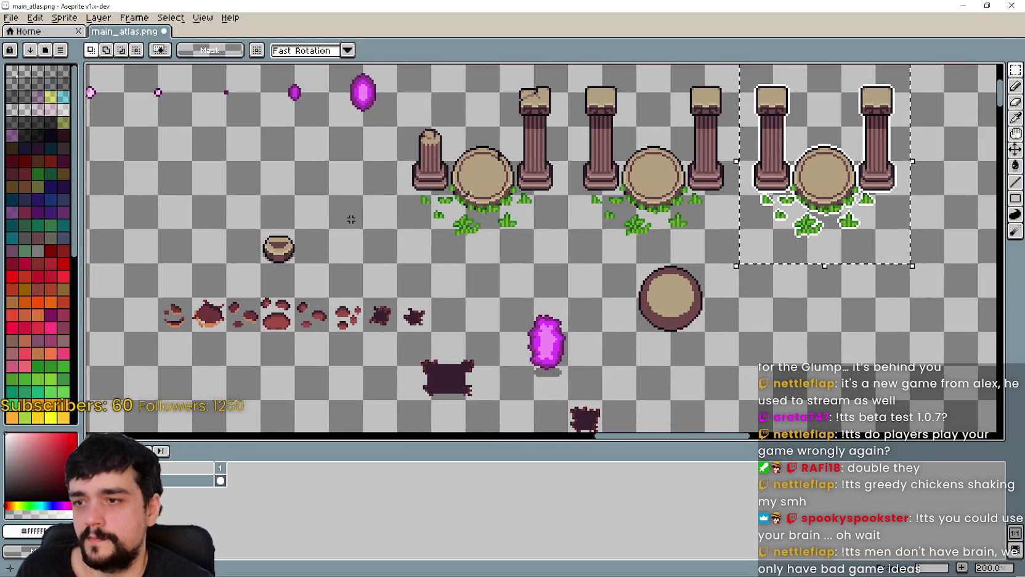
scroll(348, 217, down, 2)
scroll(426, 279, up, 2)
scroll(426, 279, down, 1)
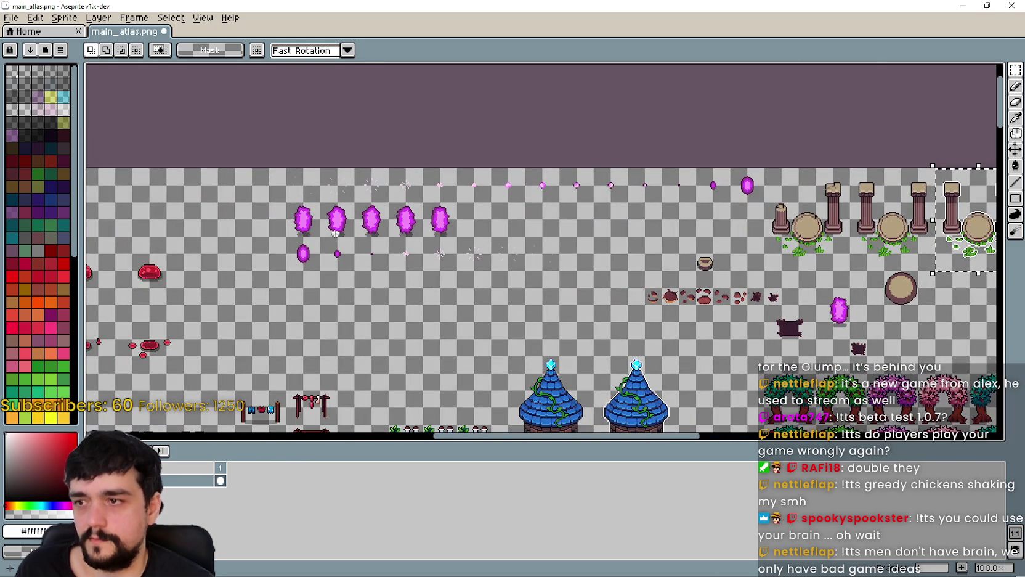
scroll(398, 226, right, 5)
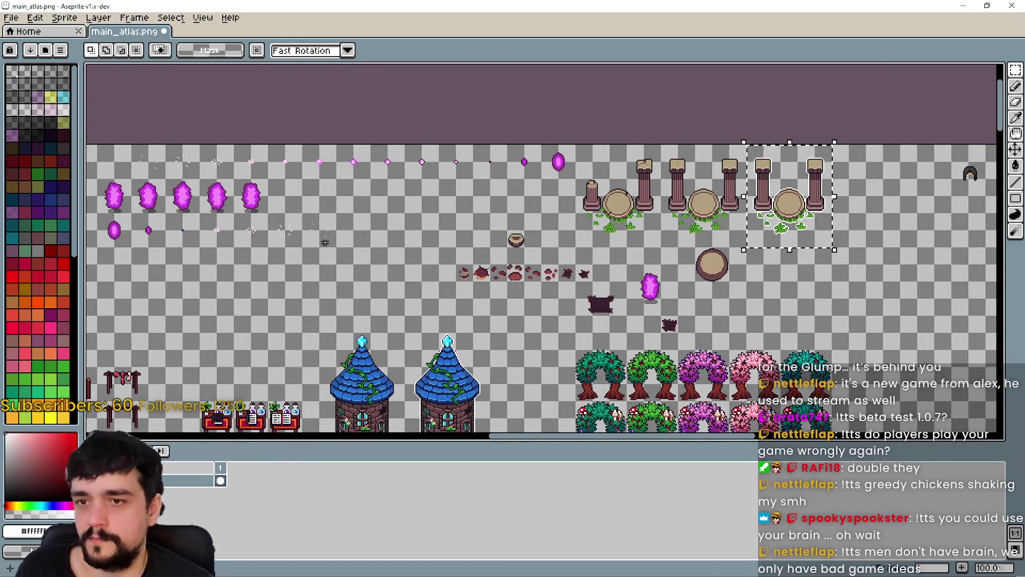
scroll(243, 217, right, 3)
scroll(389, 185, up, 1)
scroll(380, 187, down, 1)
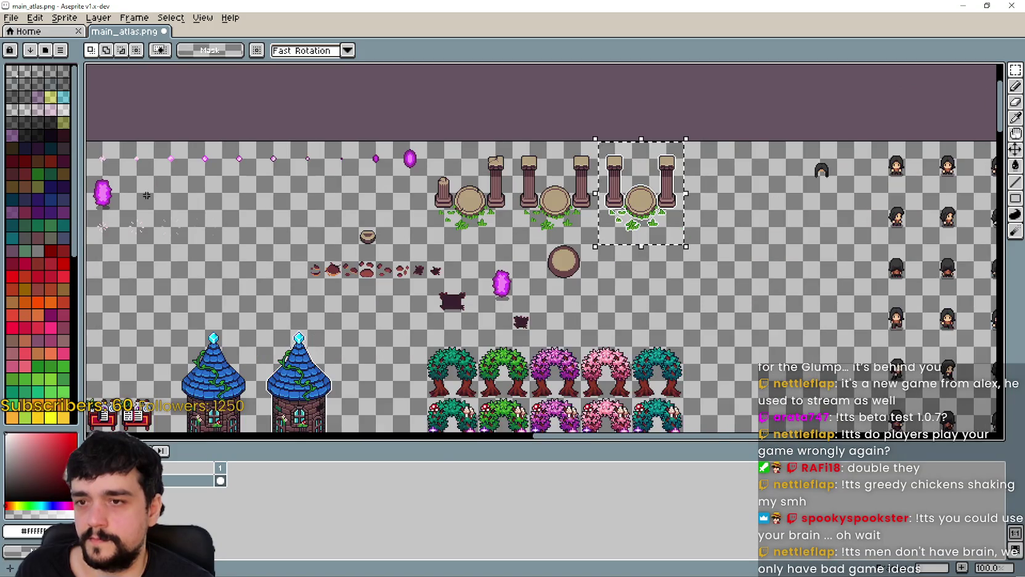
scroll(325, 234, left, 6)
scroll(326, 234, up, 2)
scroll(435, 205, right, 4)
mouse_move(231, 239)
mouse_down()
mouse_move(286, 189)
mouse_move(537, 138)
mouse_move(737, 140)
mouse_up()
scroll(541, 257, down, 2)
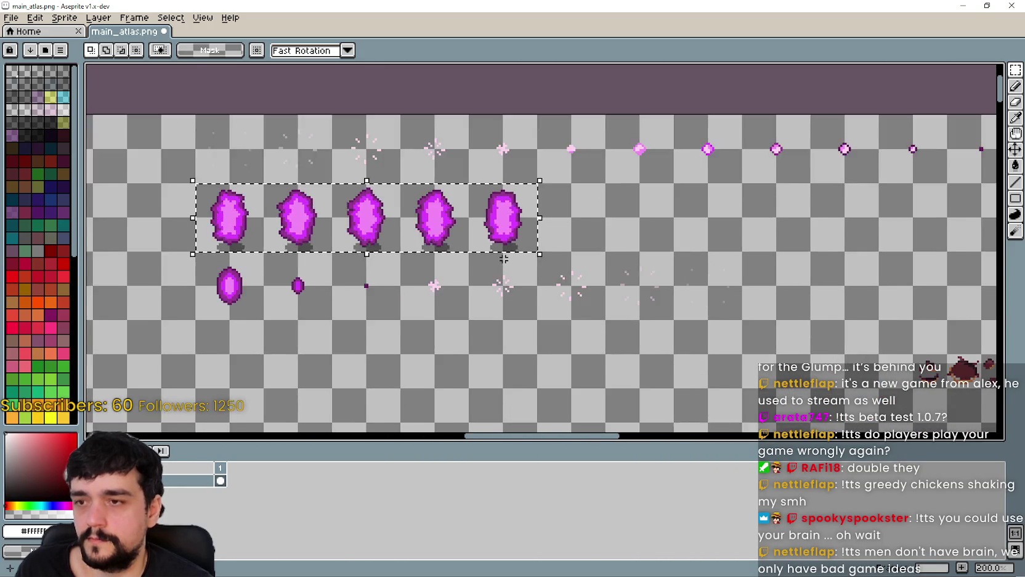
Step: Paste a copy of the five crystals beside the round stone, preview an outline, then cancel and undo
scroll(691, 258, right, 9)
scroll(633, 233, down, 1)
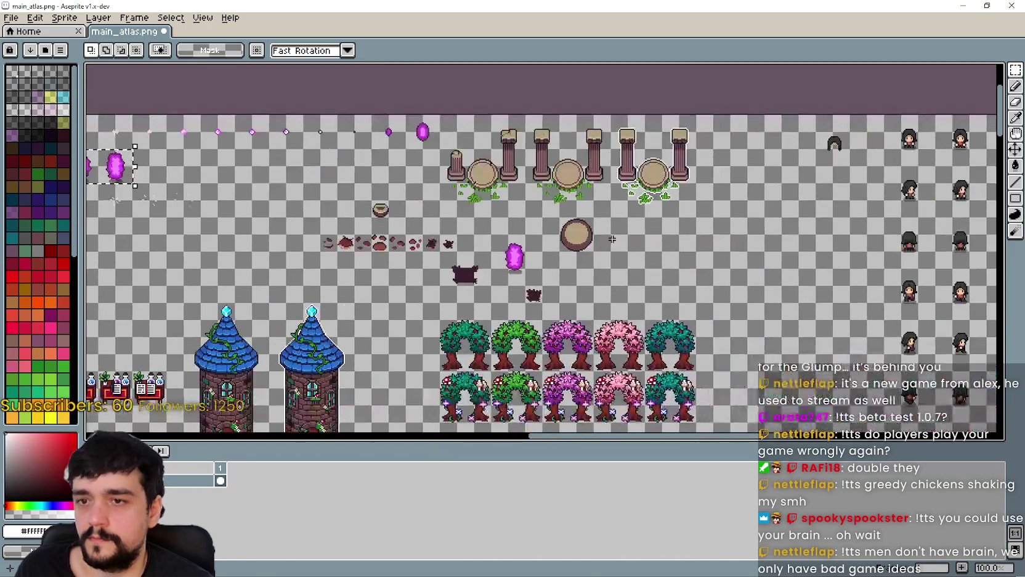
key(ctrl+v)
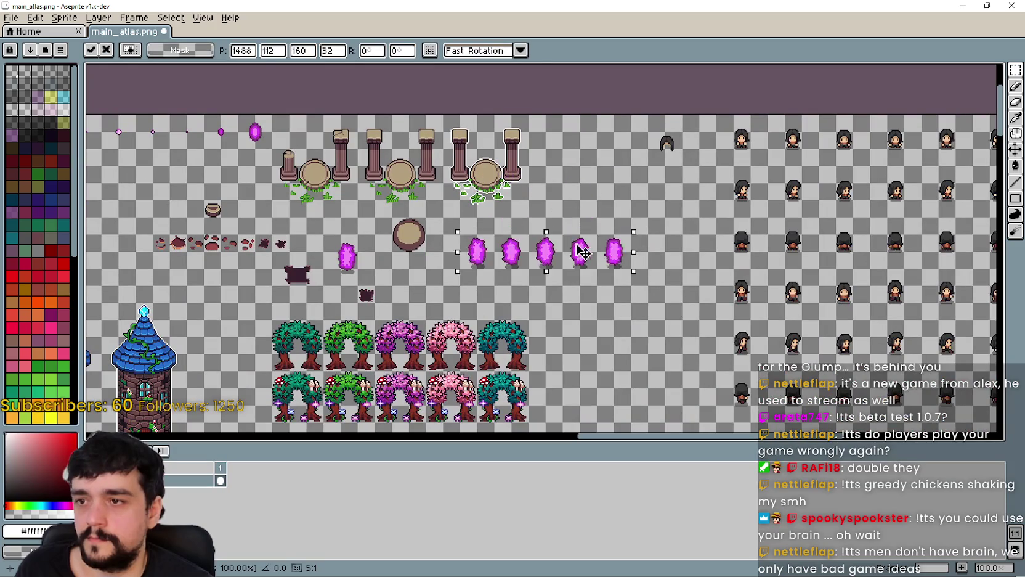
scroll(568, 246, up, 2)
drag(508, 238, 557, 259)
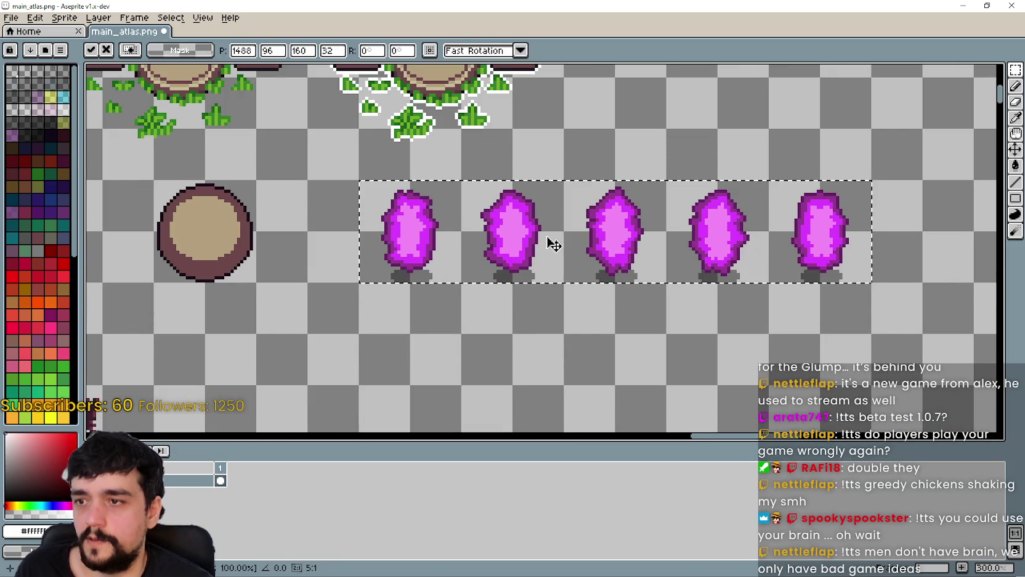
key(shift+o)
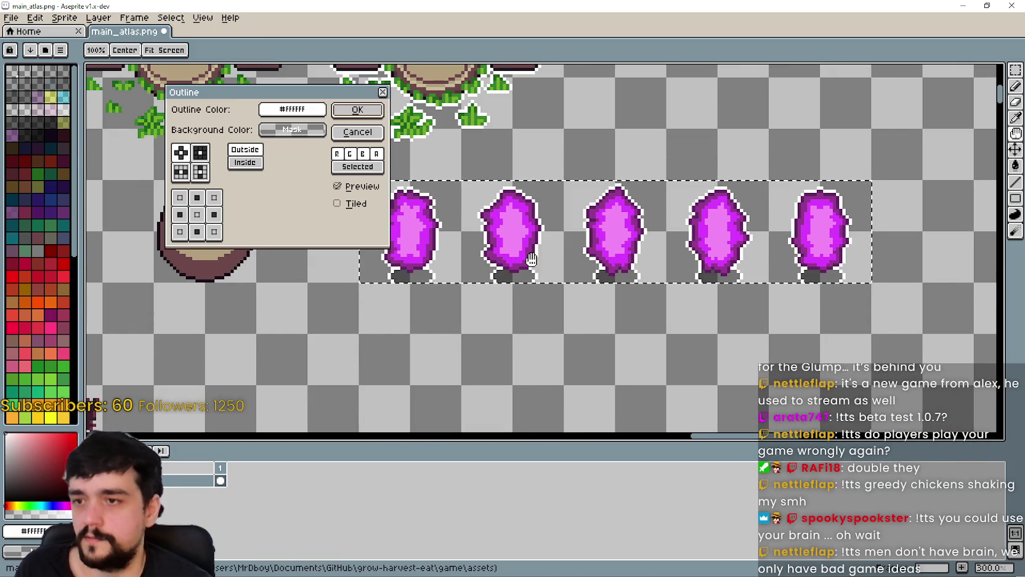
scroll(531, 277, down, 1)
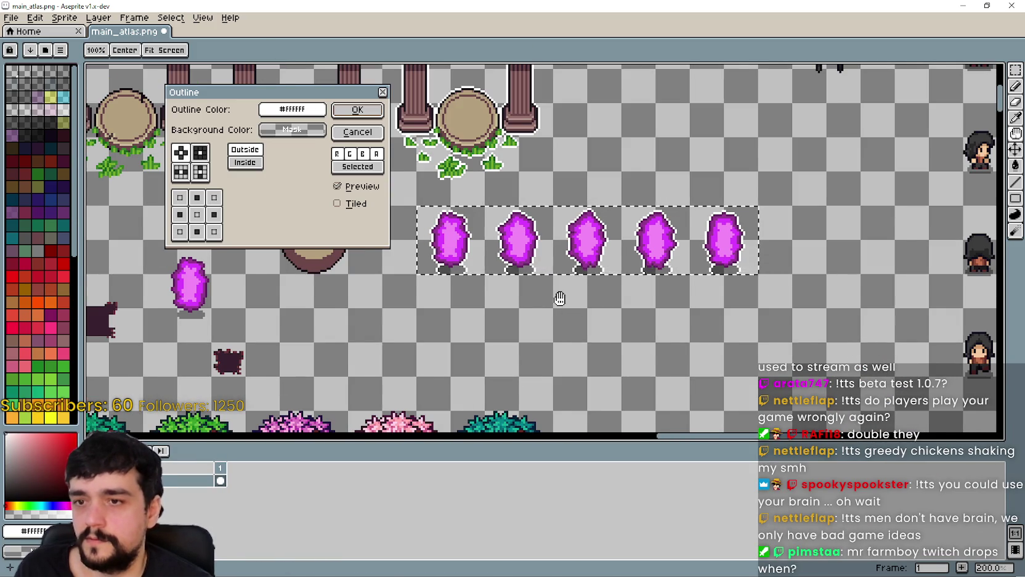
scroll(559, 298, down, 2)
scroll(542, 289, up, 4)
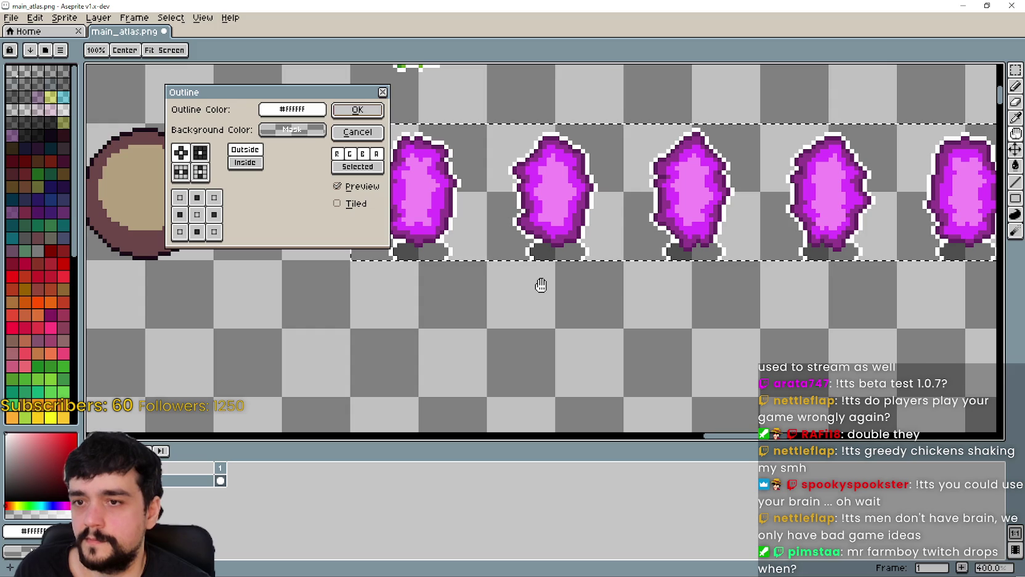
scroll(541, 284, down, 2)
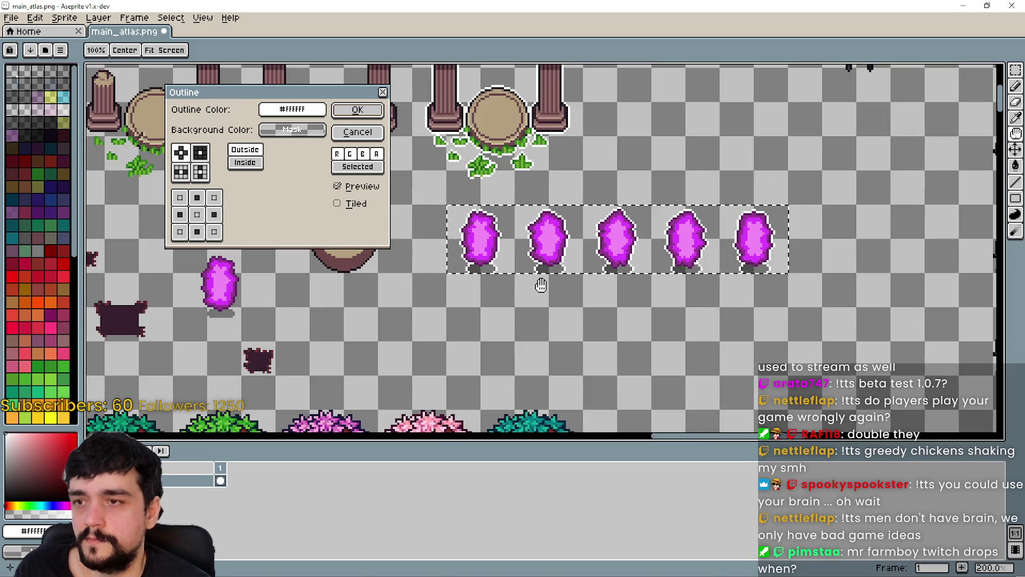
mouse_move(560, 251)
mouse_down()
mouse_move(579, 135)
mouse_move(566, 276)
mouse_move(527, 271)
mouse_up()
scroll(529, 302, up, 4)
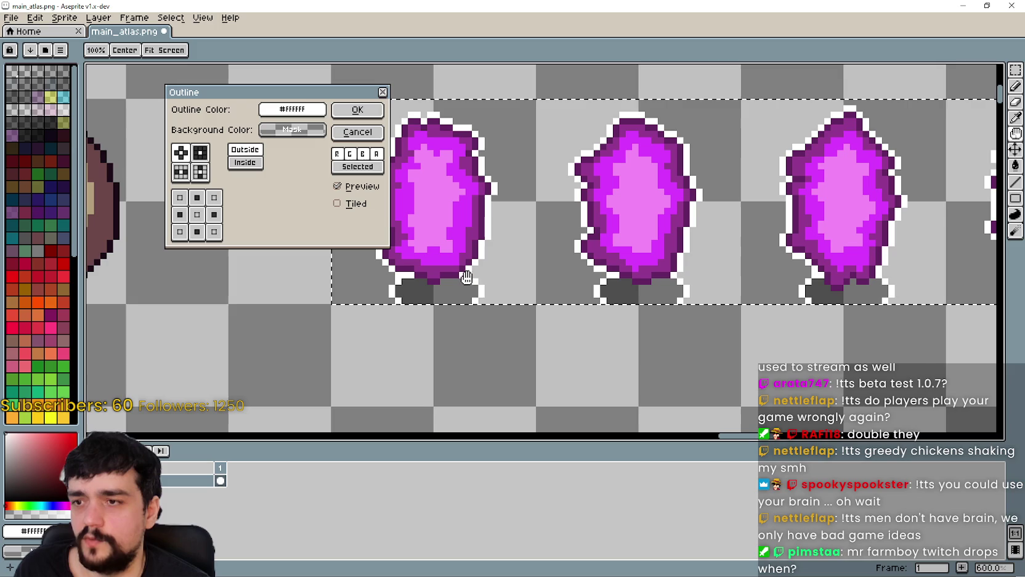
scroll(475, 311, down, 3)
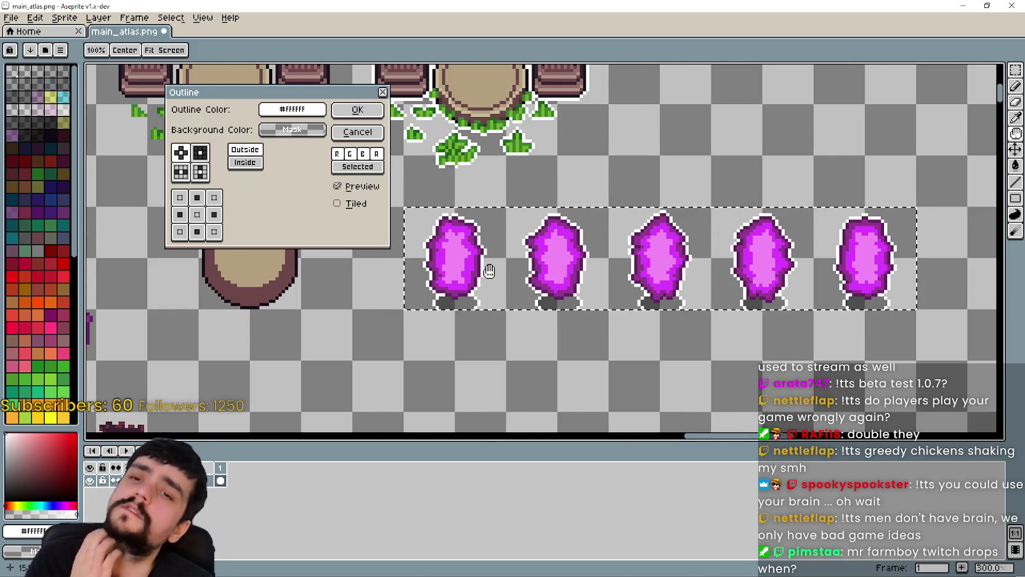
scroll(489, 271, down, 1)
scroll(483, 279, down, 1)
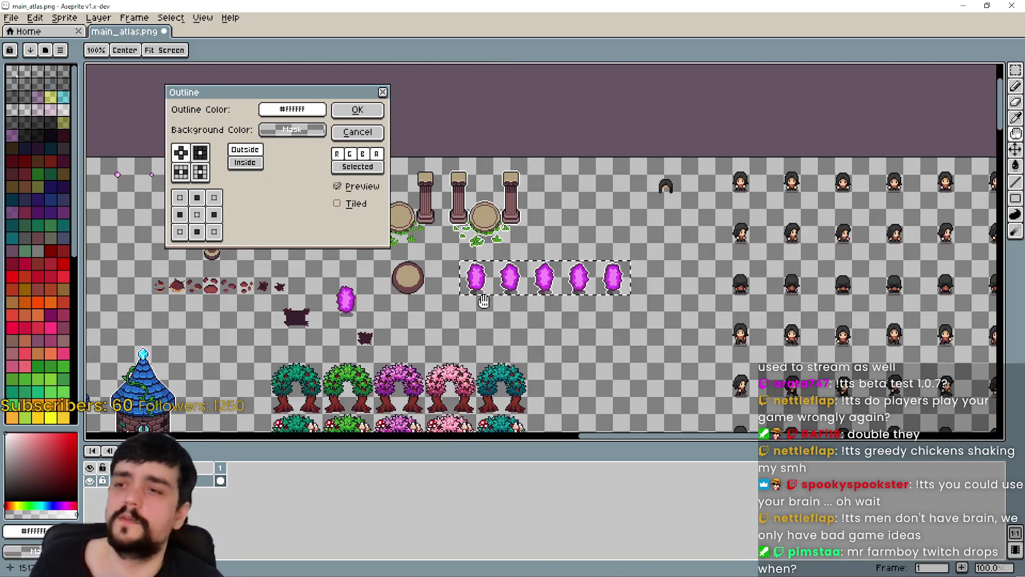
scroll(490, 274, up, 1)
scroll(490, 274, down, 1)
scroll(642, 279, down, 1)
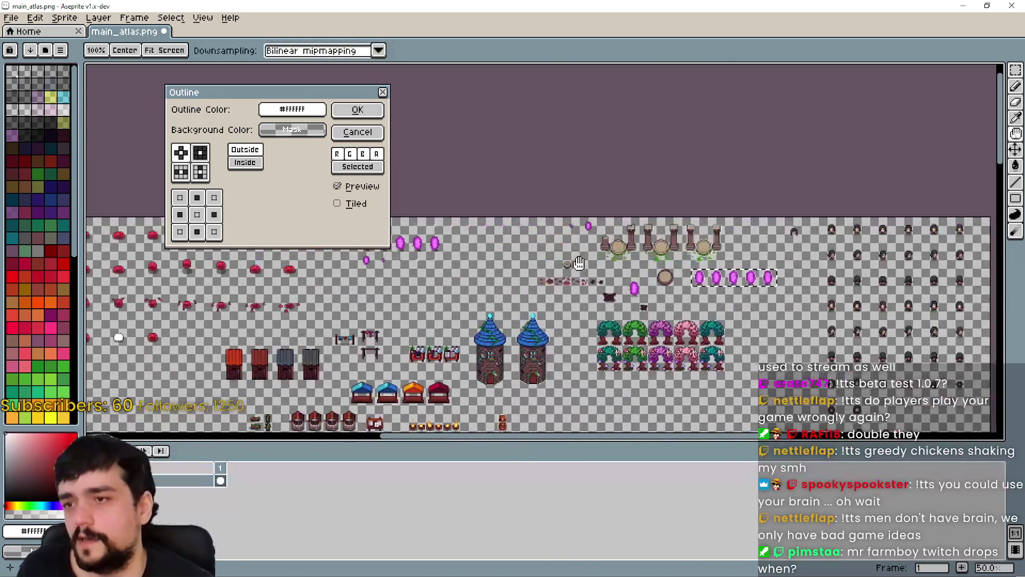
scroll(665, 277, up, 2)
click(362, 135)
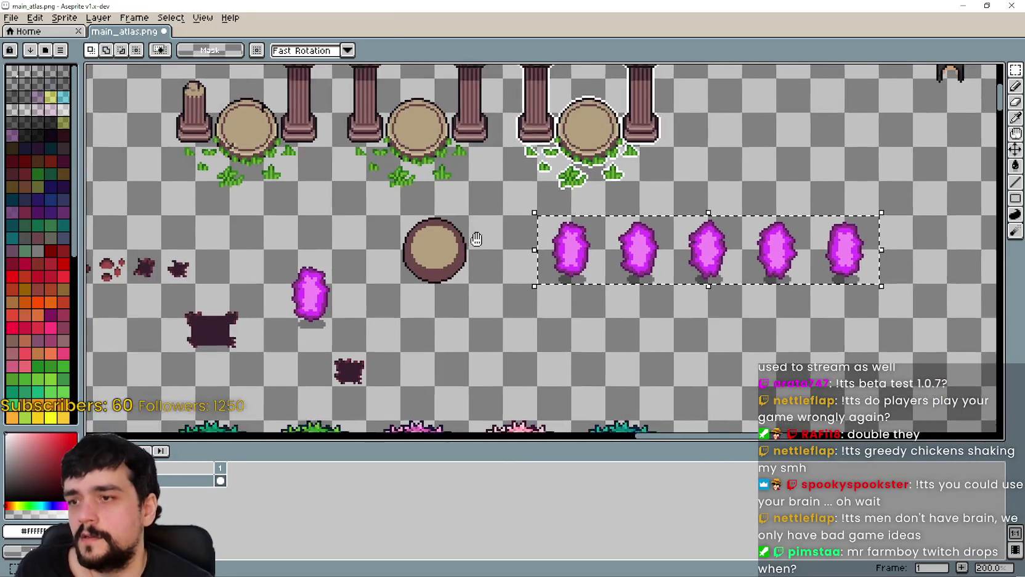
scroll(542, 240, down, 1)
key(ctrl+z)
Step: Save main_atlas.png with Ctrl+S and open the shared Imgur screenshot link
scroll(412, 271, left, 5)
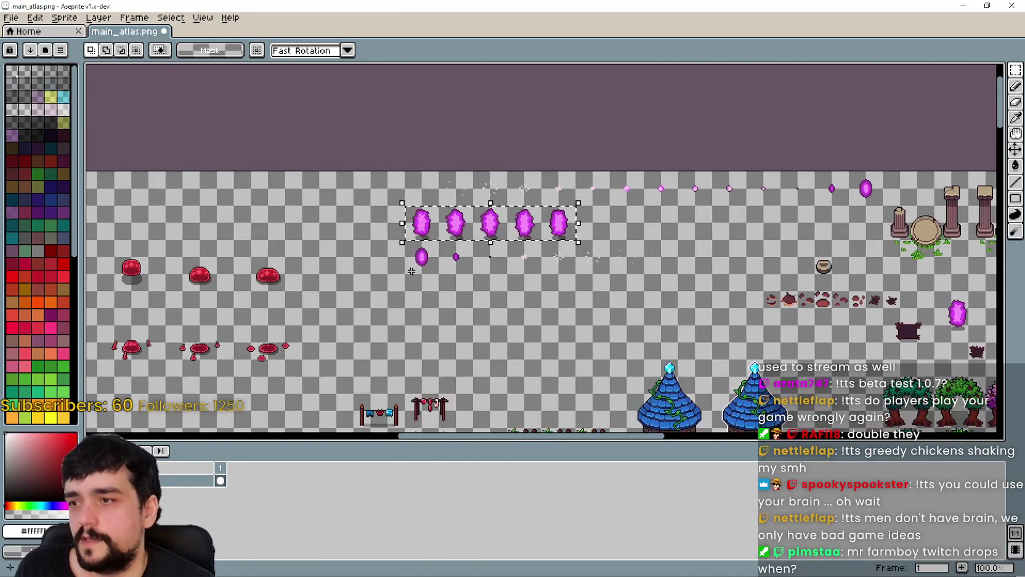
scroll(485, 271, up, 1)
scroll(420, 208, down, 1)
scroll(516, 214, up, 1)
scroll(636, 225, down, 2)
scroll(708, 227, up, 2)
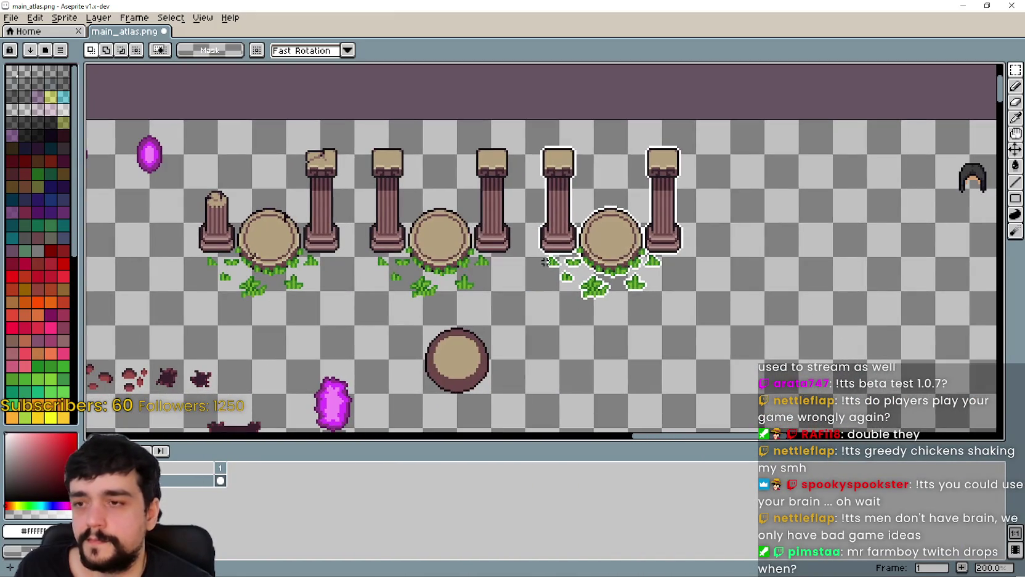
scroll(596, 253, down, 1)
scroll(515, 228, up, 1)
scroll(431, 222, left, 3)
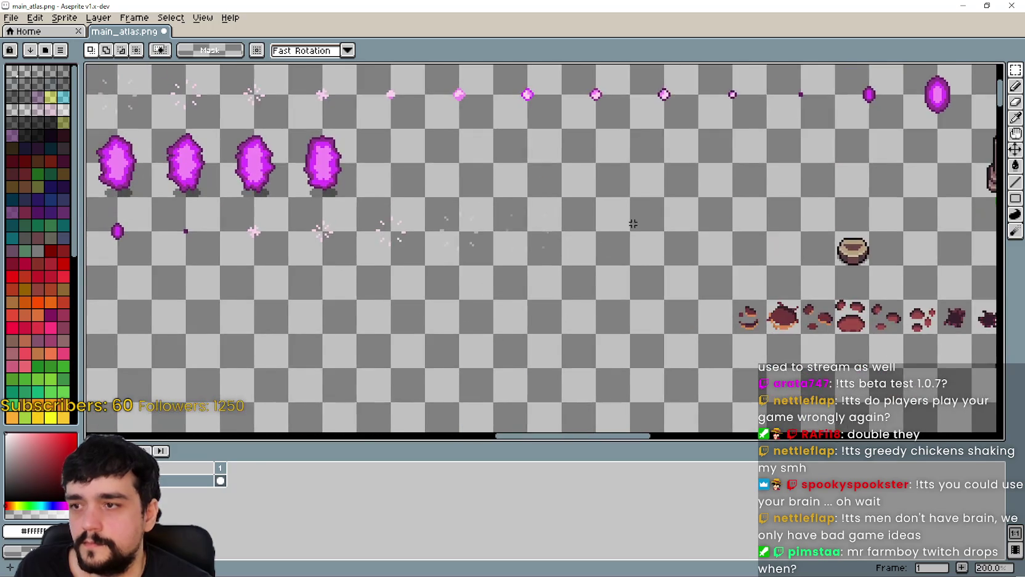
scroll(464, 214, down, 1)
scroll(491, 218, right, 2)
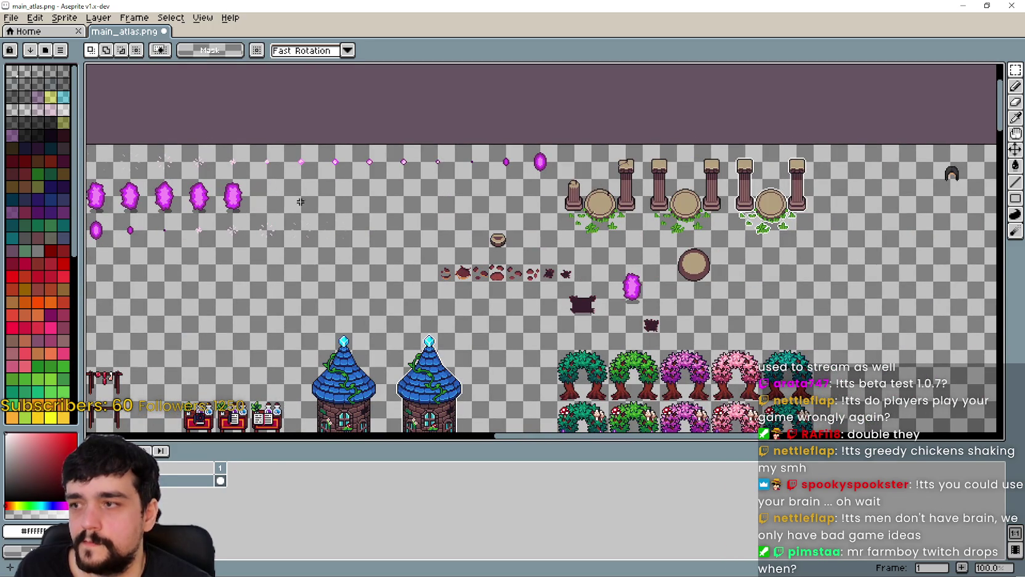
scroll(770, 246, right, 4)
scroll(420, 268, up, 1)
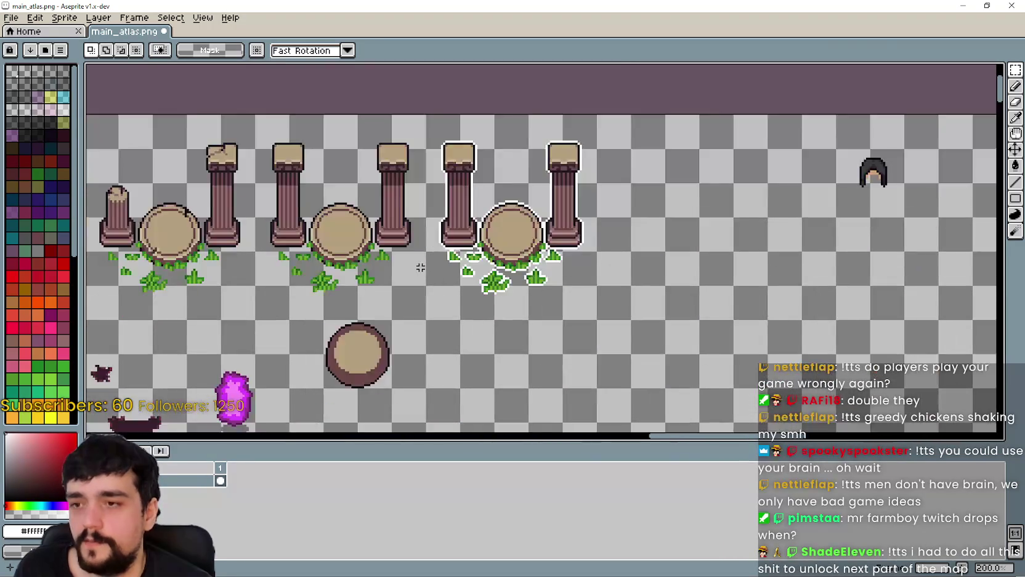
scroll(444, 274, left, 3)
key(ctrl+s)
mouse_move(470, 278)
mouse_down()
mouse_move(598, 278)
mouse_move(561, 275)
mouse_up()
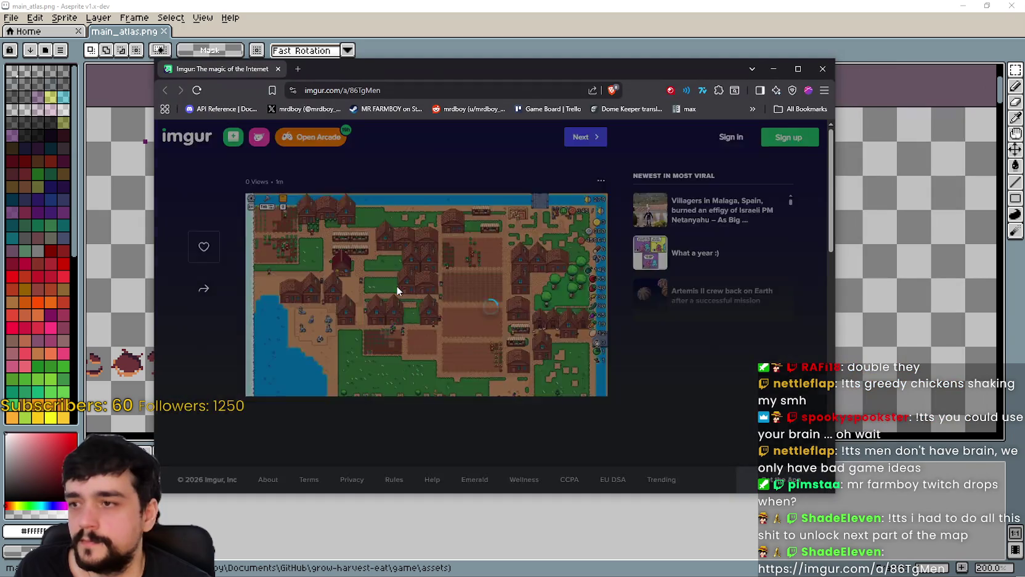
click(397, 285)
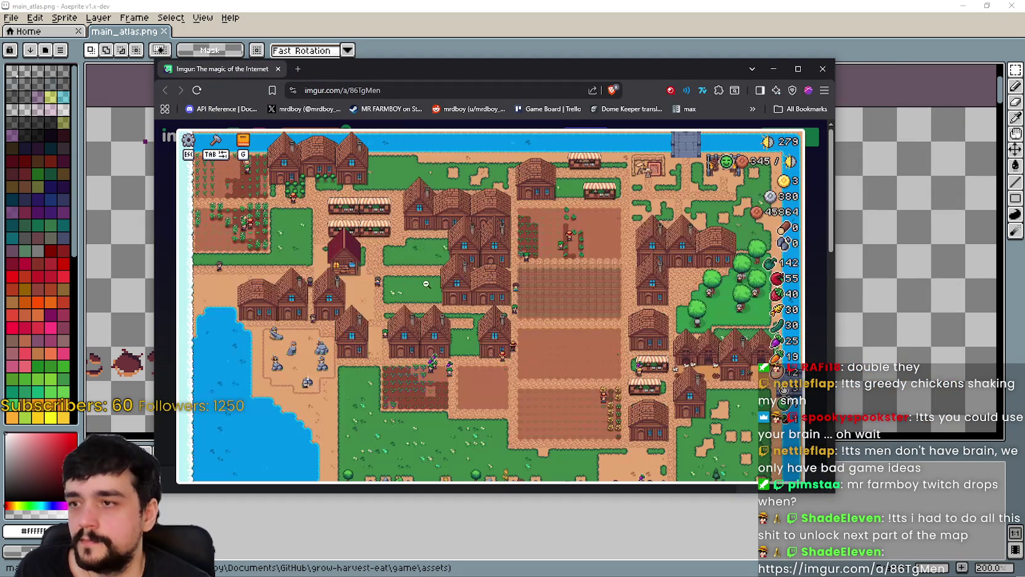
Step: Maximize the browser and enlarge the Imgur farm village screenshot to study it
click(801, 66)
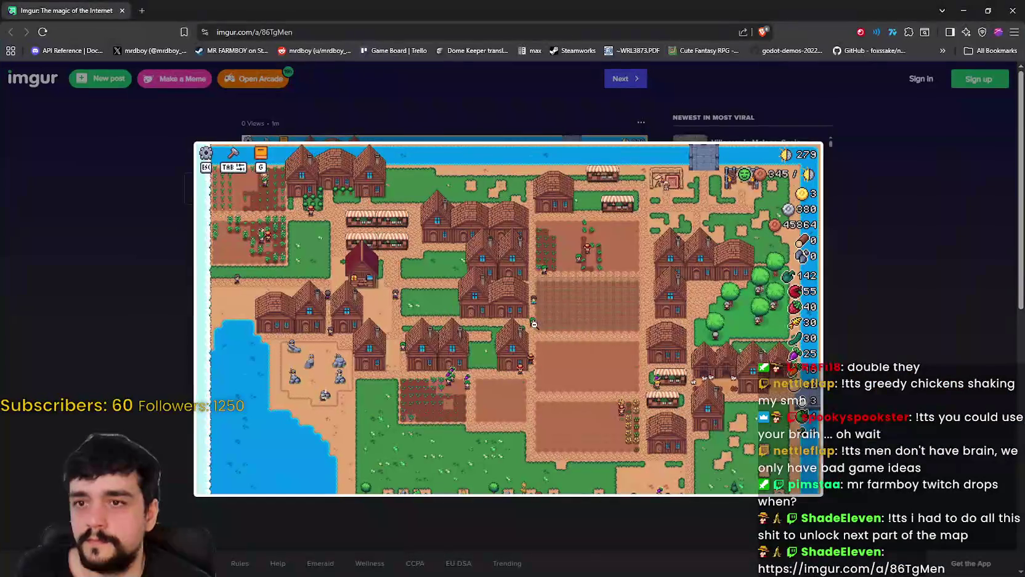
click(538, 312)
click(539, 308)
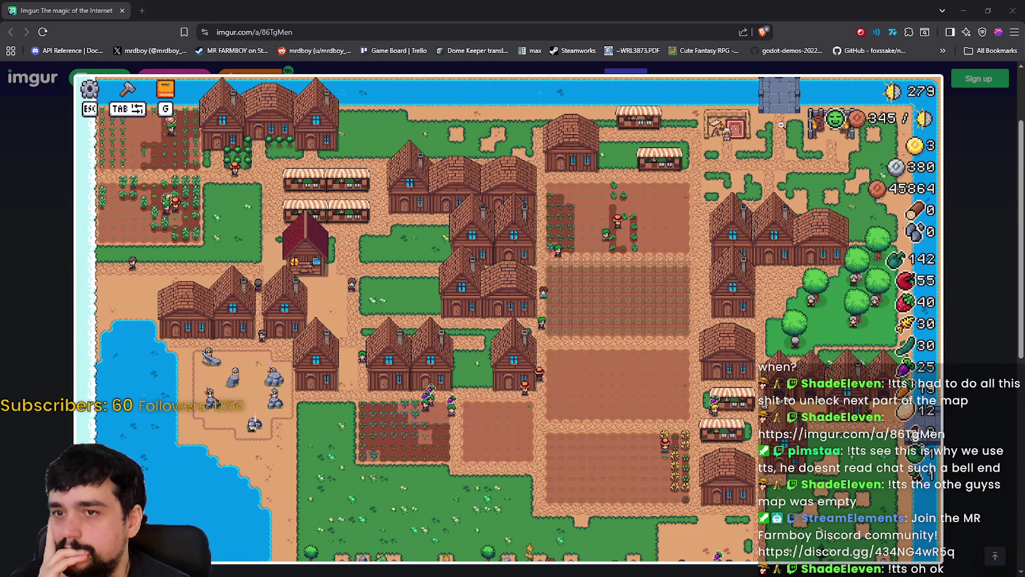
scroll(569, 463, down, 2)
scroll(568, 463, up, 3)
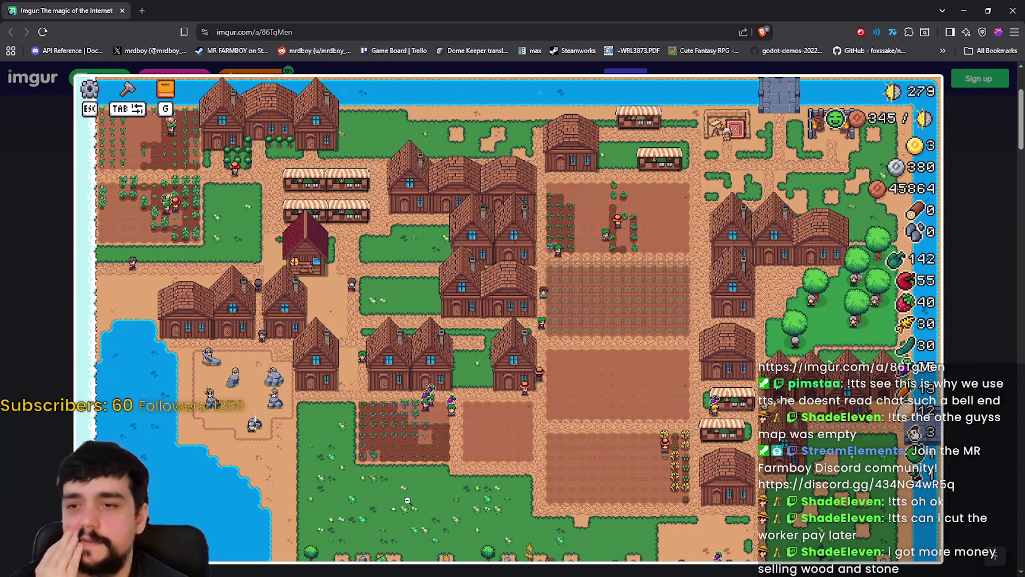
Step: Restore the browser to a floating window and set it aside to reveal the atlas
right_click(406, 500)
key(Escape)
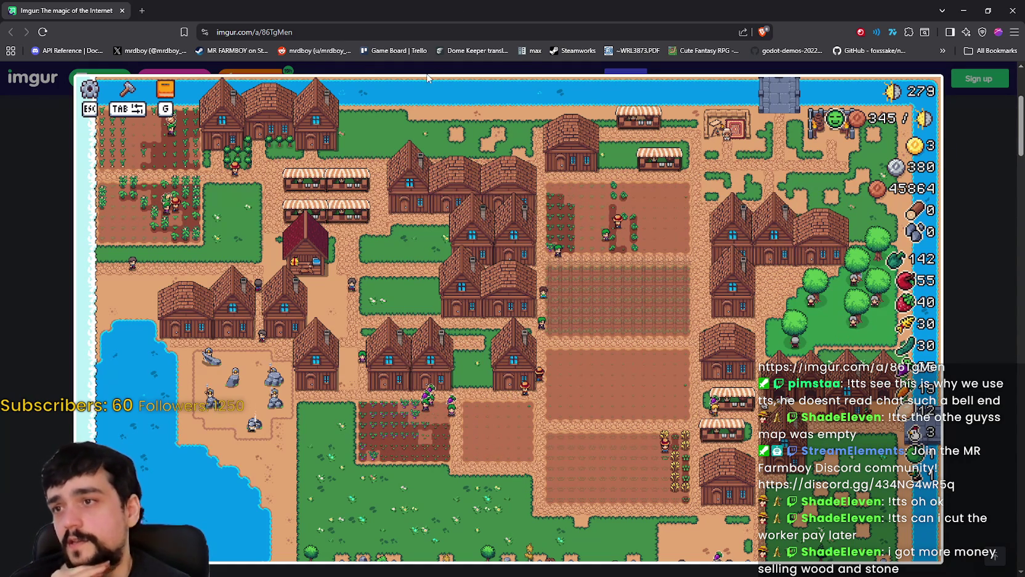
click(988, 11)
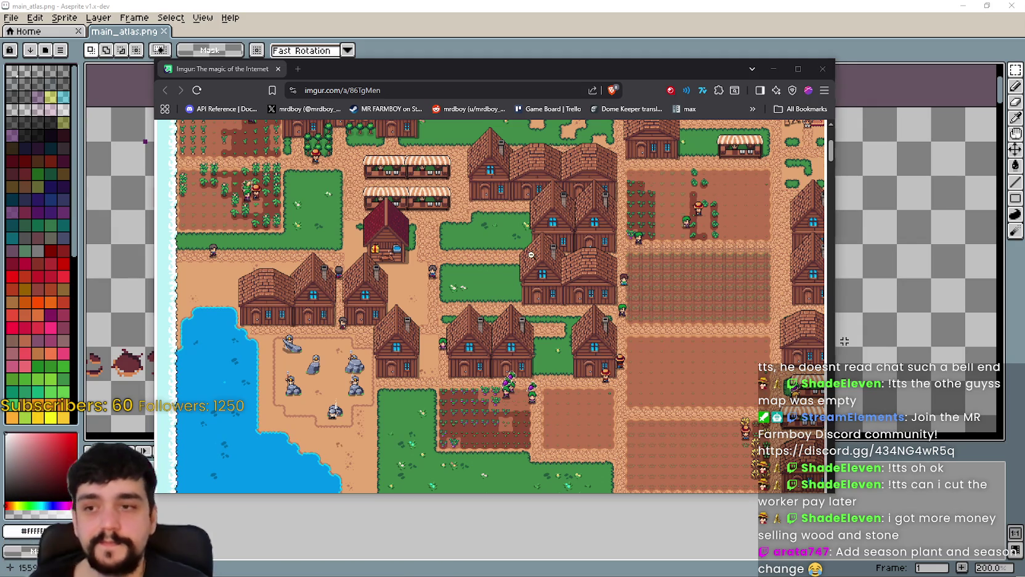
click(822, 68)
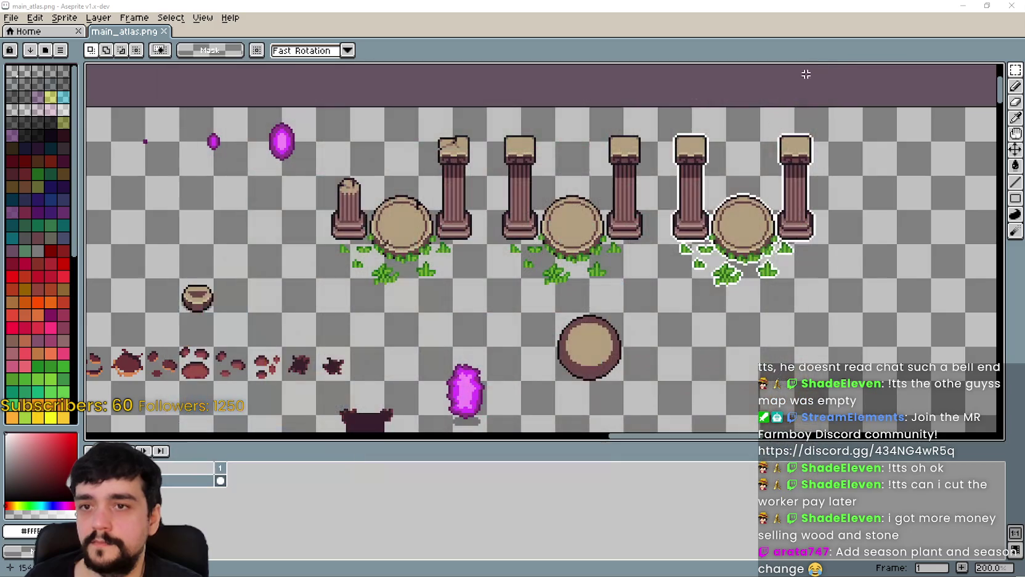
Step: Zoom out and pan main_atlas.png to the market stall sprites, then switch back to Godot
scroll(806, 74, down, 3)
scroll(806, 74, up, 4)
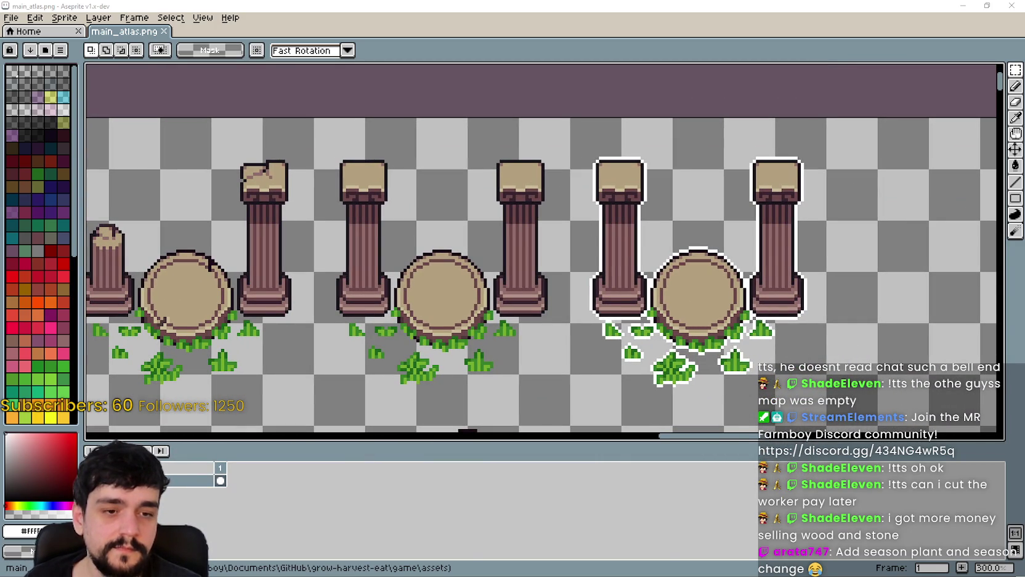
key(1)
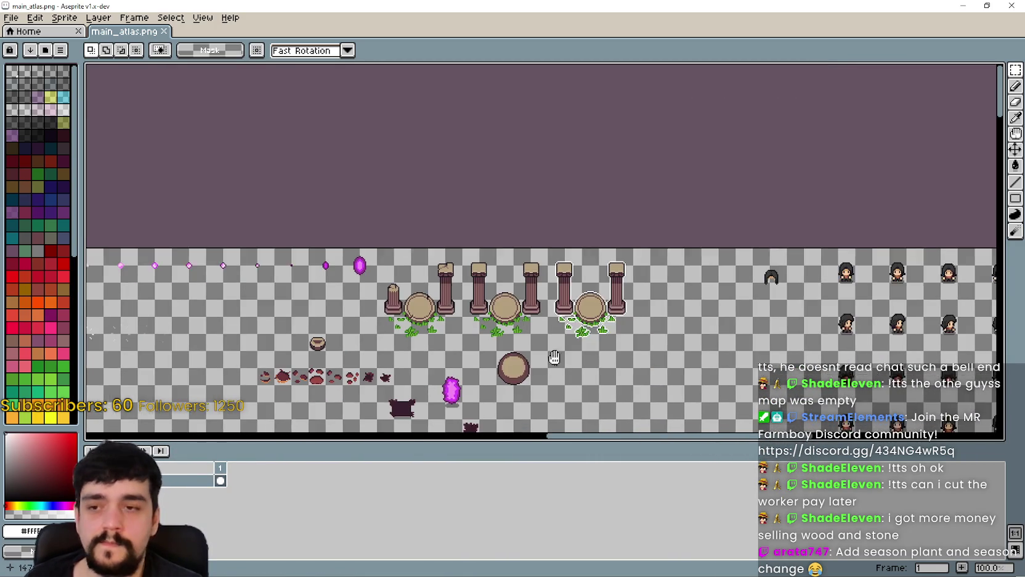
click(1016, 86)
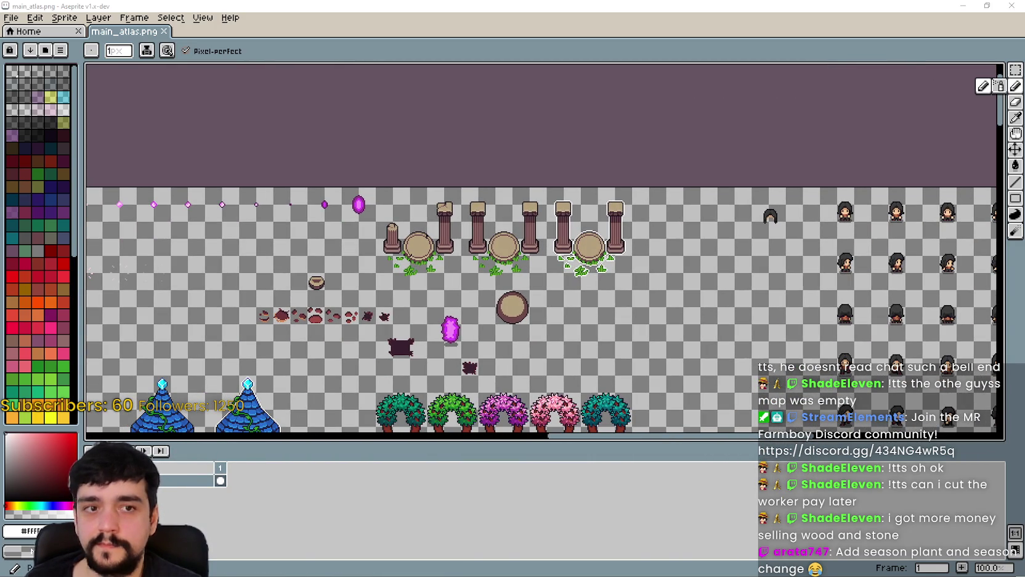
drag(595, 318, 547, 289)
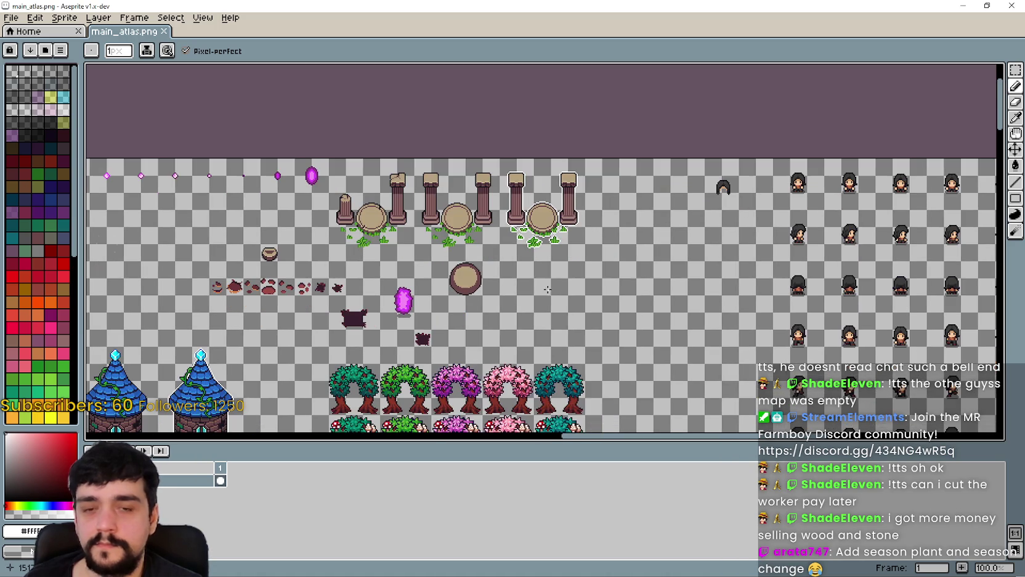
mouse_move(431, 258)
mouse_down()
mouse_move(636, 255)
mouse_move(408, 243)
mouse_move(427, 187)
mouse_up()
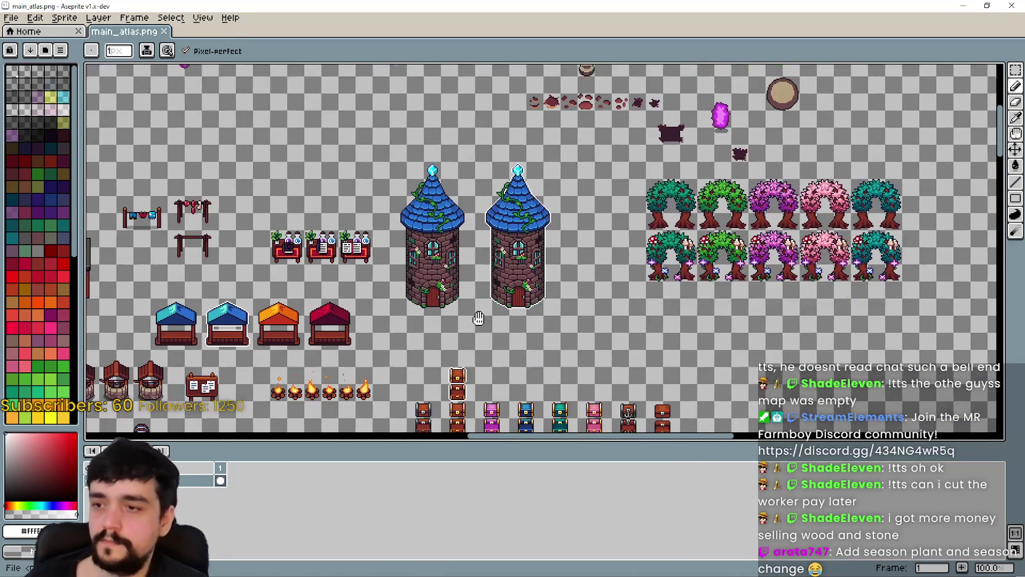
drag(479, 318, 488, 298)
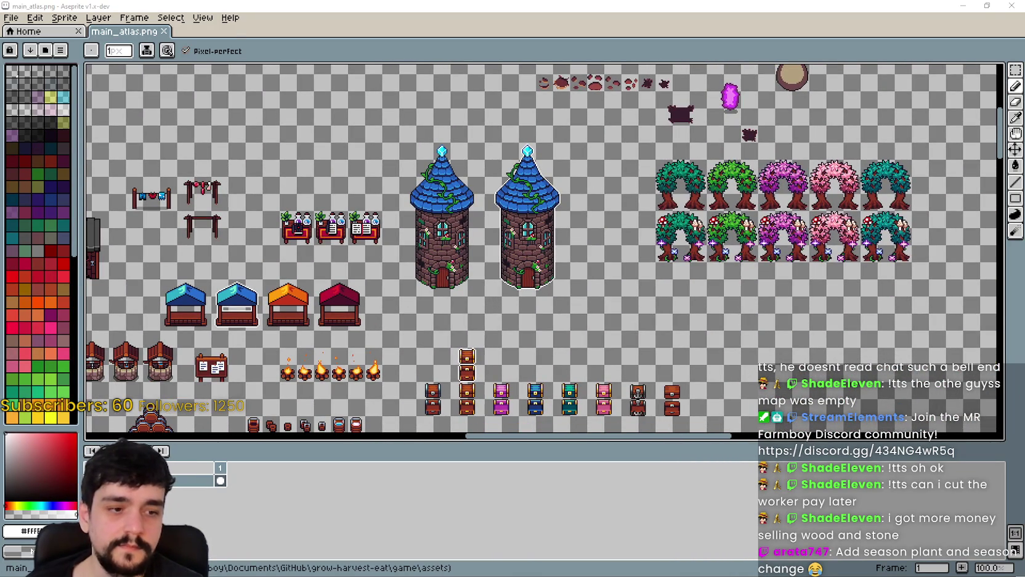
key(alt+Tab)
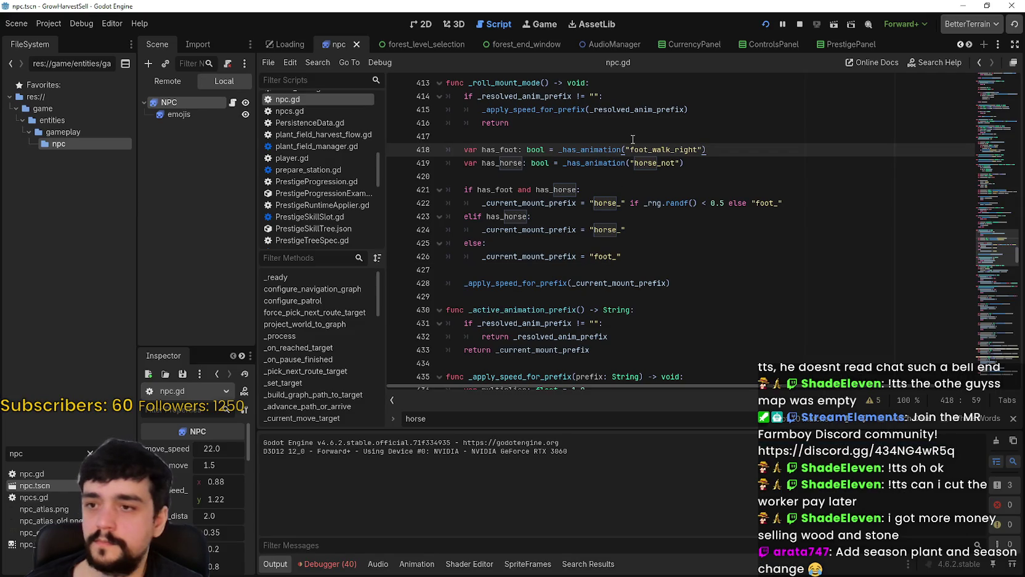
Step: Switch to the 2D workspace and scroll the scene tabs to open TheVillage_2
click(410, 23)
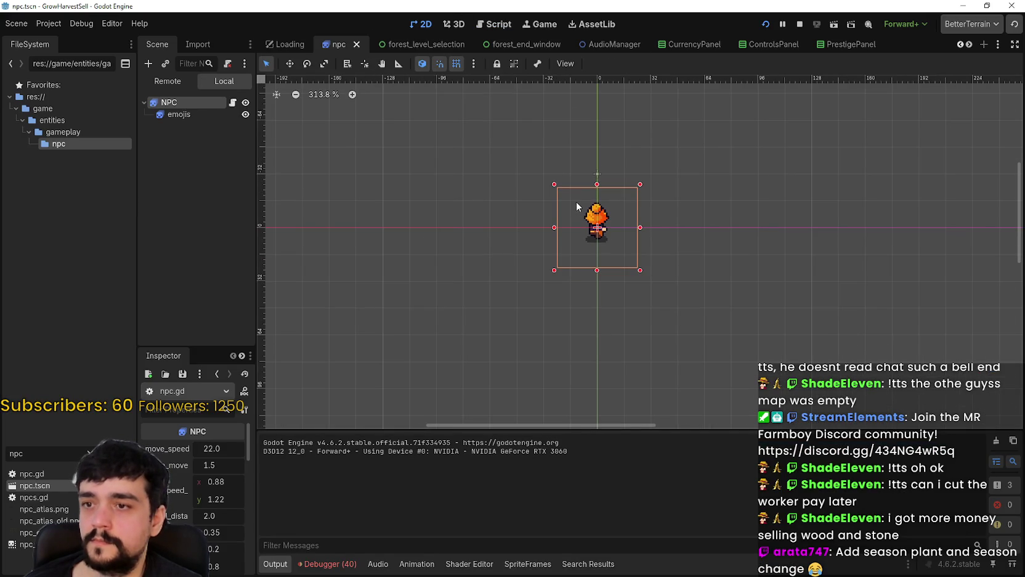
click(961, 43)
click(967, 45)
click(966, 45)
click(967, 45)
click(967, 45)
click(966, 45)
click(967, 45)
click(967, 45)
click(967, 45)
click(966, 45)
click(967, 45)
click(967, 45)
click(966, 45)
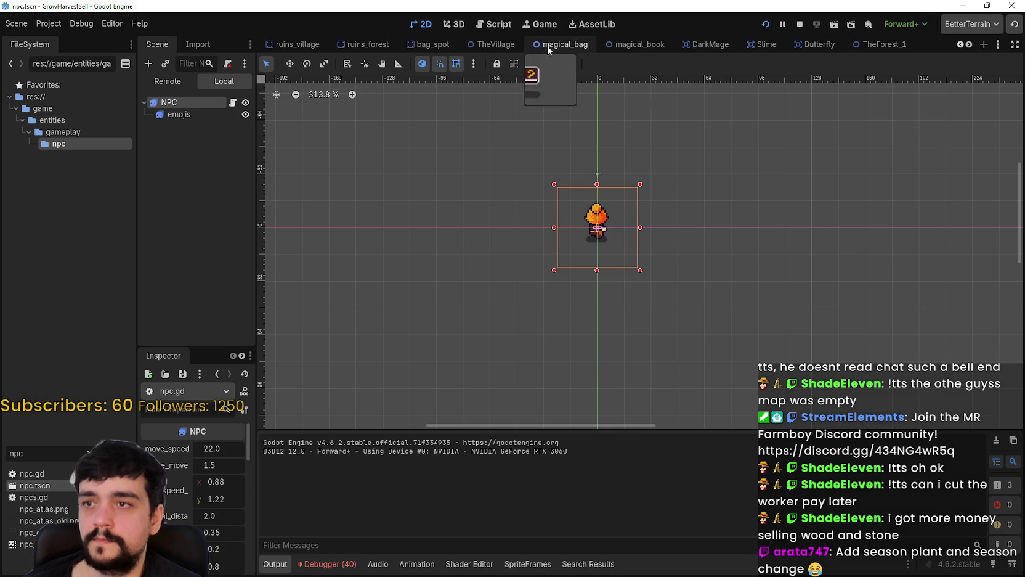
click(968, 45)
click(967, 45)
click(968, 45)
click(967, 45)
click(860, 45)
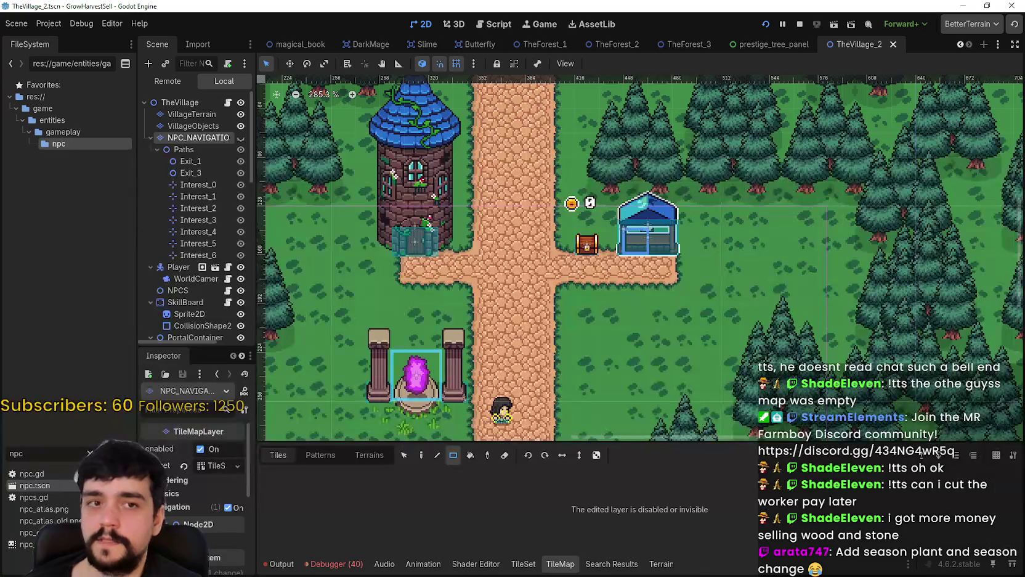
Step: Frame the village around the market stall and inspect the BagsContainer and SpecialBags nodes
scroll(443, 266, down, 1)
scroll(444, 267, up, 2)
mouse_move(444, 266)
mouse_down()
mouse_move(271, 240)
mouse_move(400, 271)
mouse_up()
scroll(243, 292, down, 5)
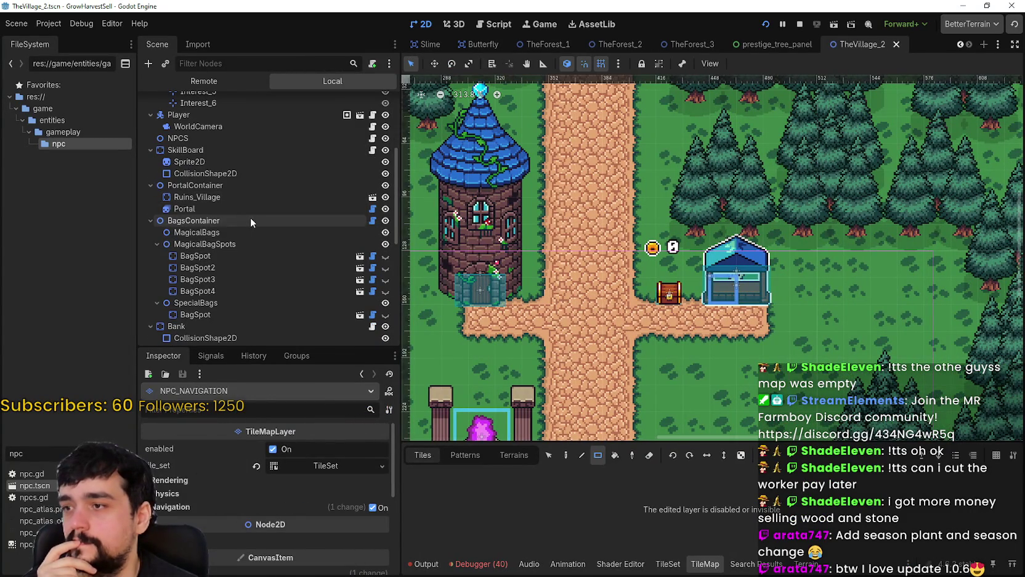
click(250, 218)
click(232, 313)
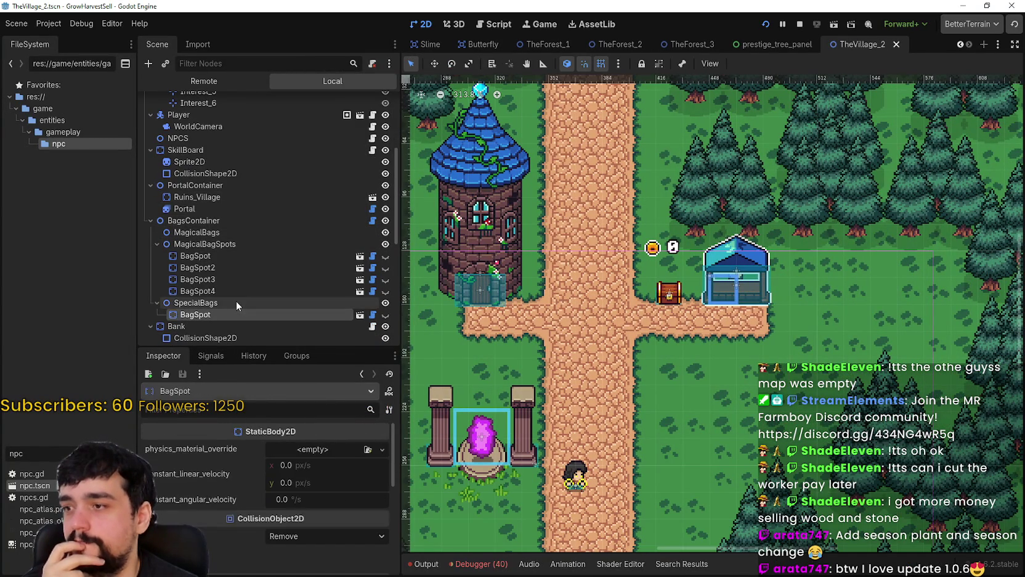
click(237, 302)
scroll(223, 308, down, 3)
scroll(783, 255, up, 1)
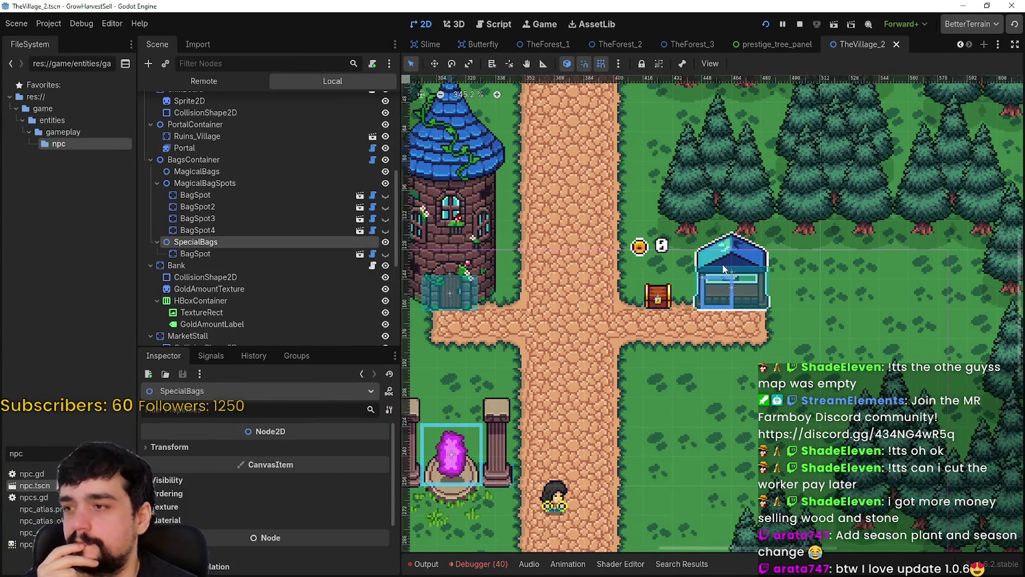
scroll(209, 294, down, 3)
Step: Step through MarketStall's children to the Market sprite and its 48x48 atlas texture
click(223, 288)
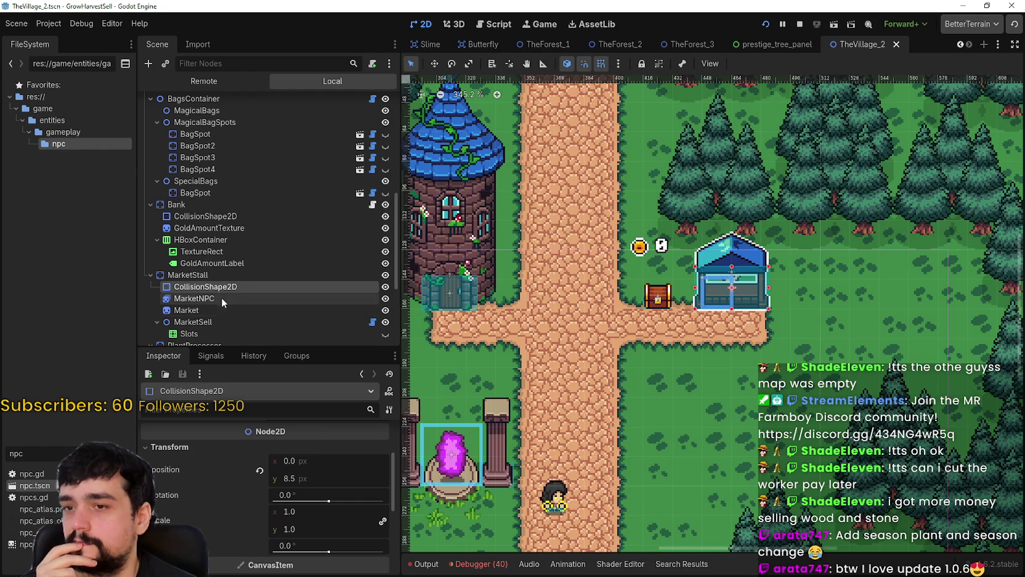
click(221, 297)
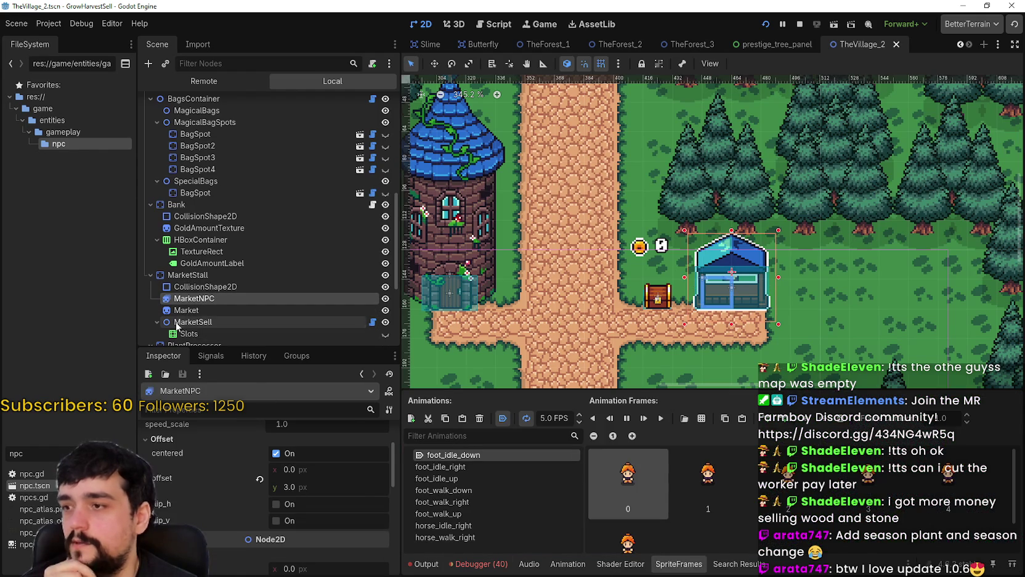
click(225, 321)
click(205, 311)
scroll(299, 542, up, 2)
scroll(298, 541, down, 6)
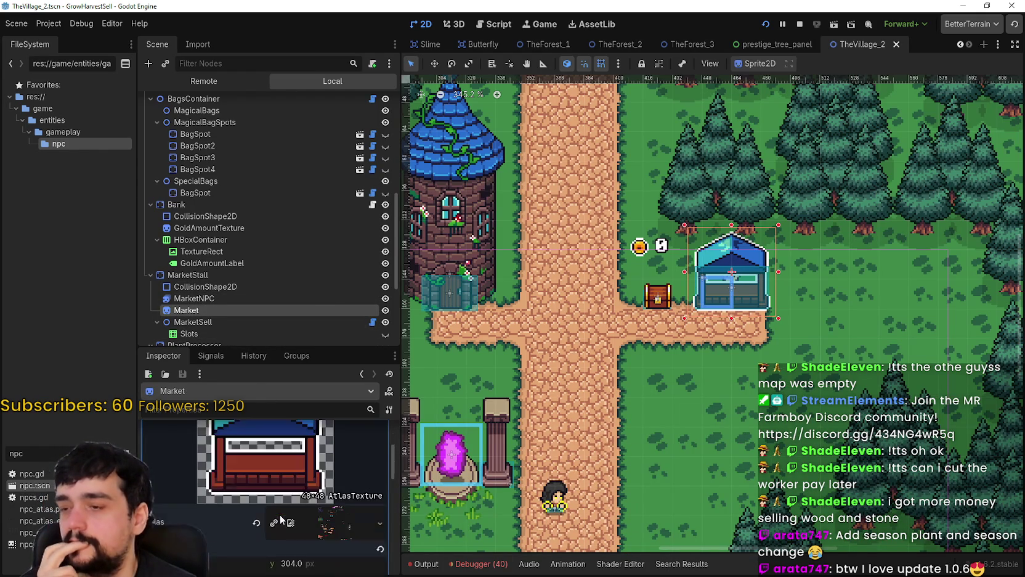
Step: Redraw the Market sprite's region around the first blue stall at x 848, y 304, 48x48
click(268, 508)
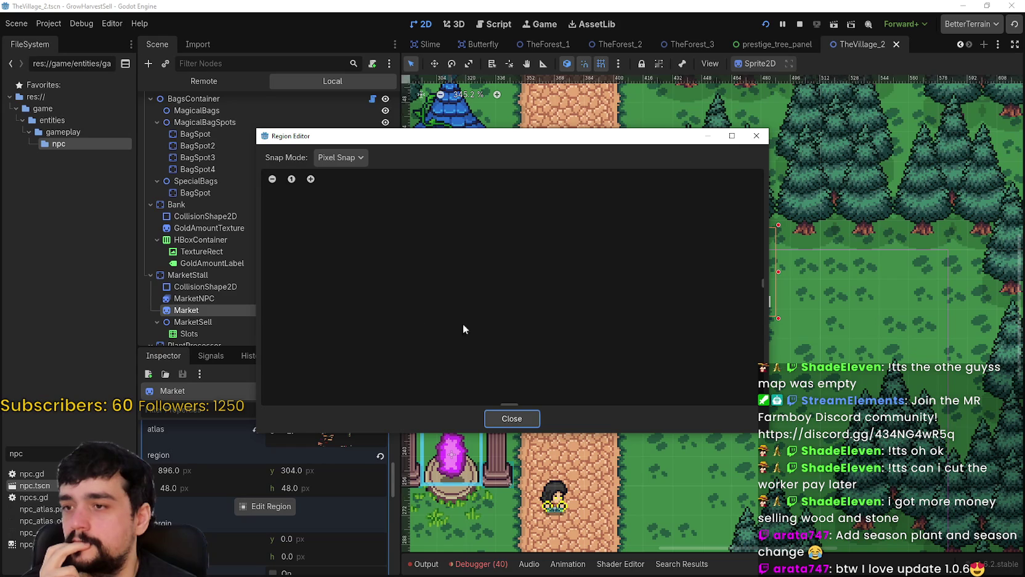
click(342, 202)
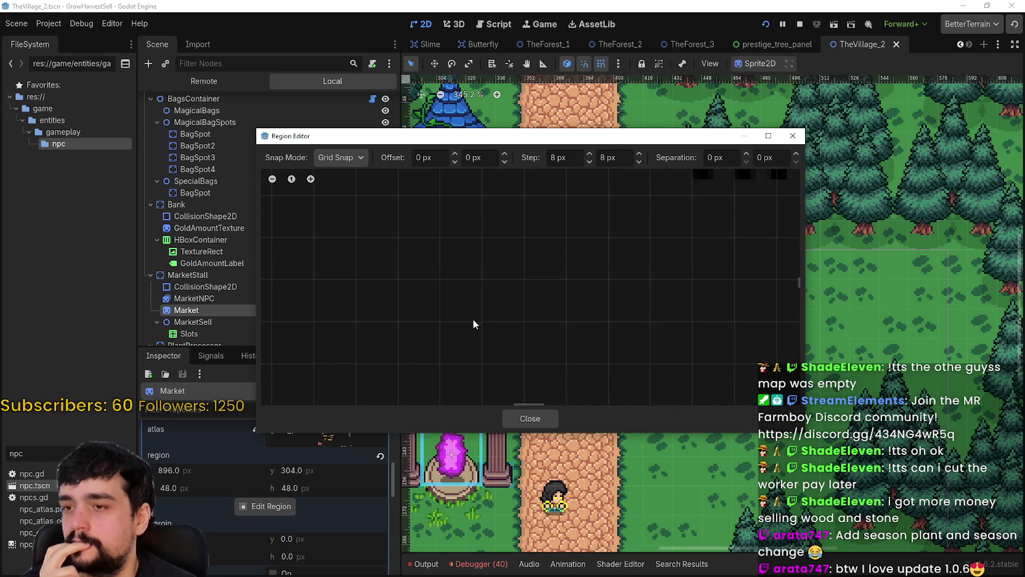
scroll(475, 306, down, 6)
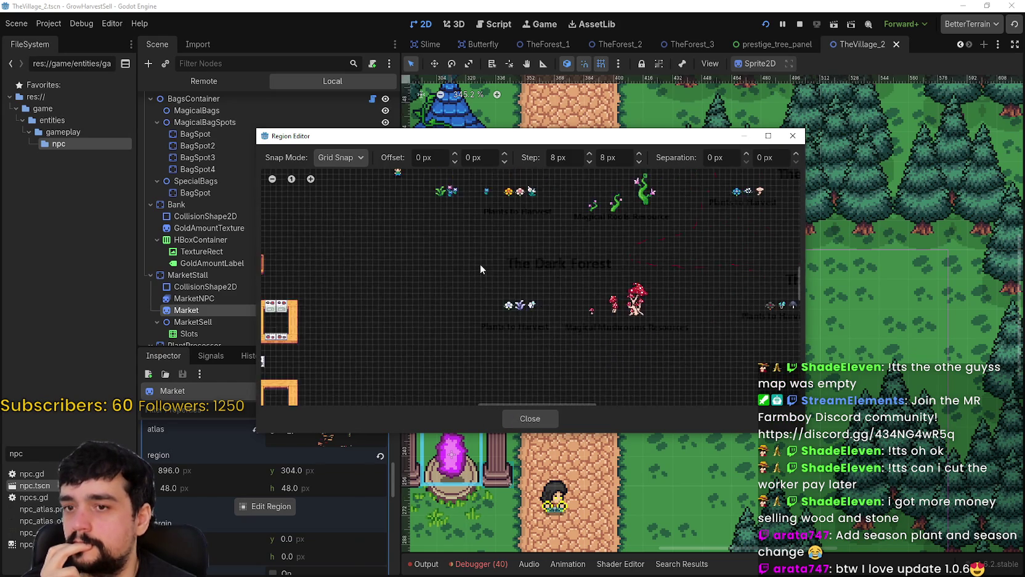
scroll(444, 262, up, 5)
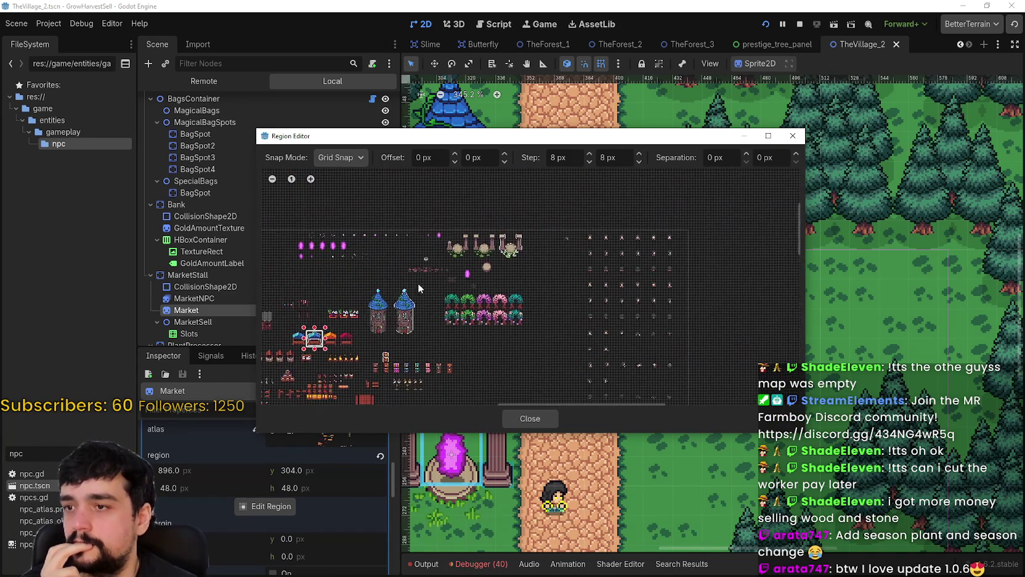
scroll(368, 252, up, 5)
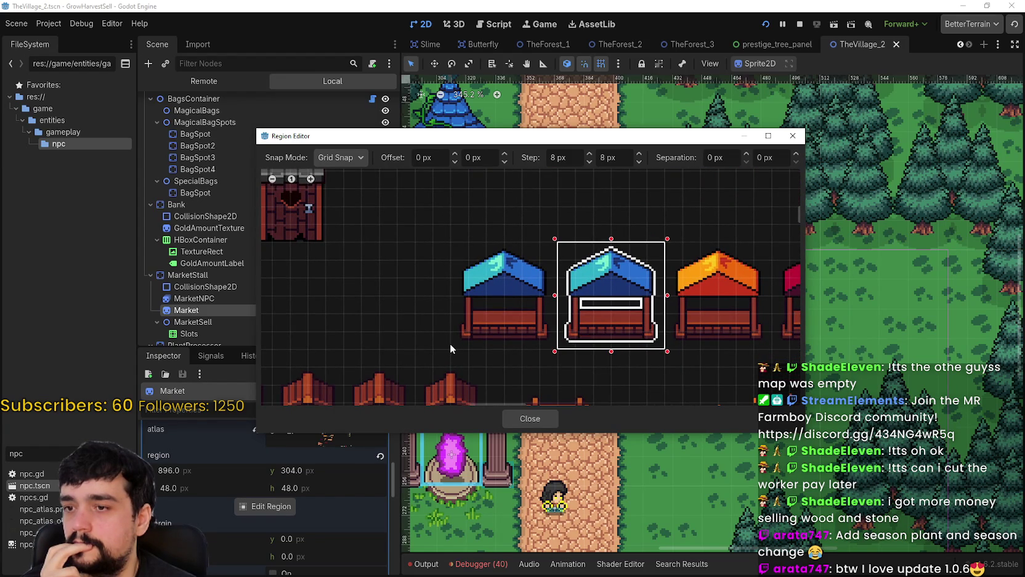
mouse_move(450, 342)
mouse_down()
mouse_move(518, 235)
mouse_move(555, 243)
mouse_up()
mouse_move(636, 140)
mouse_down()
mouse_move(472, 207)
mouse_move(608, 166)
mouse_up()
click(499, 435)
scroll(795, 302, up, 4)
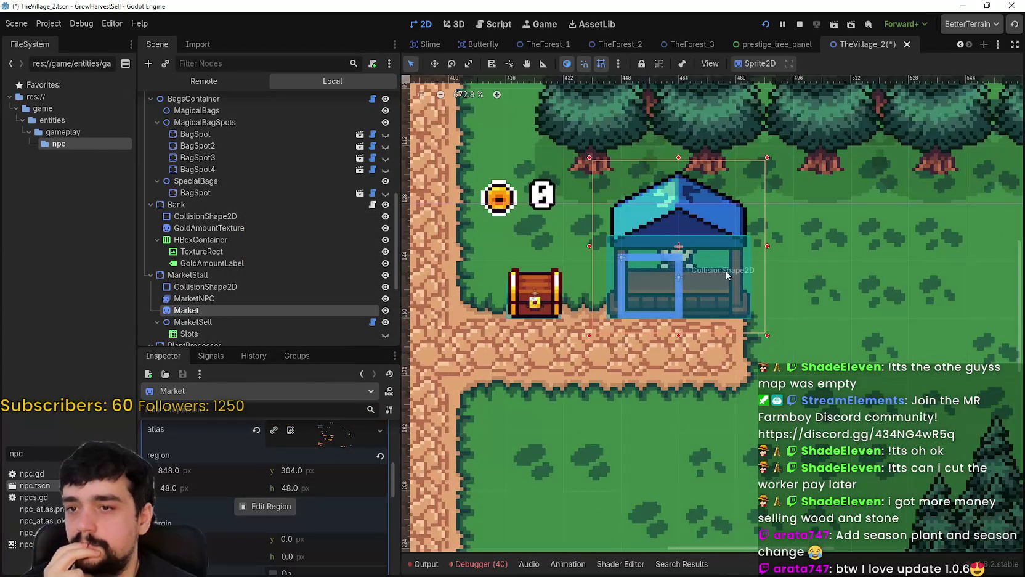
scroll(725, 270, down, 3)
scroll(316, 513, up, 10)
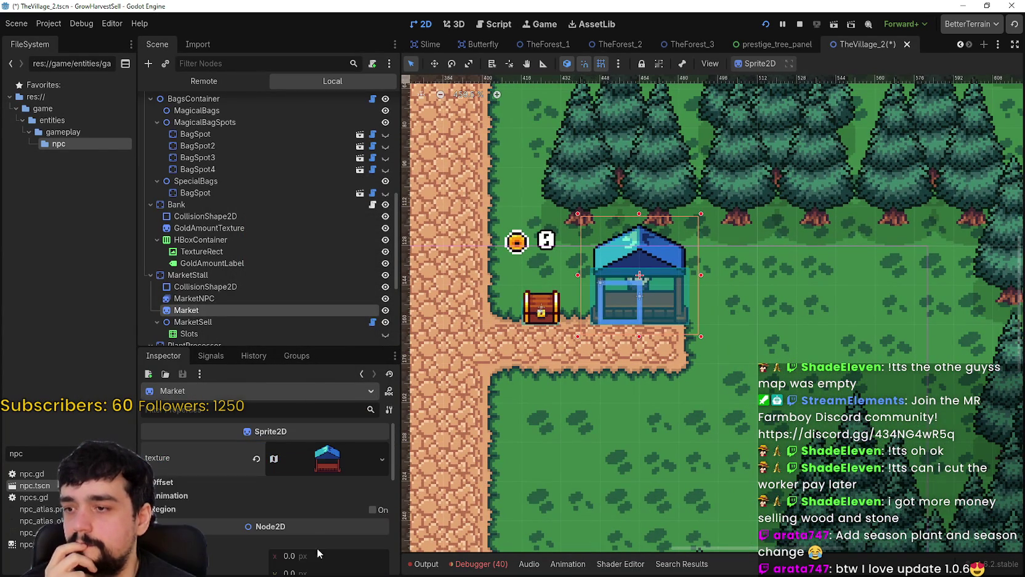
click(169, 495)
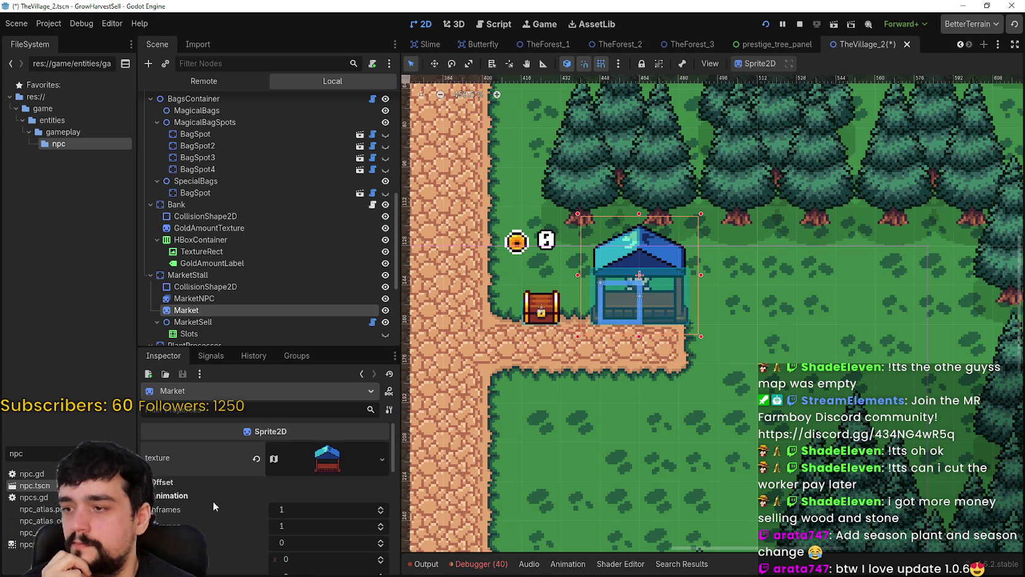
Step: Extend the Market region to 96x48 from x 848, covering the plain and outlined stalls
scroll(301, 462, down, 5)
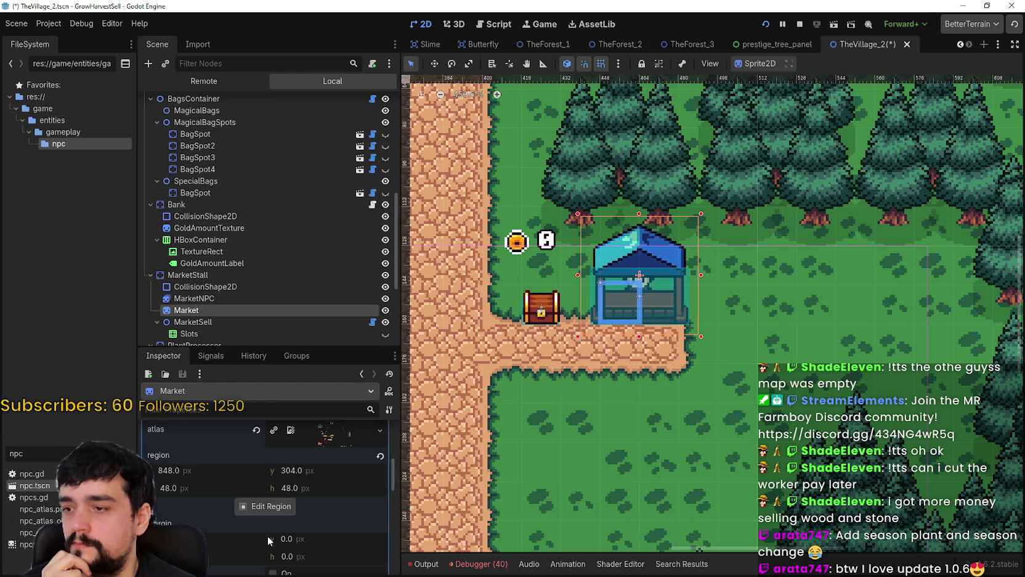
click(281, 507)
scroll(488, 269, down, 5)
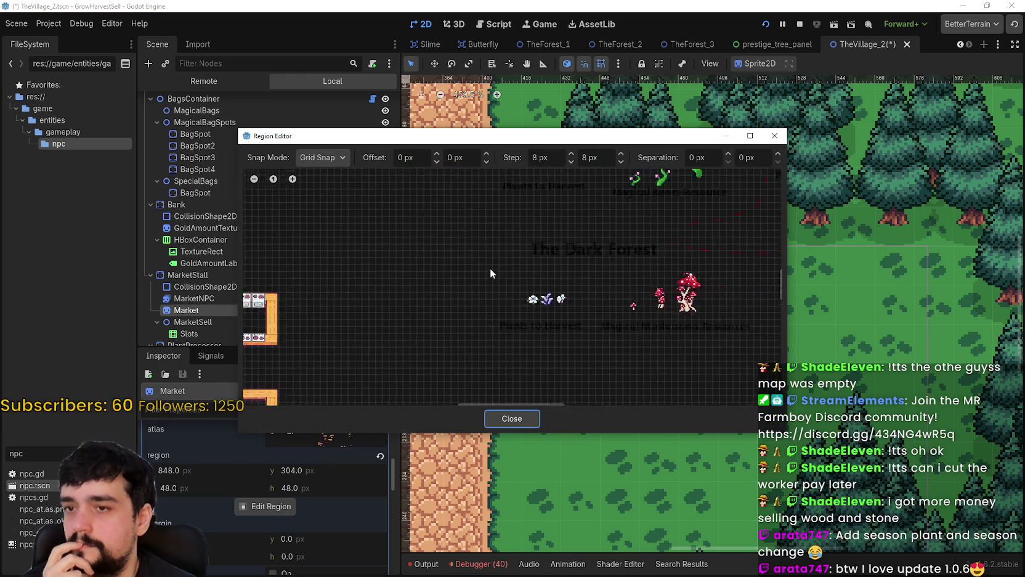
scroll(491, 265, up, 5)
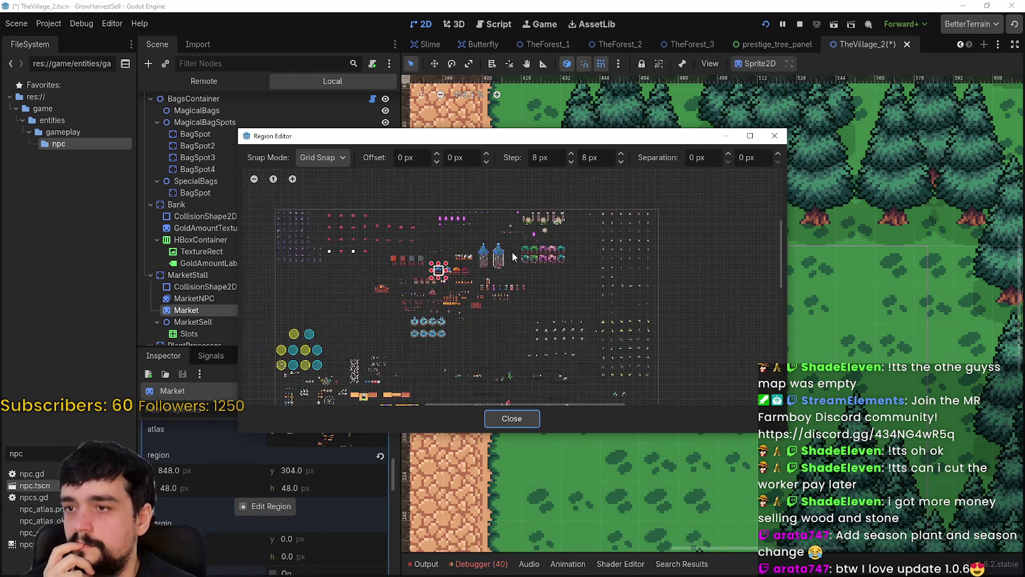
scroll(444, 273, up, 8)
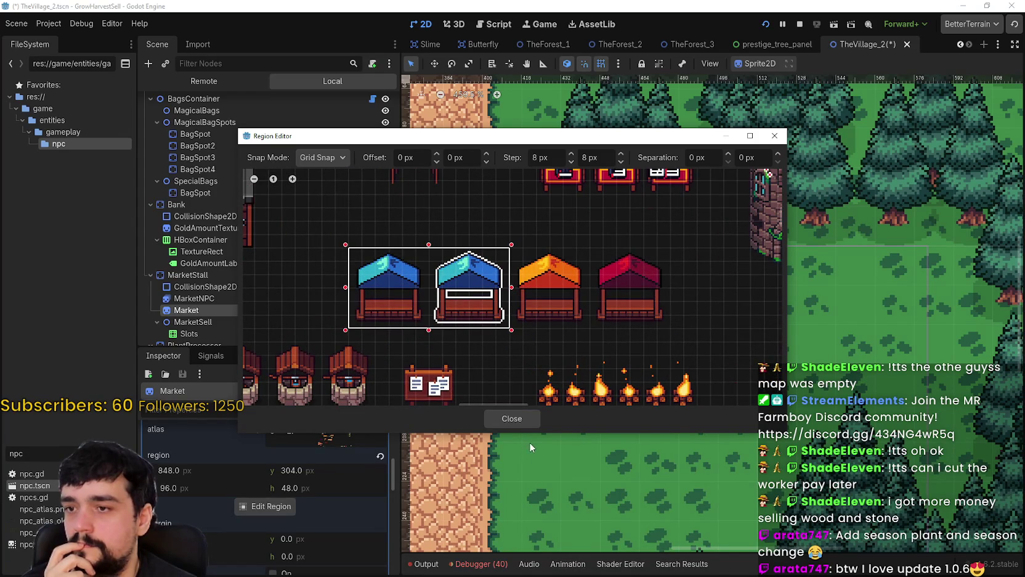
click(525, 419)
scroll(311, 503, up, 5)
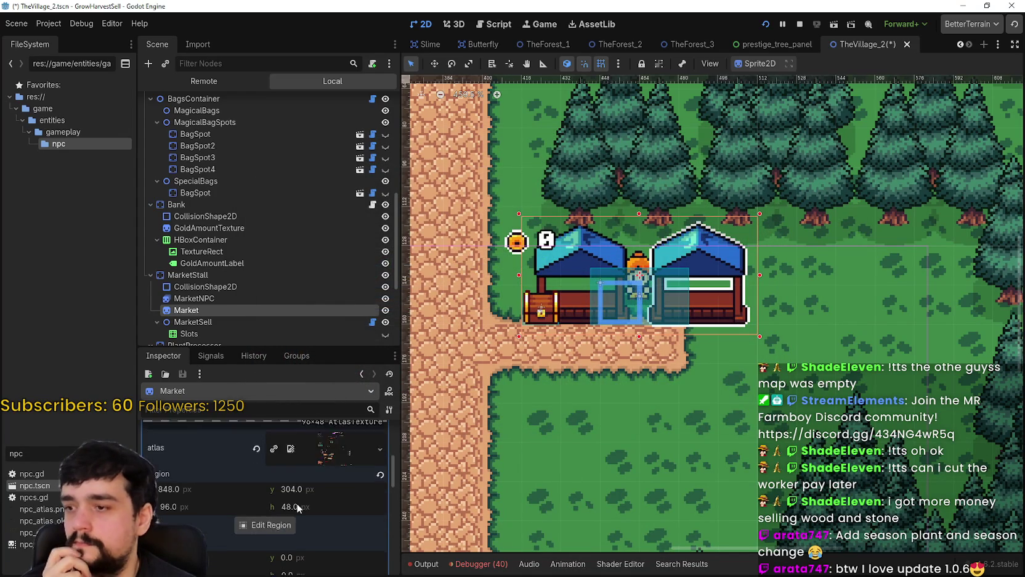
click(326, 461)
scroll(316, 502, down, 1)
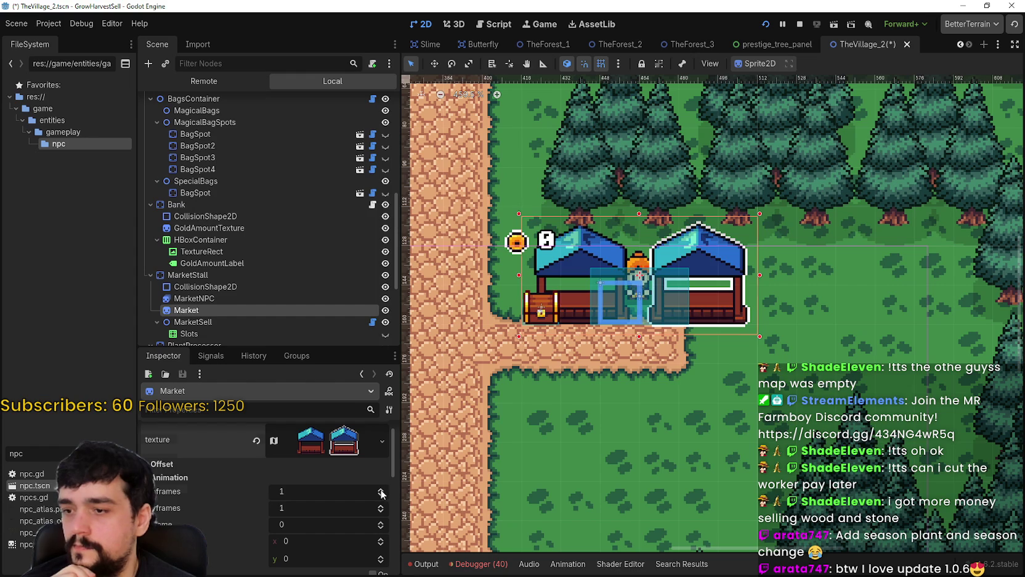
Step: Set the Market sprite's hframes to 2 and preview frame 1, the outlined stall
click(381, 491)
scroll(535, 387, down, 1)
scroll(355, 555, down, 1)
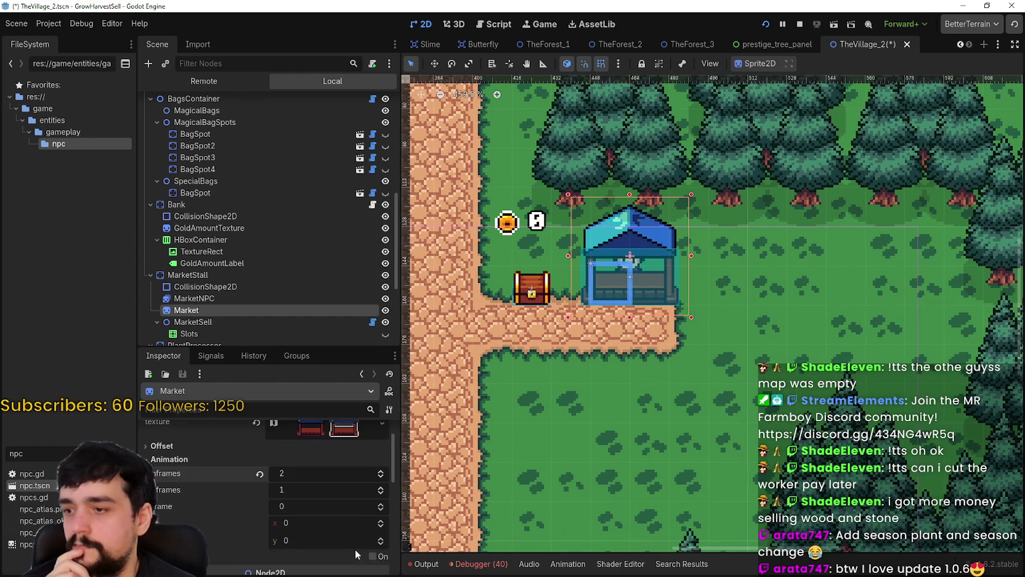
click(381, 505)
click(380, 511)
click(382, 509)
Step: Toggle the Market frame between 0 and 1 to compare the plain and outlined stalls
click(381, 510)
click(380, 504)
click(381, 510)
click(380, 504)
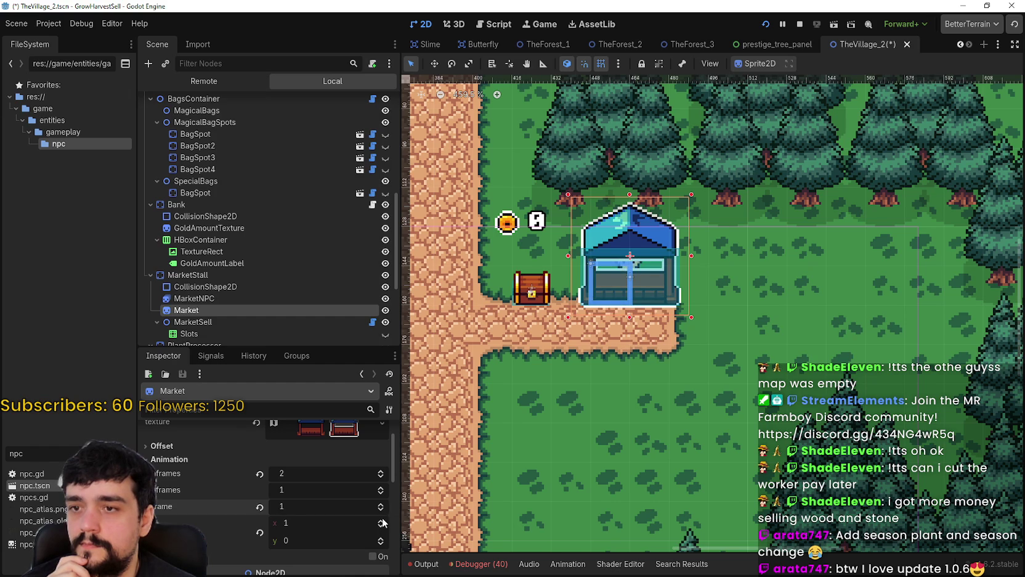
click(381, 511)
click(381, 504)
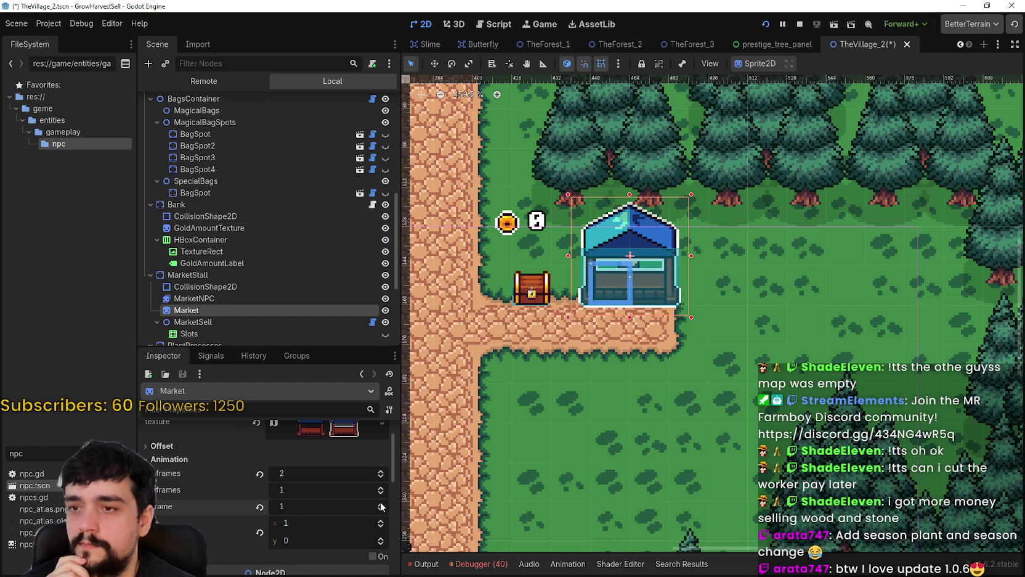
click(381, 512)
click(380, 505)
click(382, 511)
click(381, 504)
Step: Reset Market's frame to 0, then select MarketNPC and scroll to its Transform properties
click(381, 511)
scroll(667, 256, up, 1)
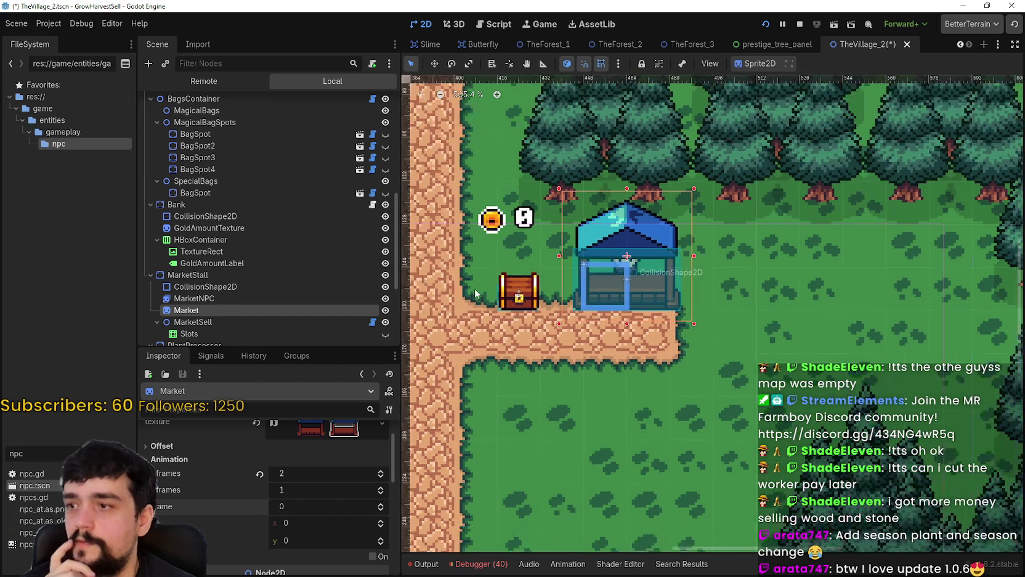
scroll(282, 287, down, 2)
click(259, 238)
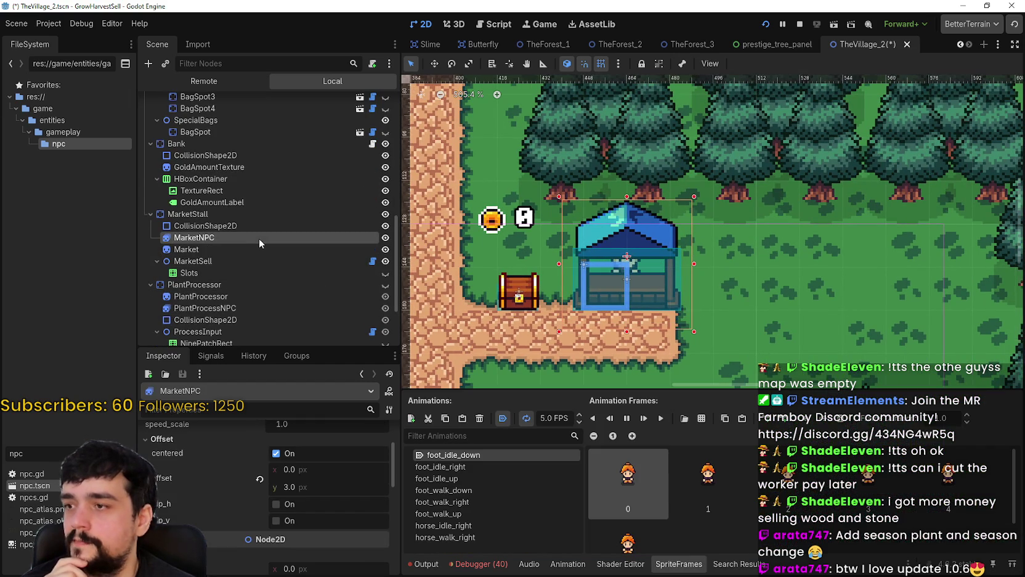
scroll(684, 276, down, 3)
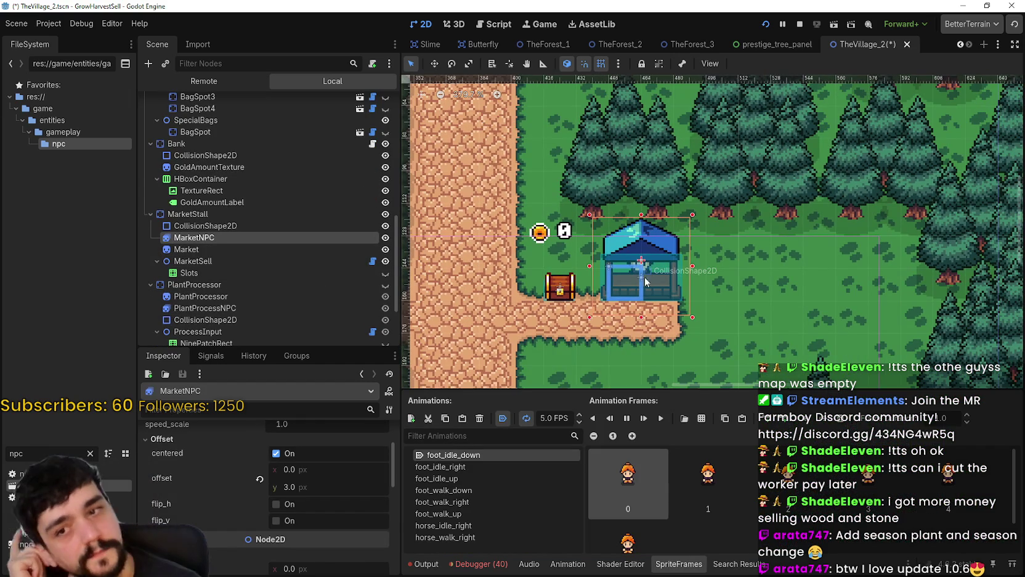
scroll(635, 276, up, 14)
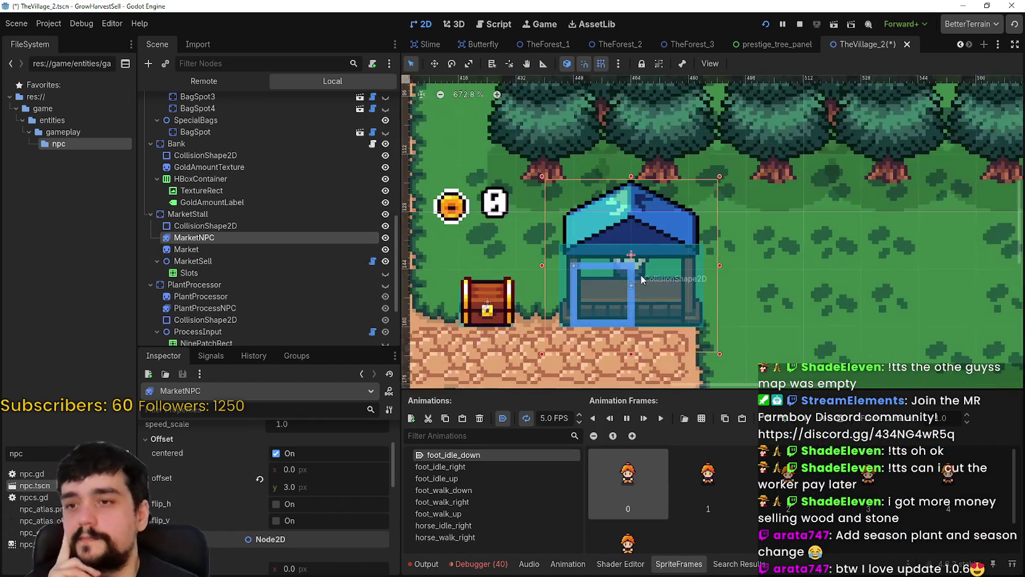
scroll(603, 226, down, 10)
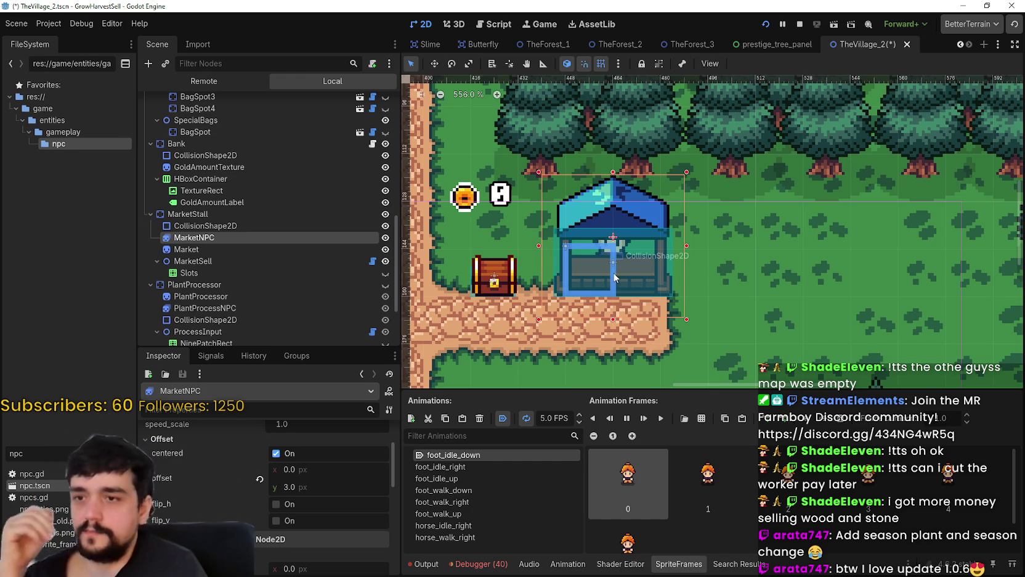
scroll(614, 278, up, 2)
scroll(318, 525, down, 5)
scroll(319, 523, up, 2)
scroll(323, 516, down, 2)
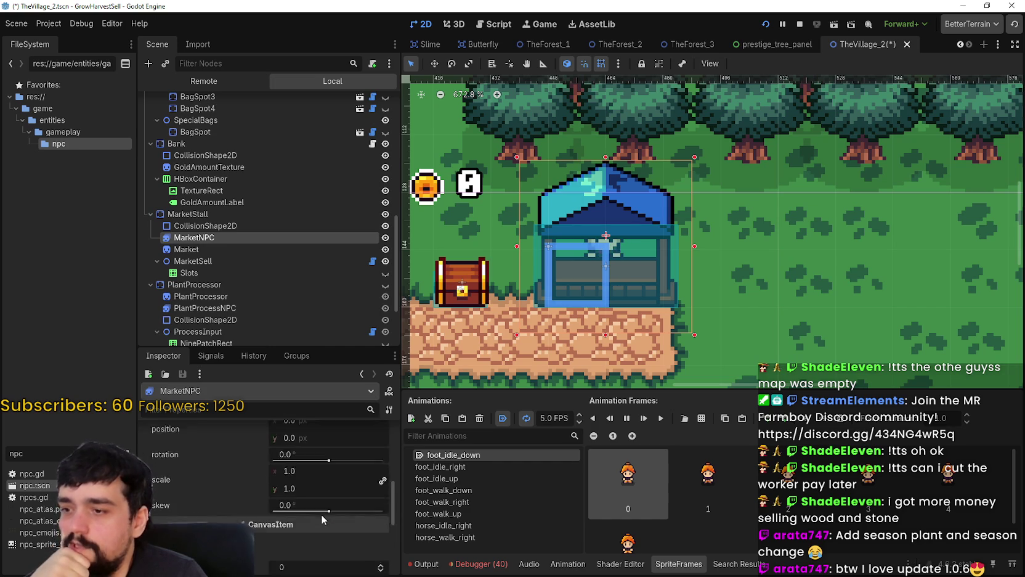
Step: Scale the MarketNPC to 0.8 and nudge it down 1 px with the Move tool
click(336, 493)
text(0.8)
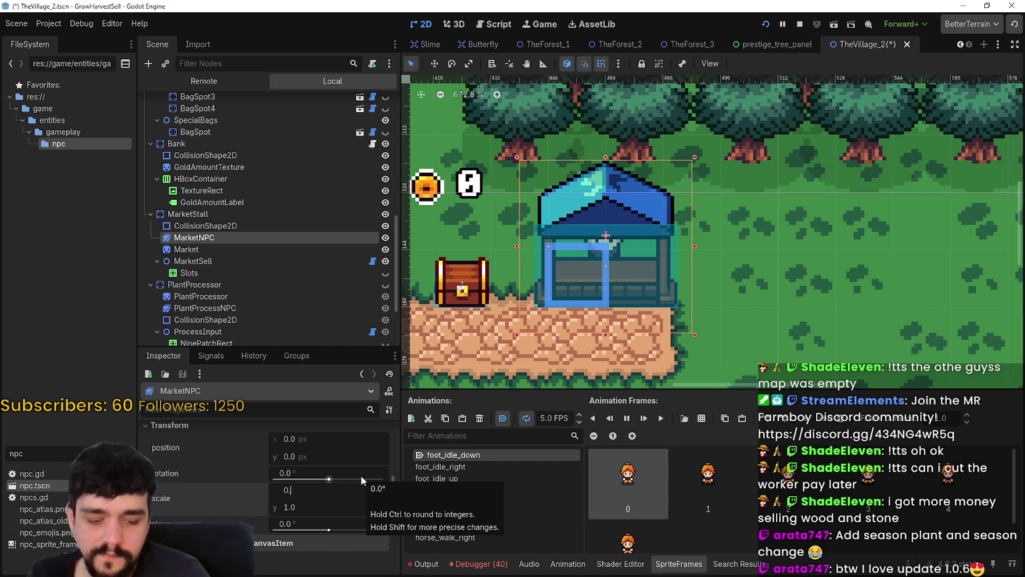
key(Return)
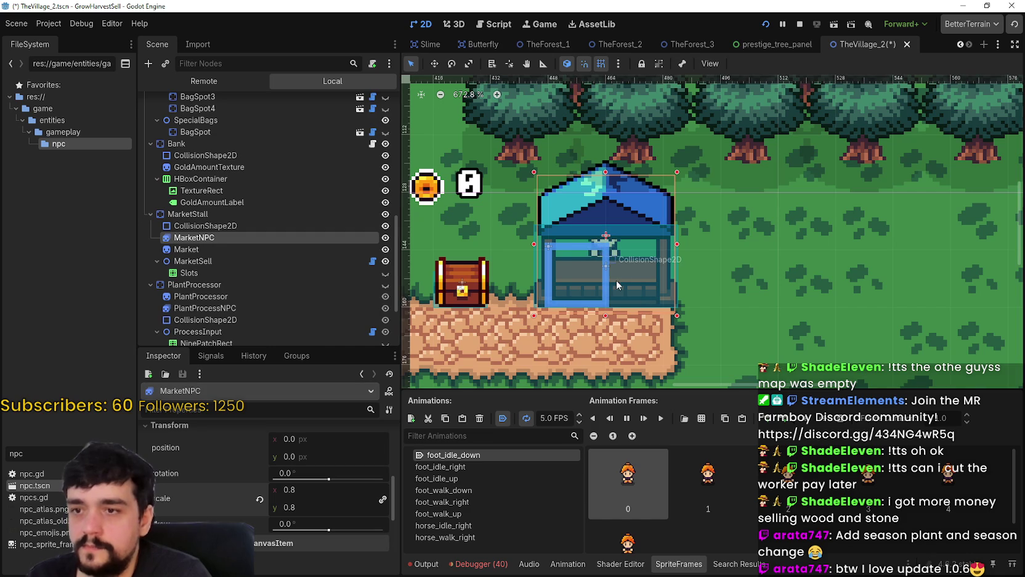
click(434, 64)
scroll(659, 284, up, 1)
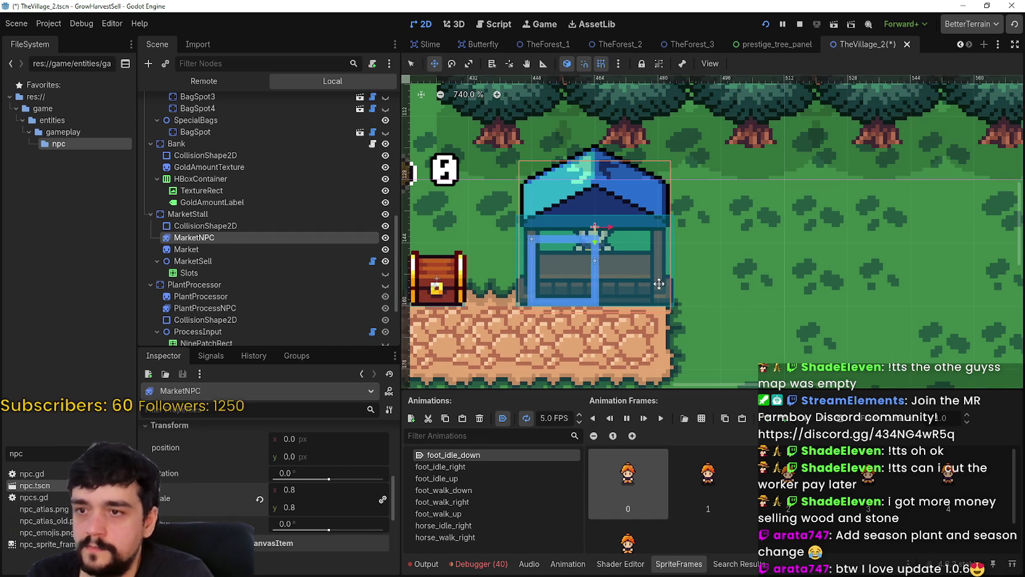
drag(637, 268, 637, 267)
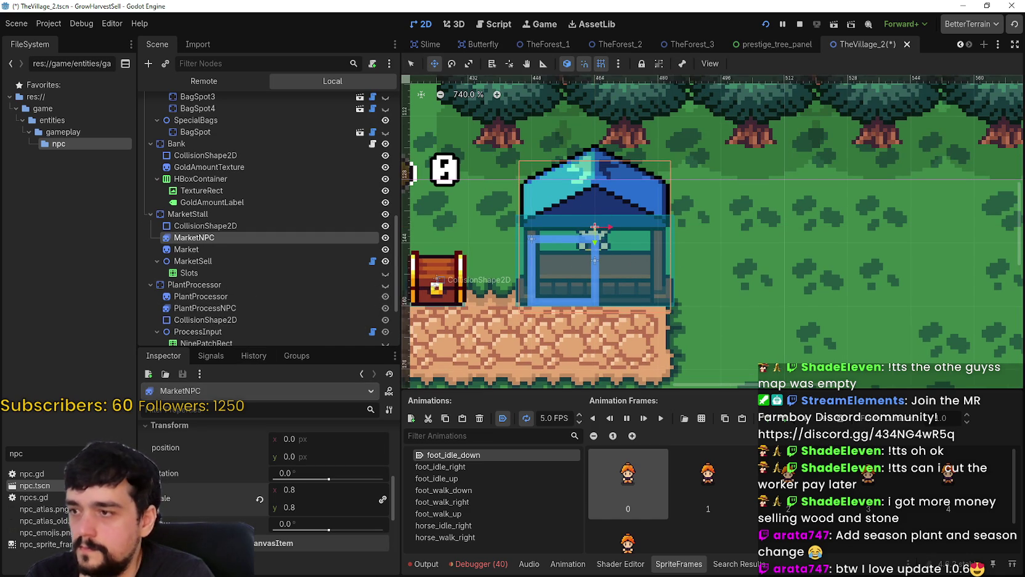
scroll(305, 517, up, 3)
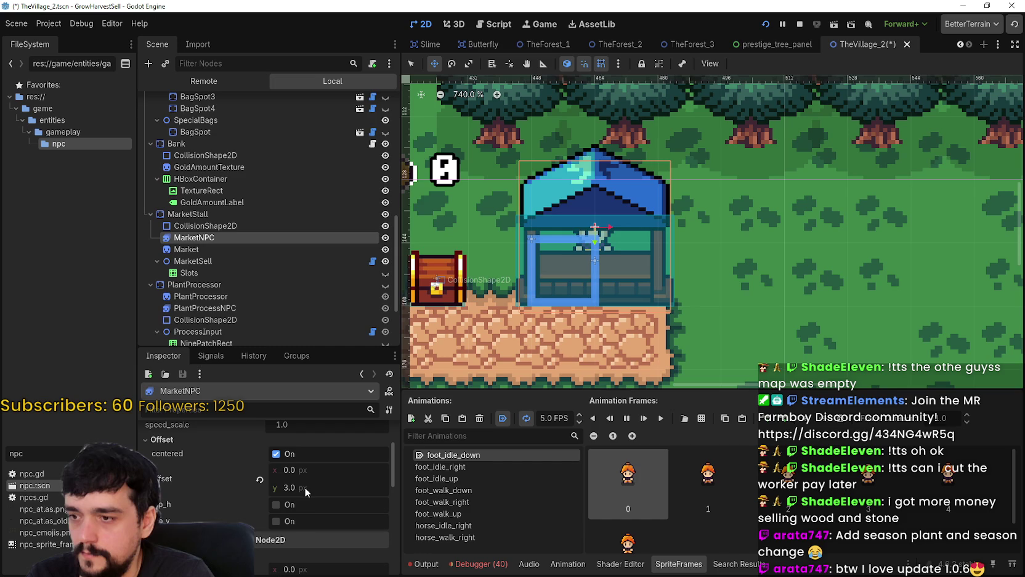
Step: Set the MarketNPC's Offset y to 5.0 and save TheVillage_2
click(333, 490)
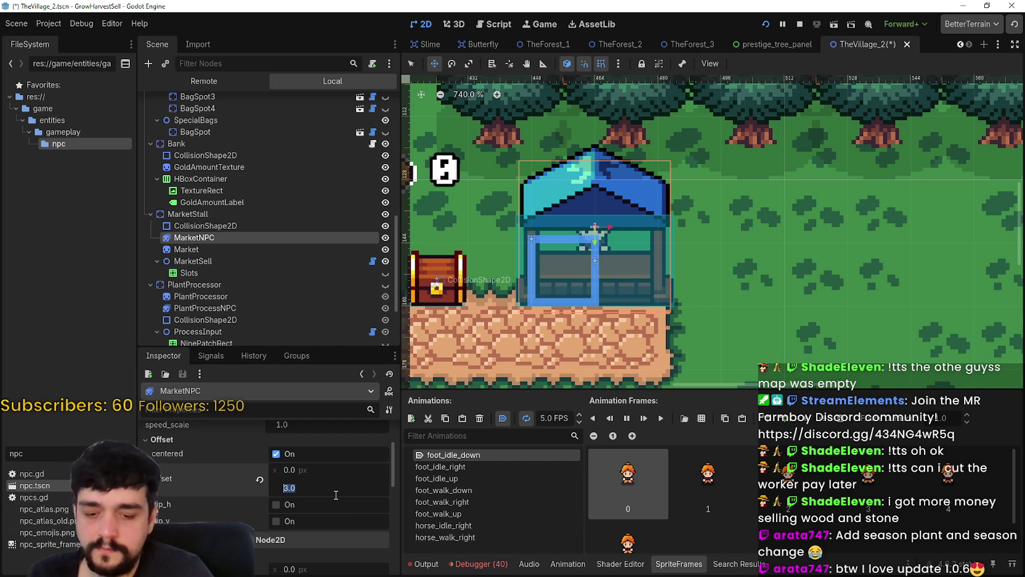
text(4)
click(335, 495)
text(5)
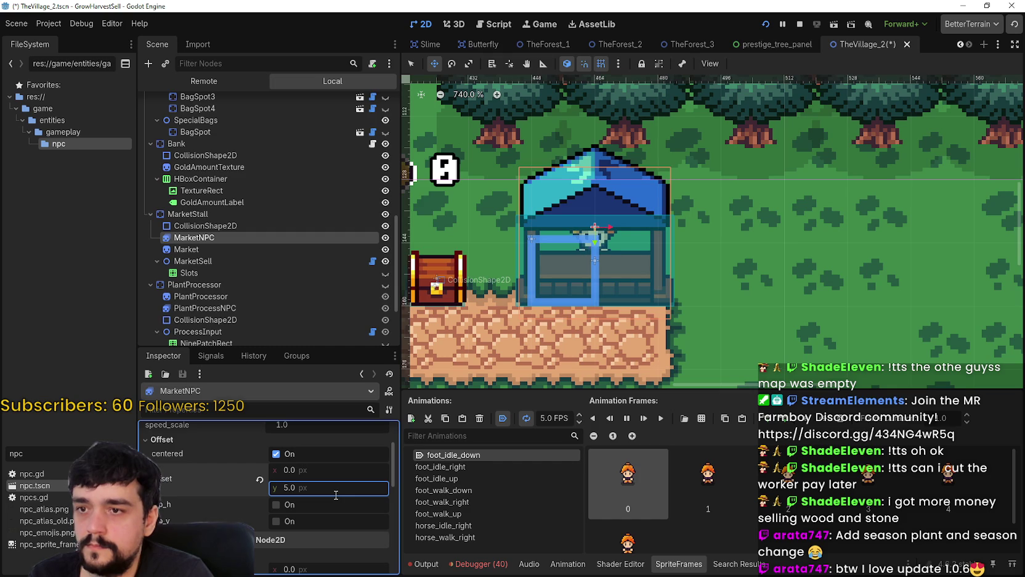
scroll(591, 222, up, 4)
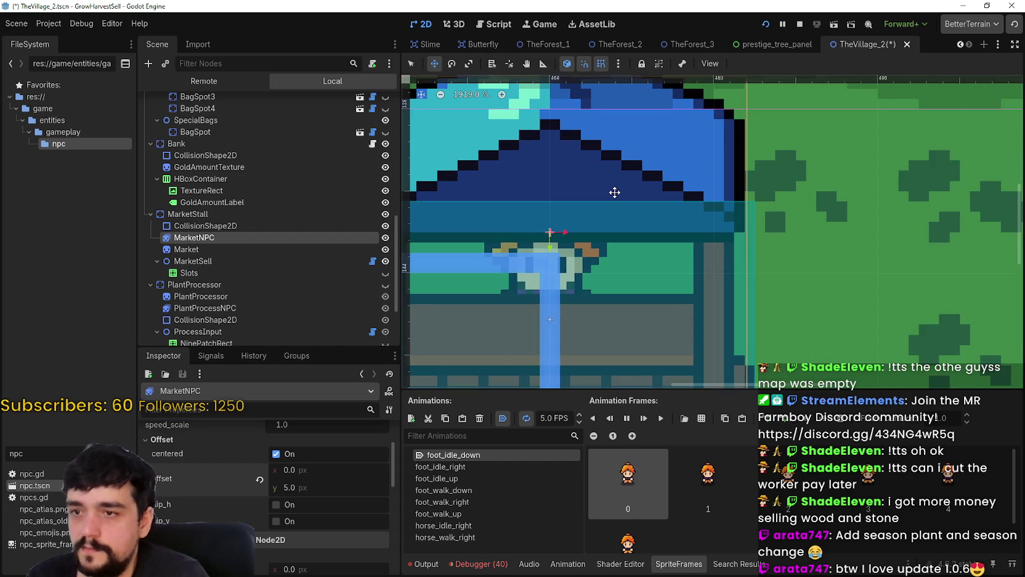
scroll(611, 200, down, 3)
scroll(611, 200, down, 3)
key(ctrl+s)
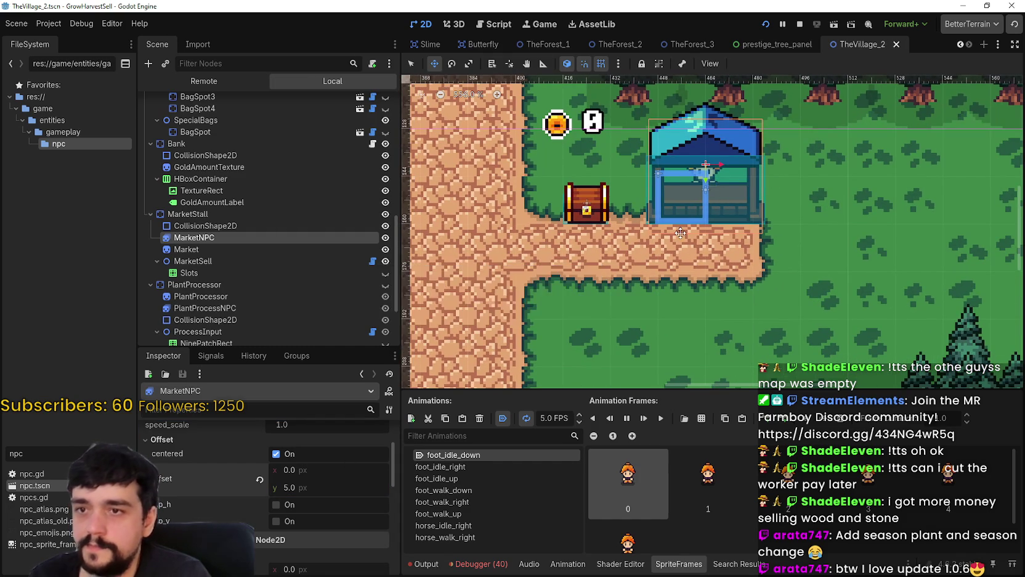
scroll(690, 230, up, 1)
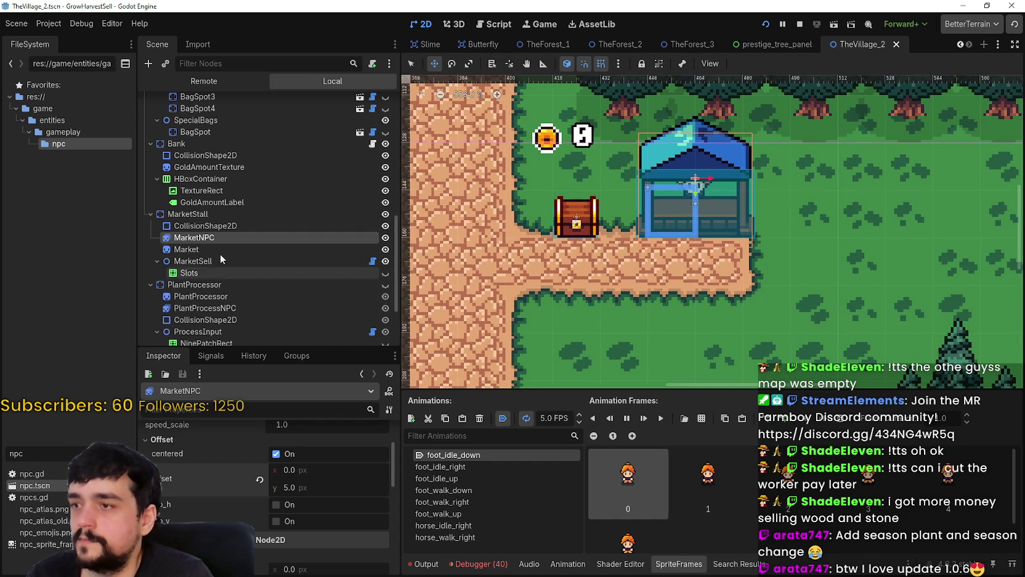
click(220, 250)
scroll(555, 253, up, 1)
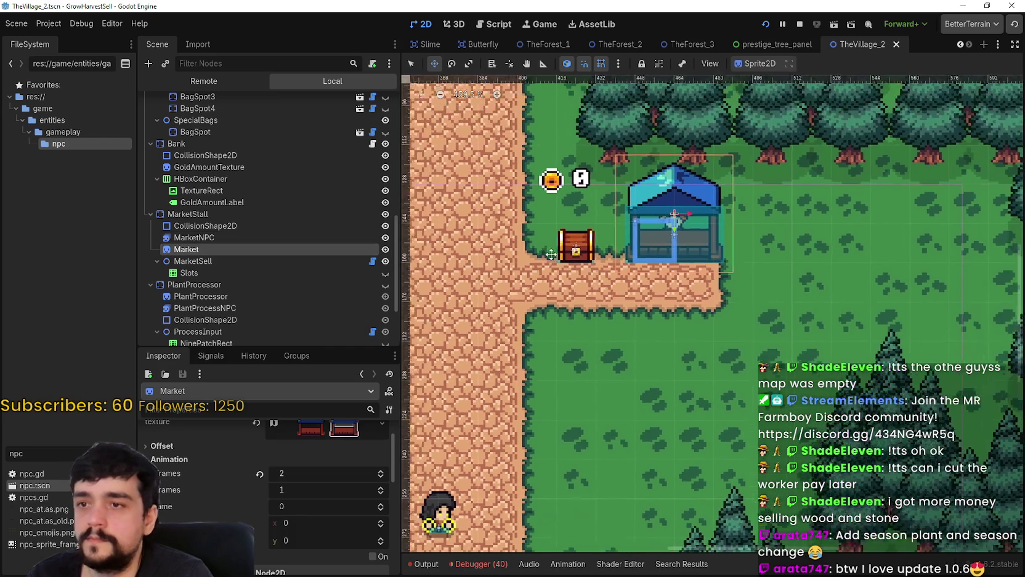
scroll(555, 253, down, 5)
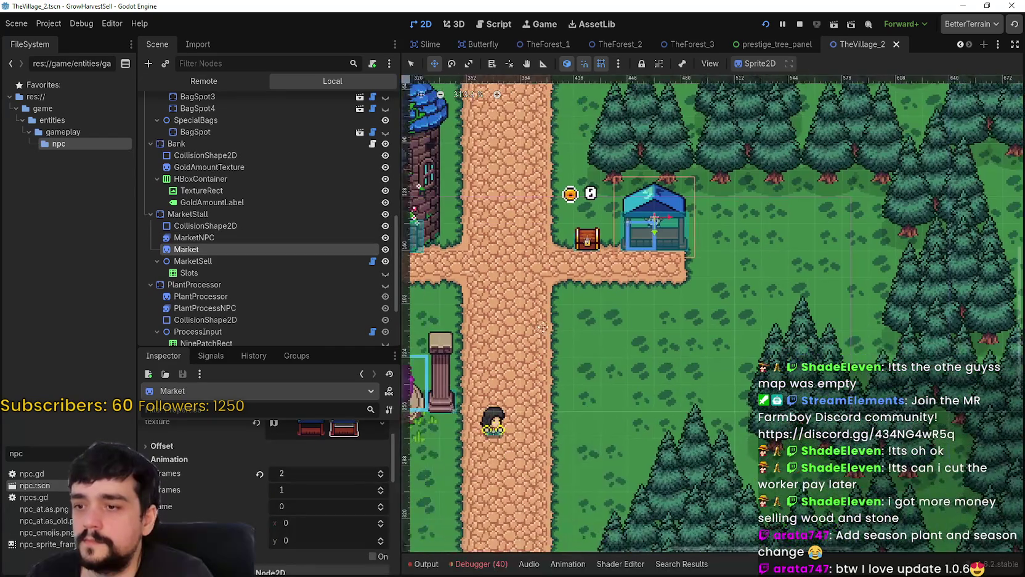
scroll(661, 215, up, 7)
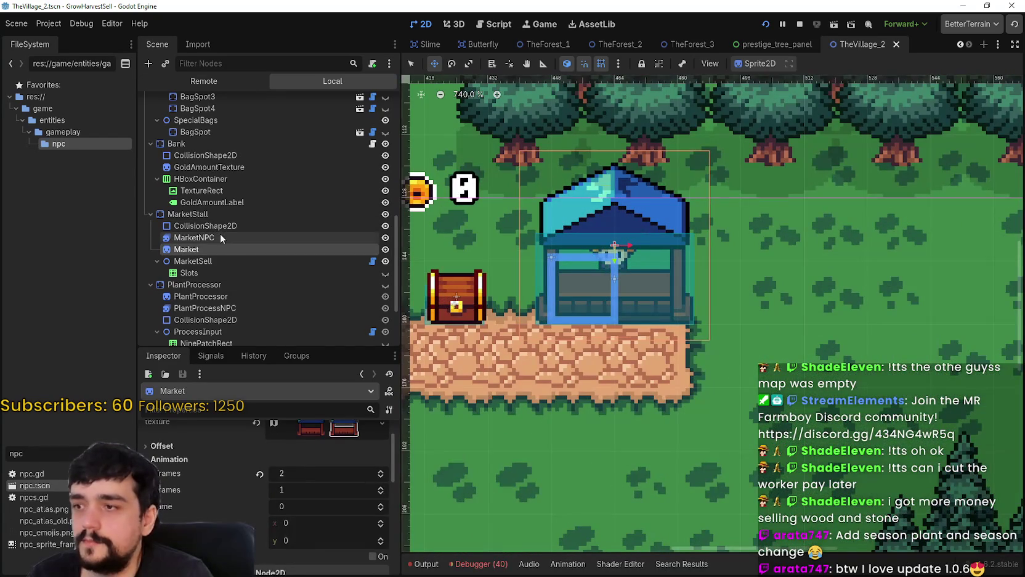
click(221, 237)
scroll(281, 505, down, 5)
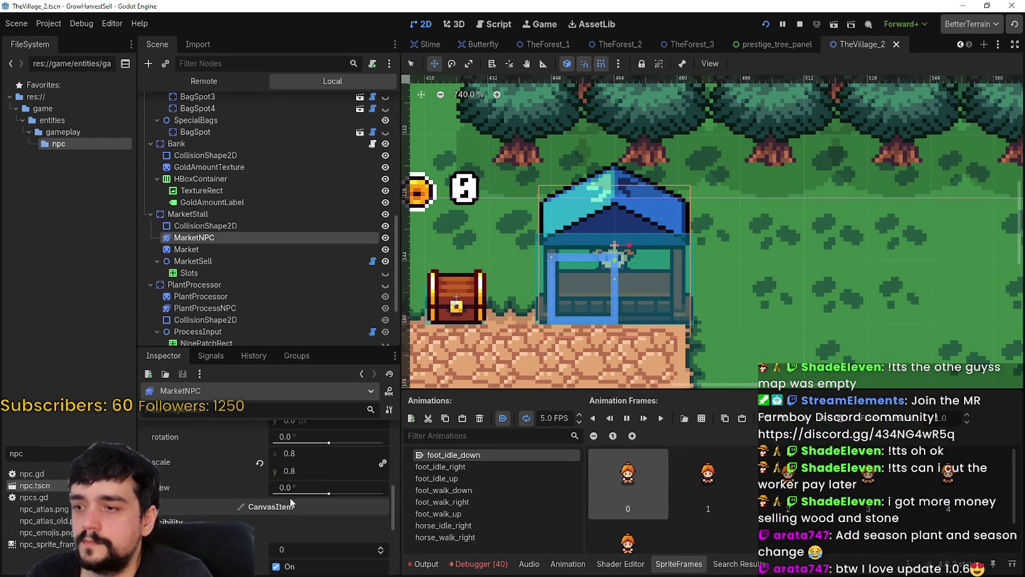
scroll(290, 496, up, 2)
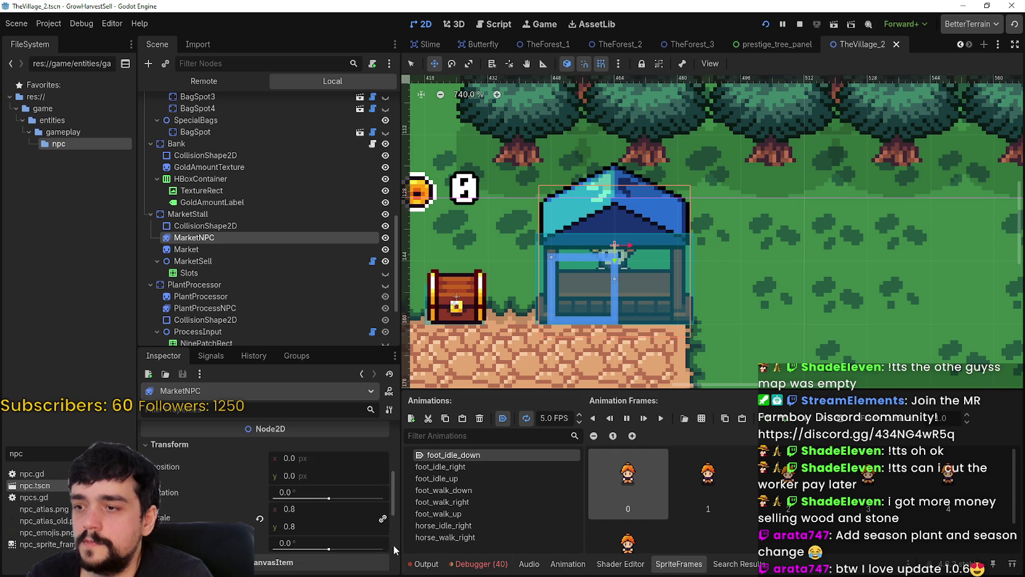
scroll(679, 263, down, 5)
mouse_move(679, 264)
mouse_down()
mouse_move(786, 176)
mouse_move(786, 138)
mouse_up()
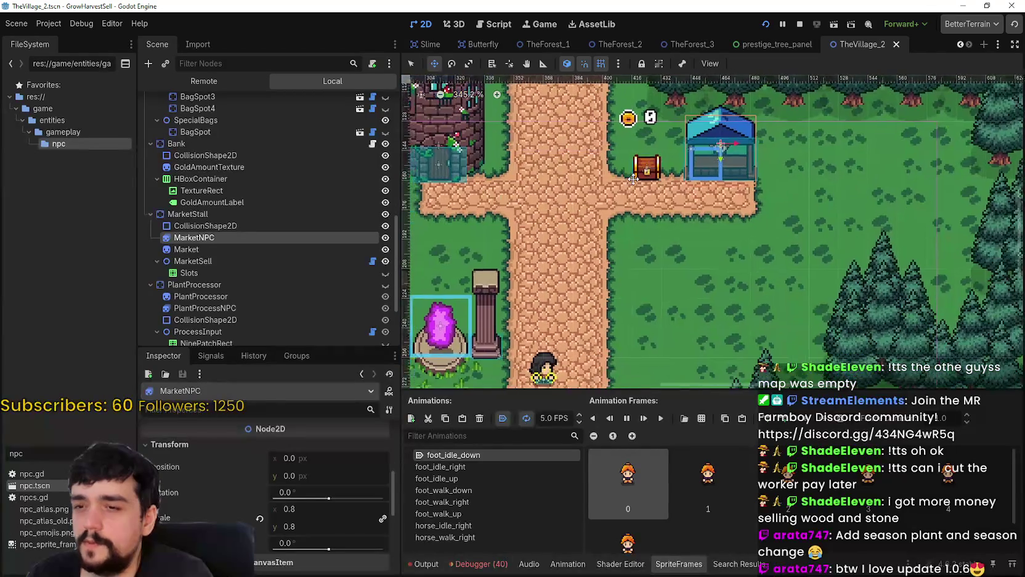
drag(527, 338, 570, 272)
scroll(573, 280, up, 2)
scroll(573, 280, down, 2)
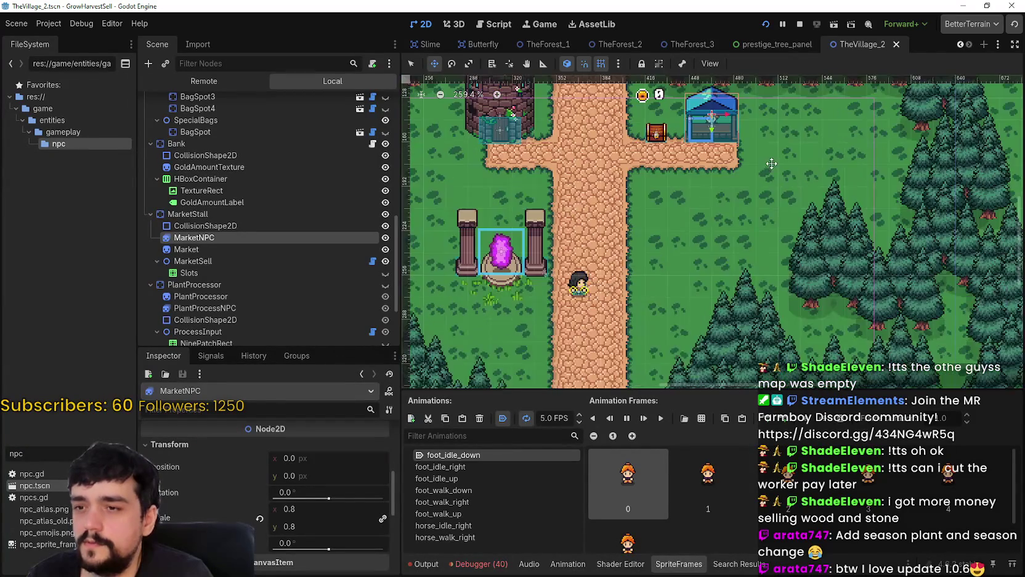
scroll(568, 263, up, 3)
scroll(559, 309, up, 3)
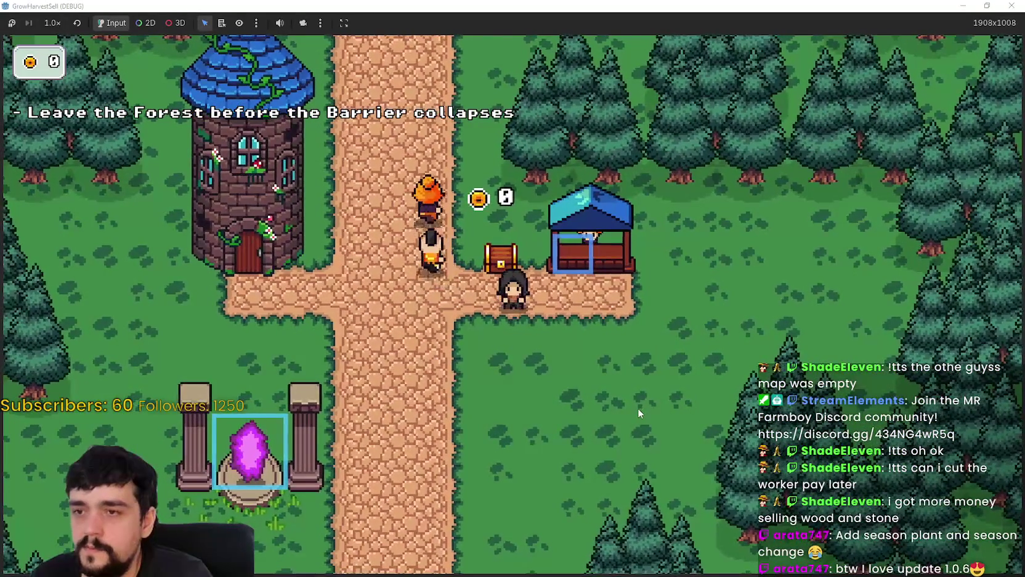
Step: Walk the player up the path and right to the blue market stall and its NPC
key(a)
key(w)
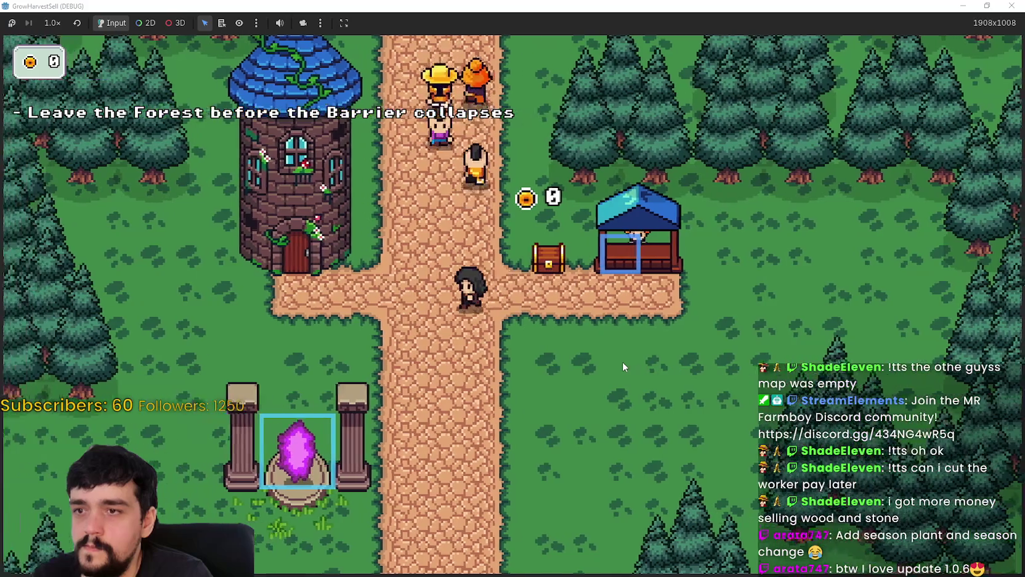
key(s)
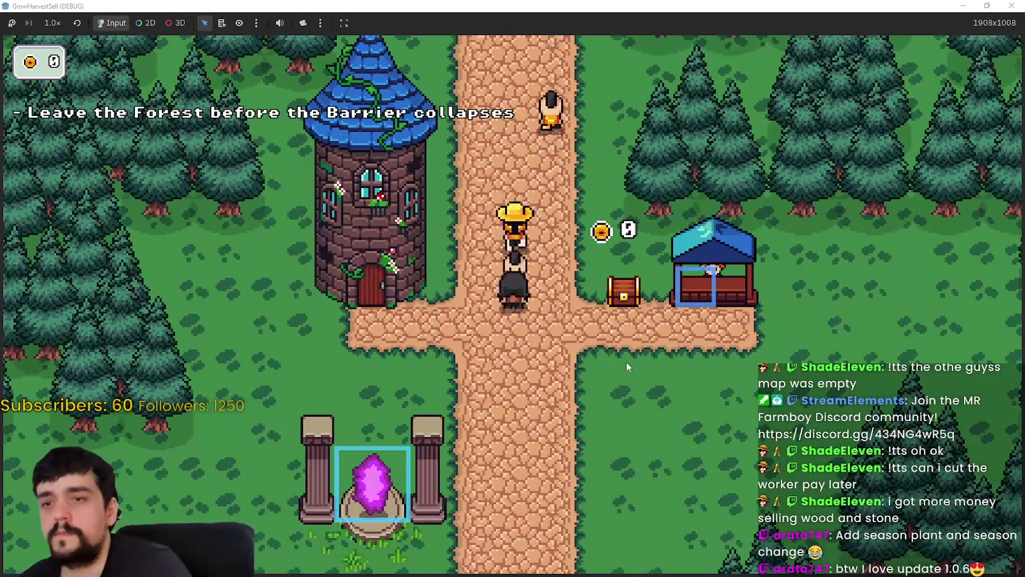
key(w)
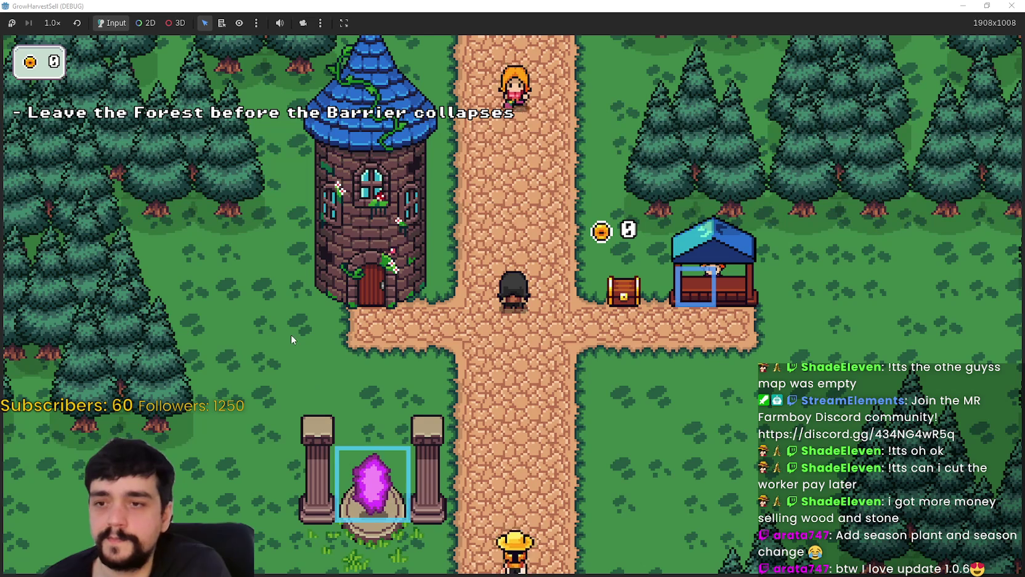
key(d)
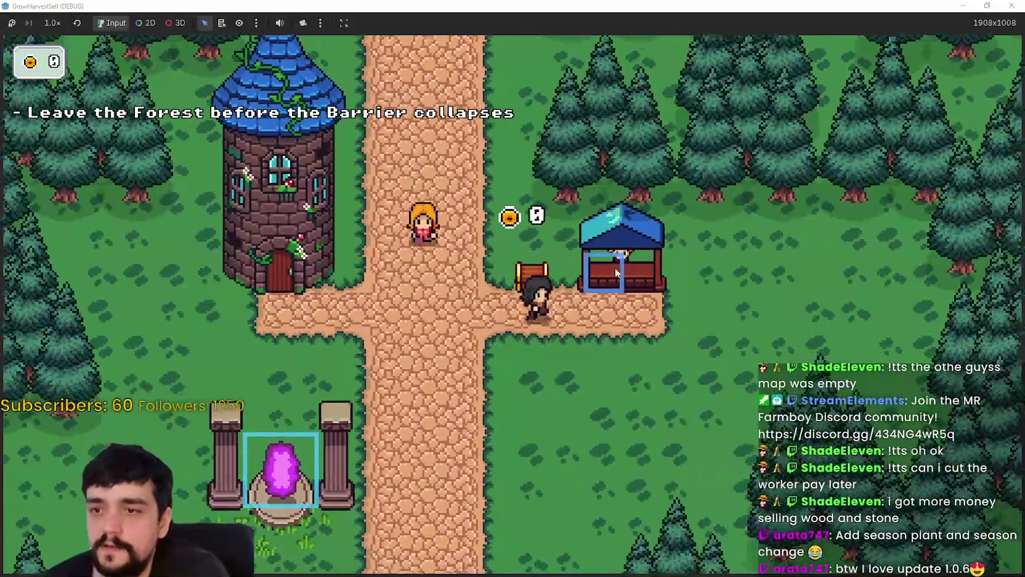
key(d)
key(s)
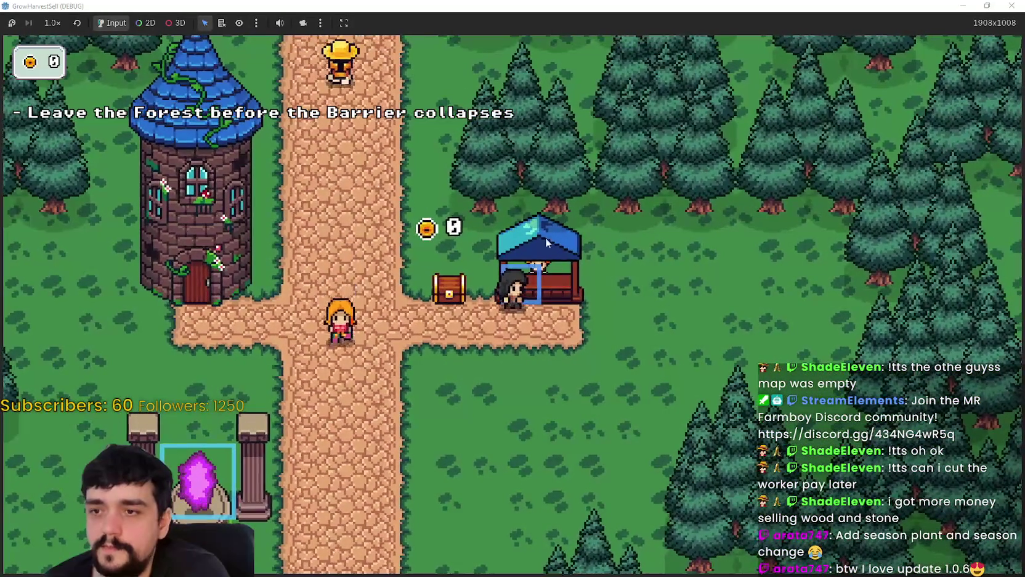
key(s)
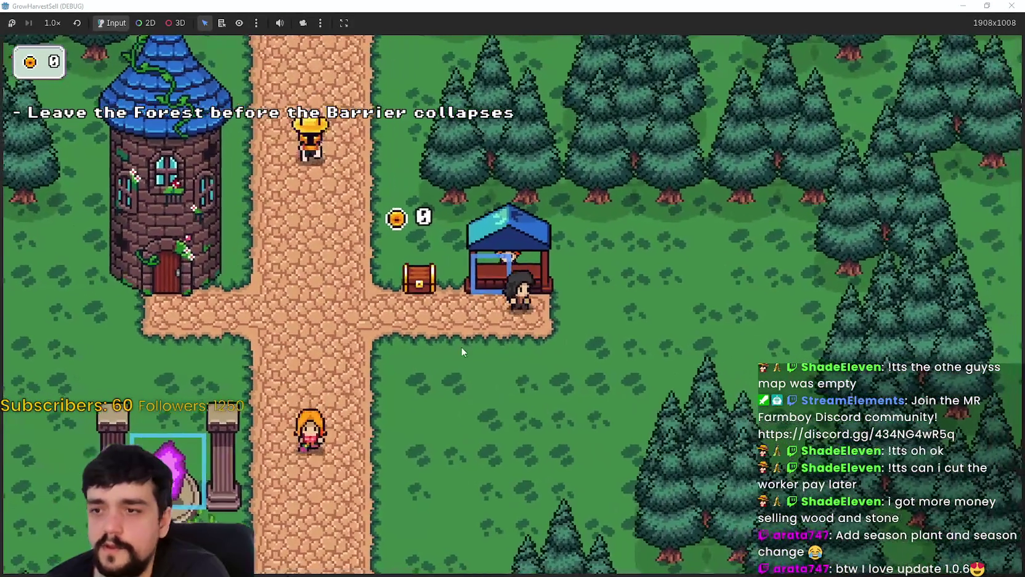
key(a)
key(s)
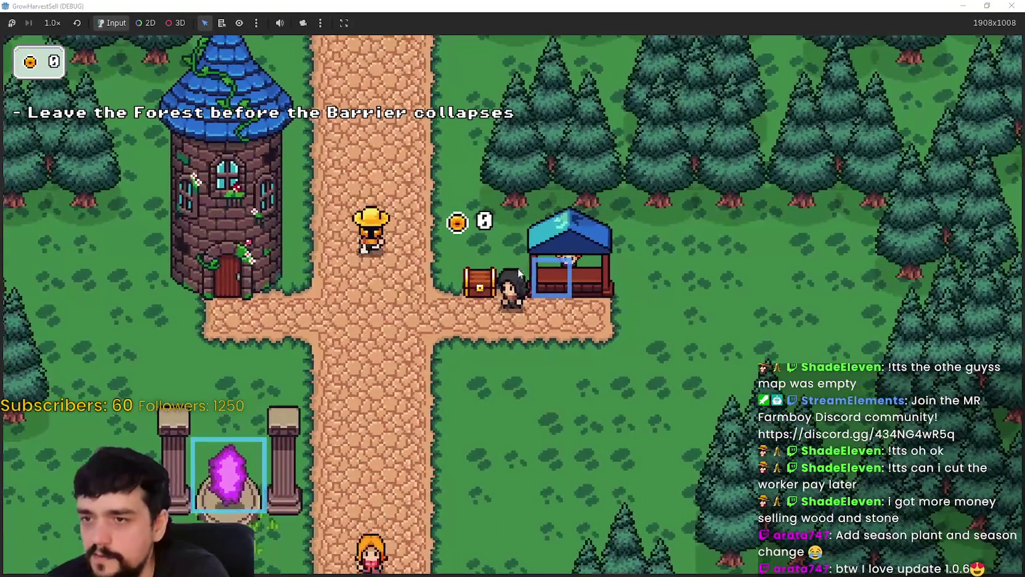
key(s)
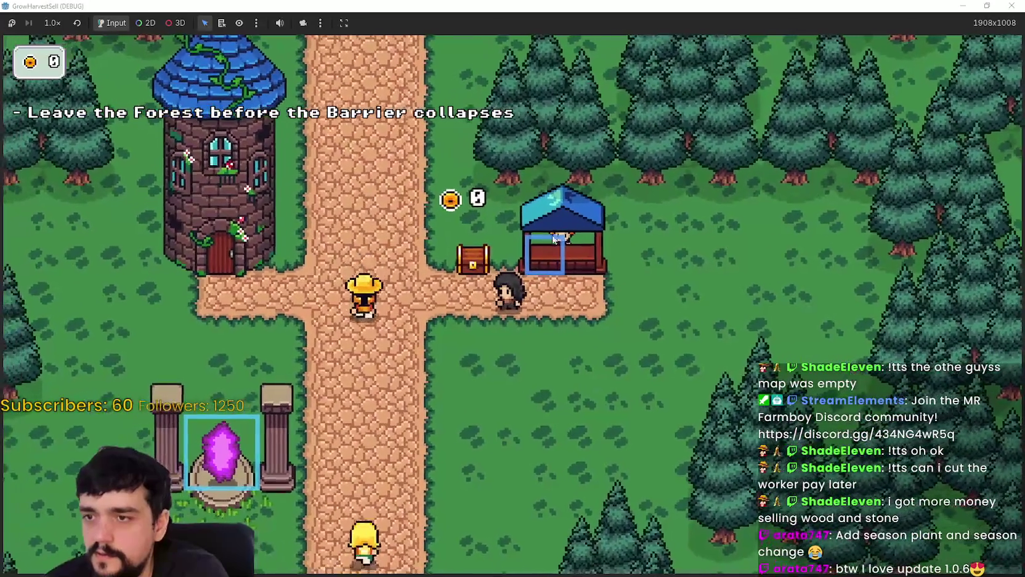
Step: Walk the player between the crossroads, the tower door and the blue market stall
key(a)
key(w)
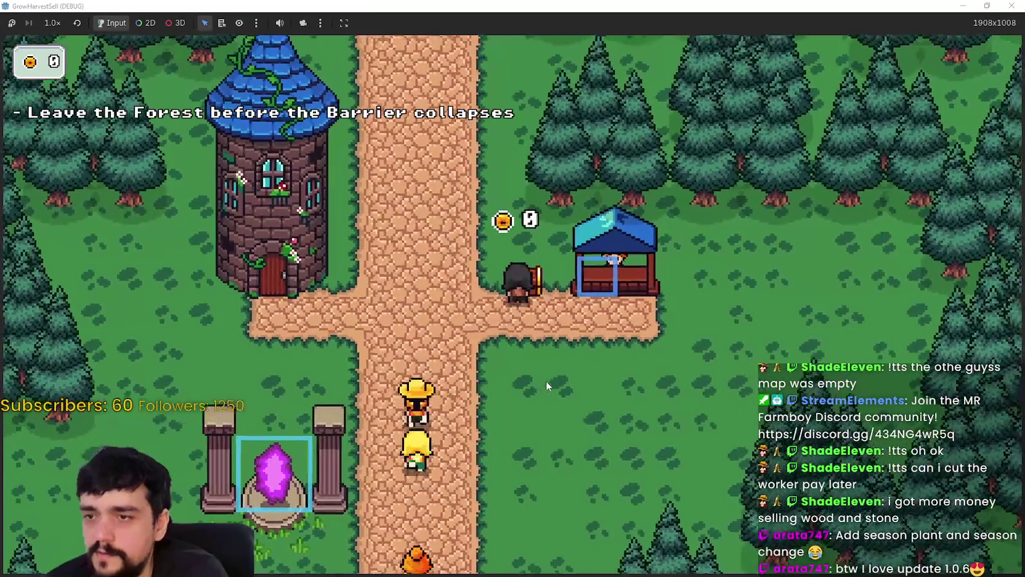
key(w)
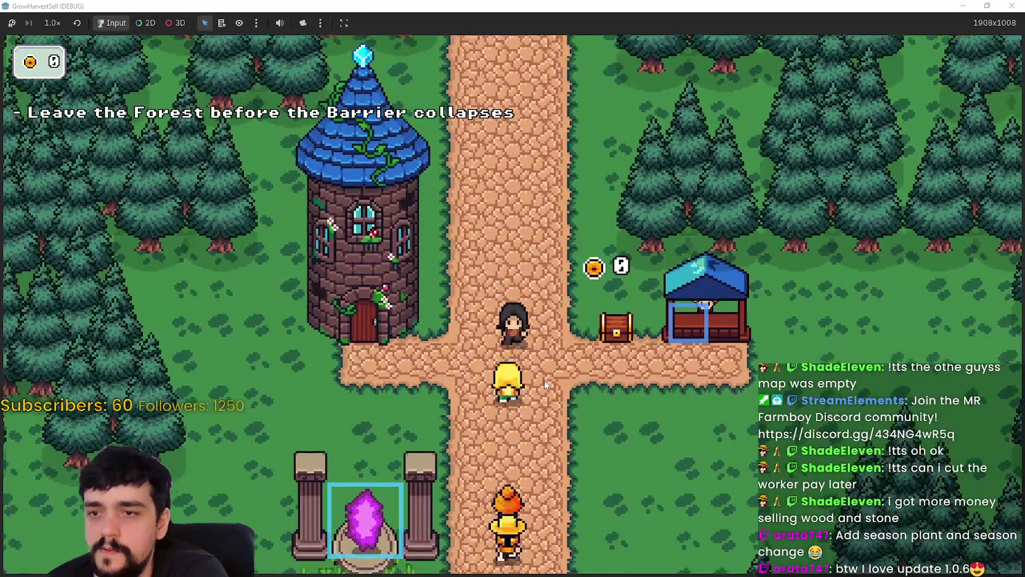
key(s)
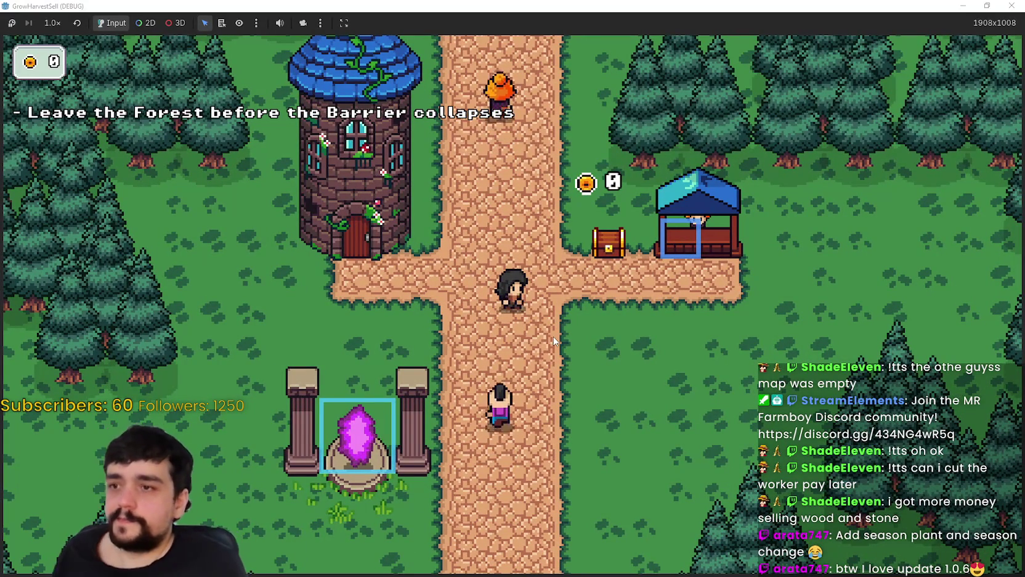
key(d)
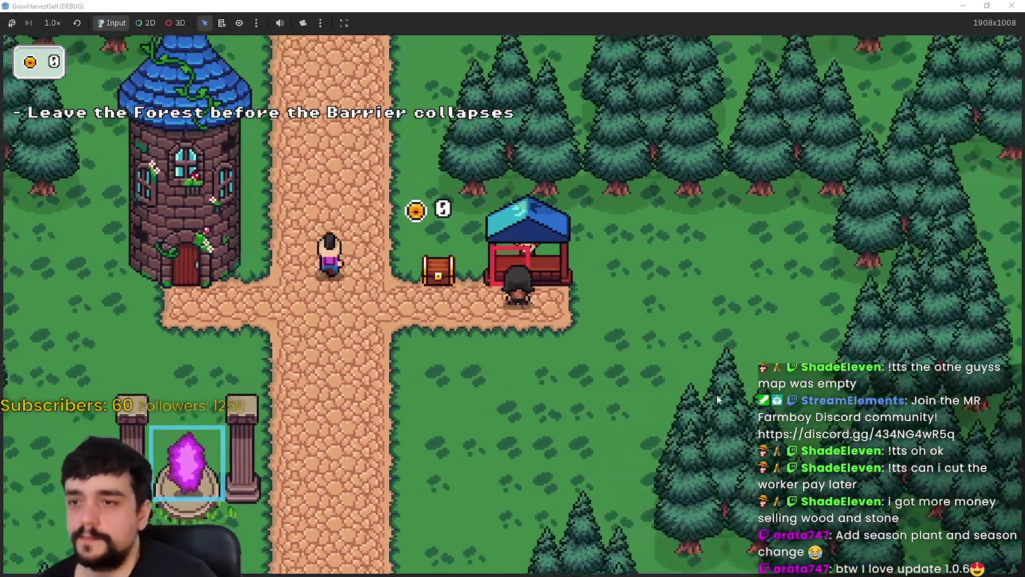
key(a)
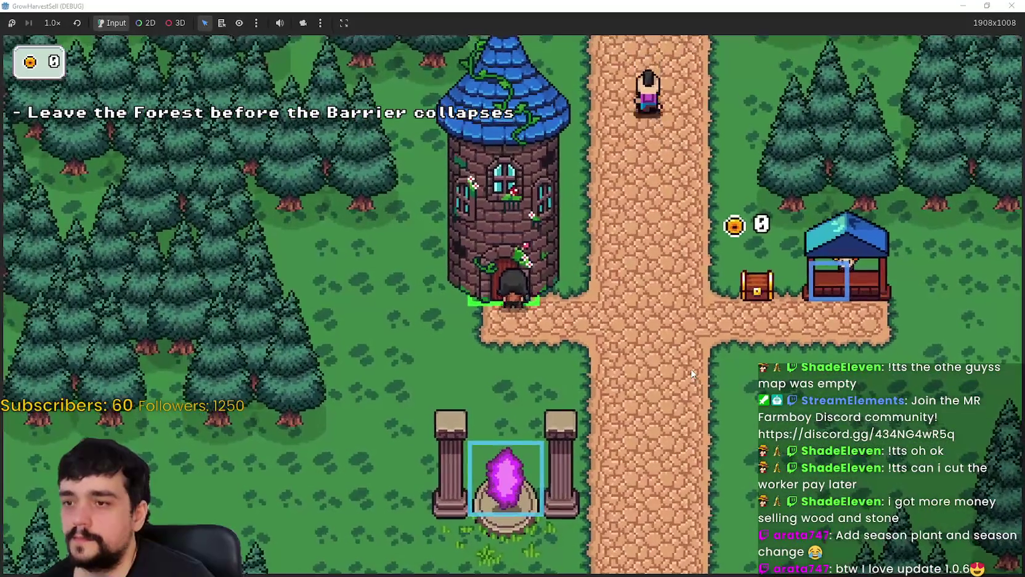
key(a)
key(d)
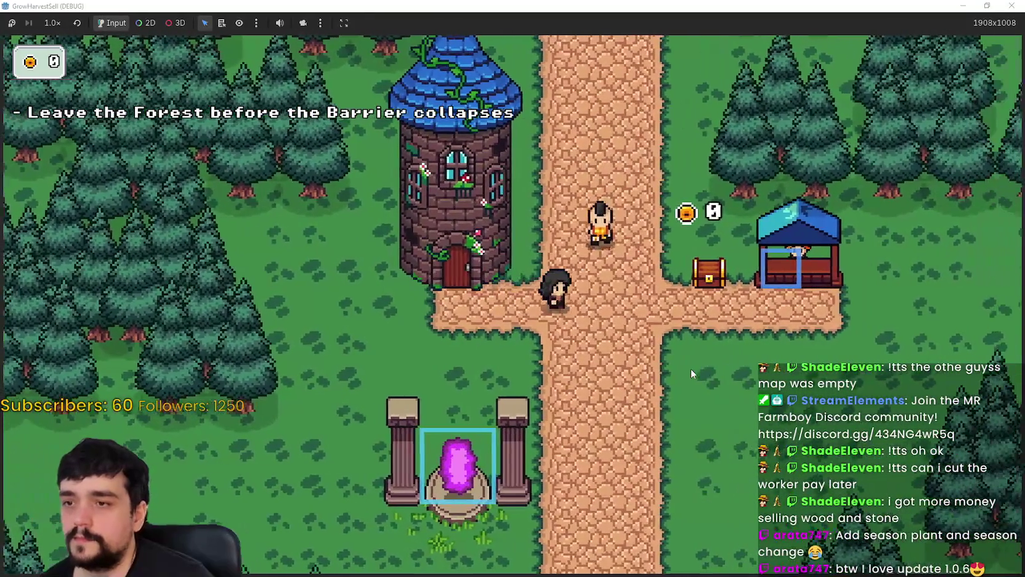
key(a)
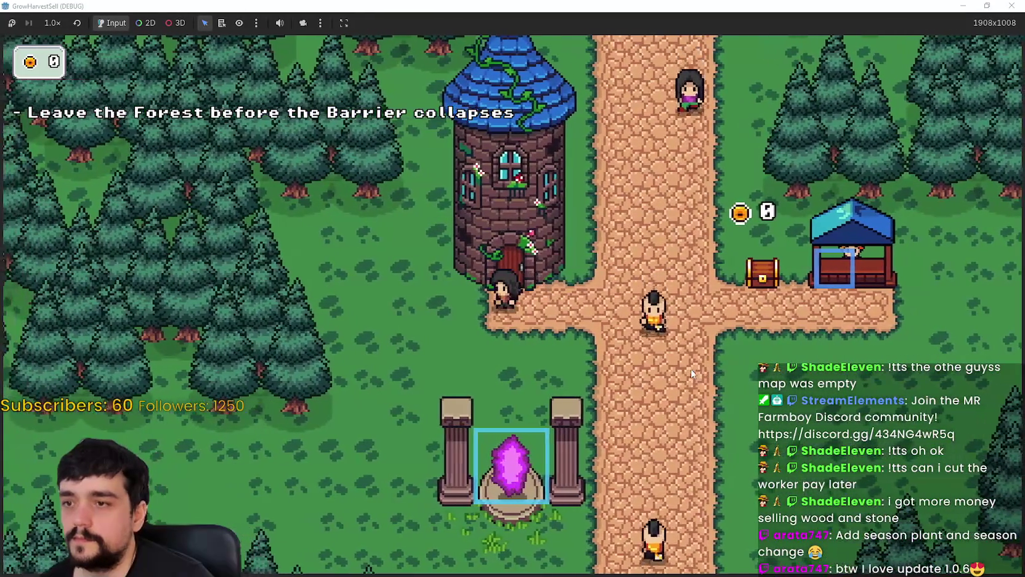
key(d)
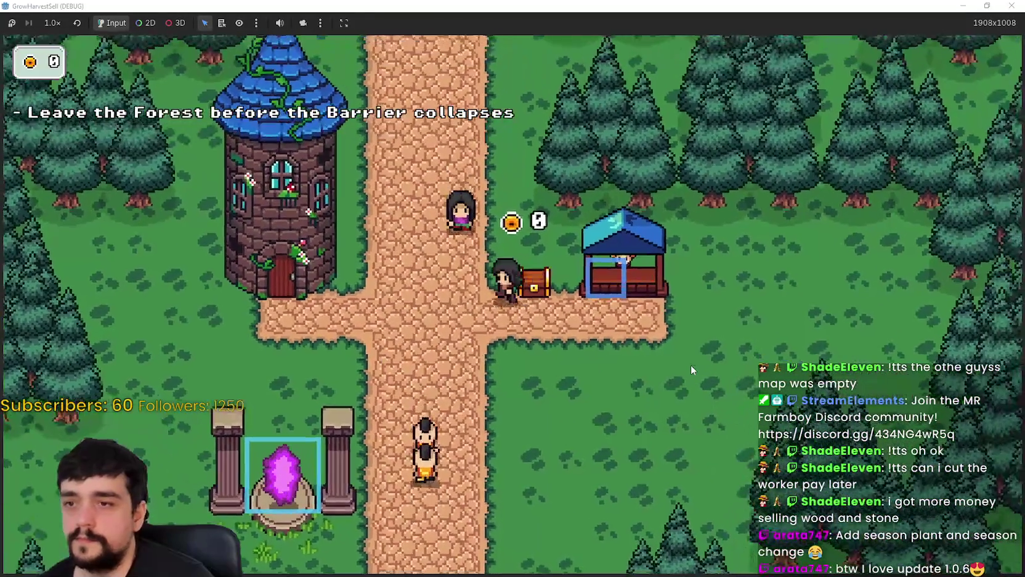
key(d)
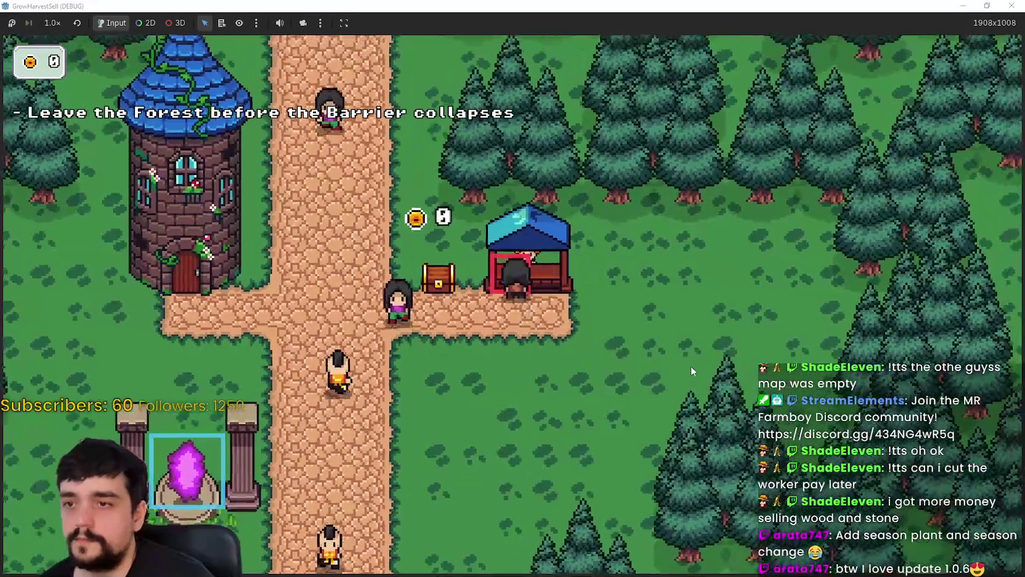
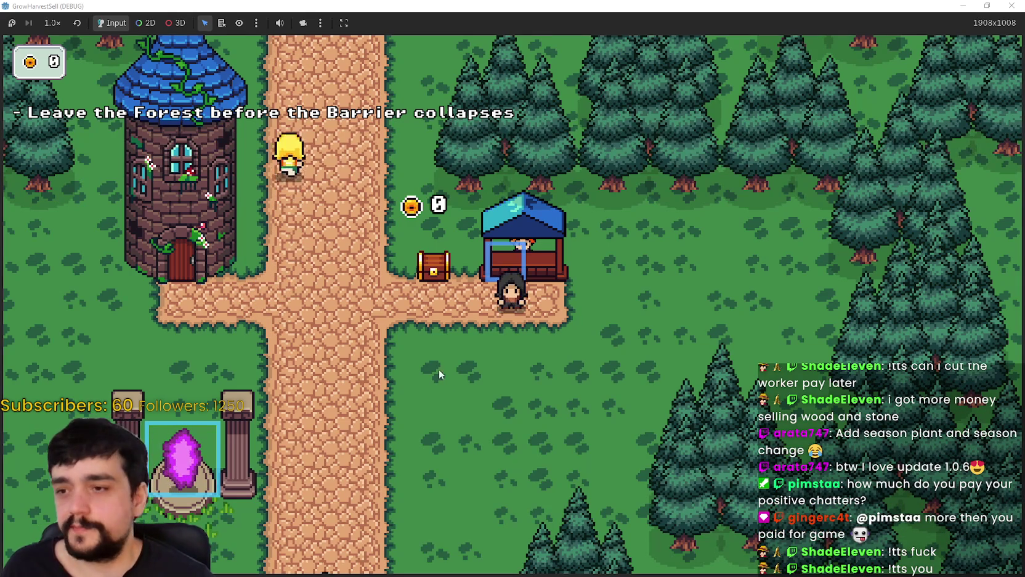
Step: Walk the player left to the chest, down the path, into the grass and back onto the path
key(a)
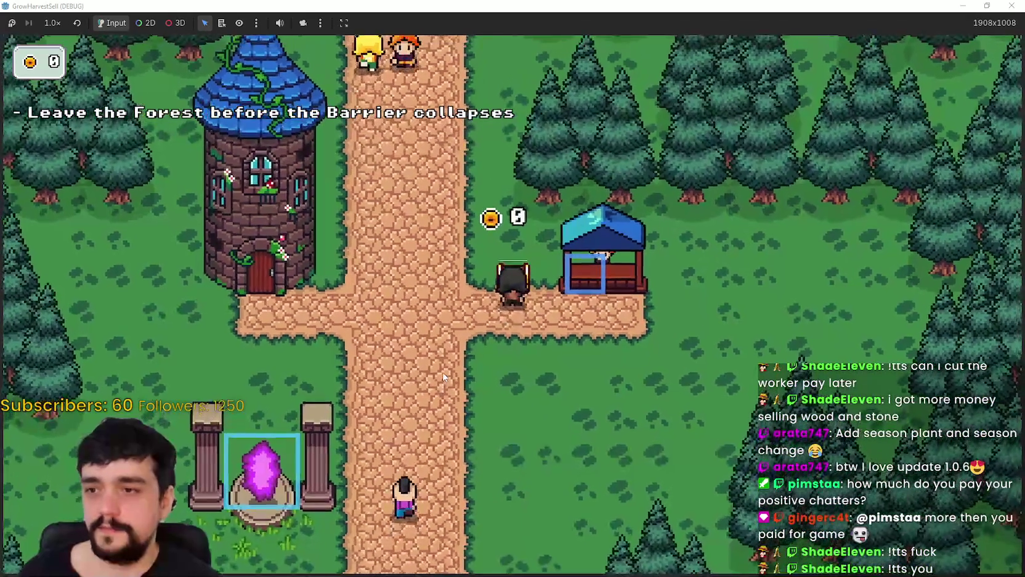
key(w)
key(a)
key(s)
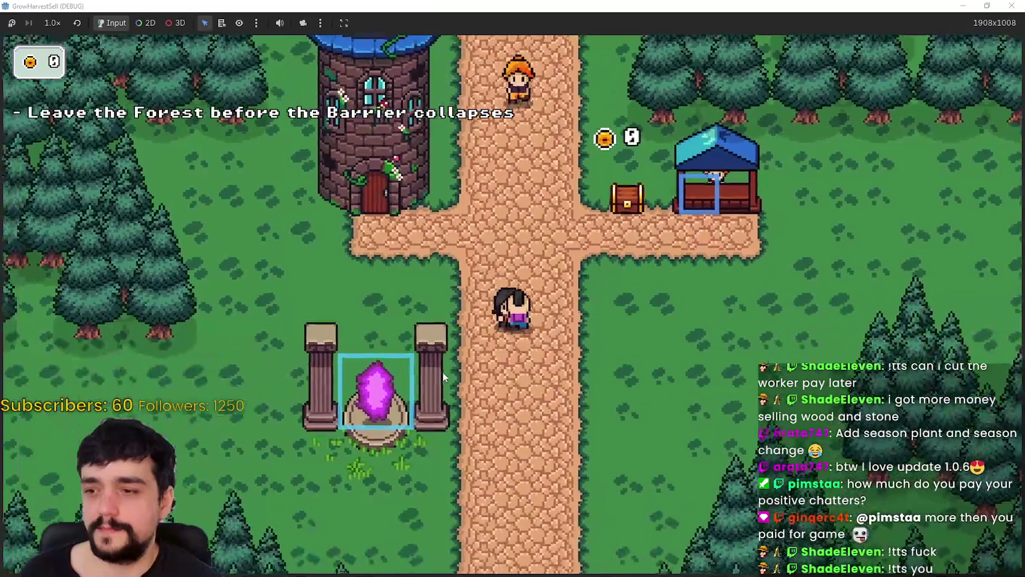
key(d)
key(s)
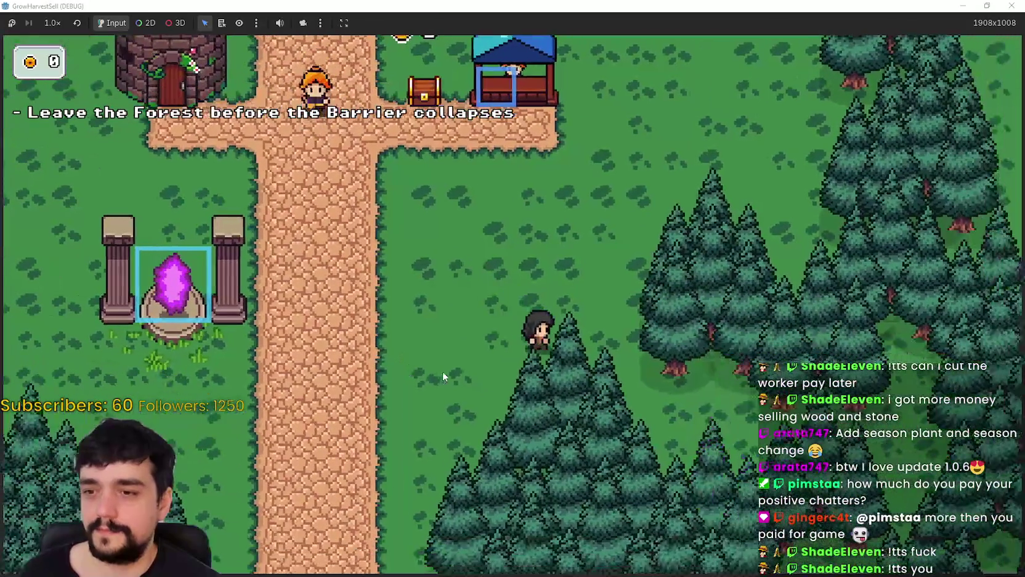
key(a)
key(w)
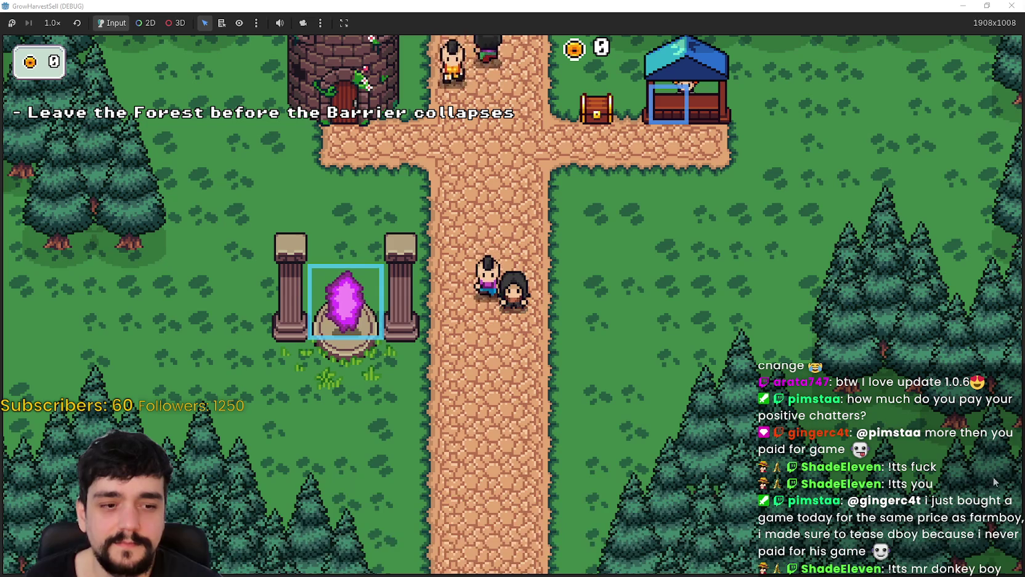
Step: Walk the player around and through the crystal pillars to stand above the crystal
key(a)
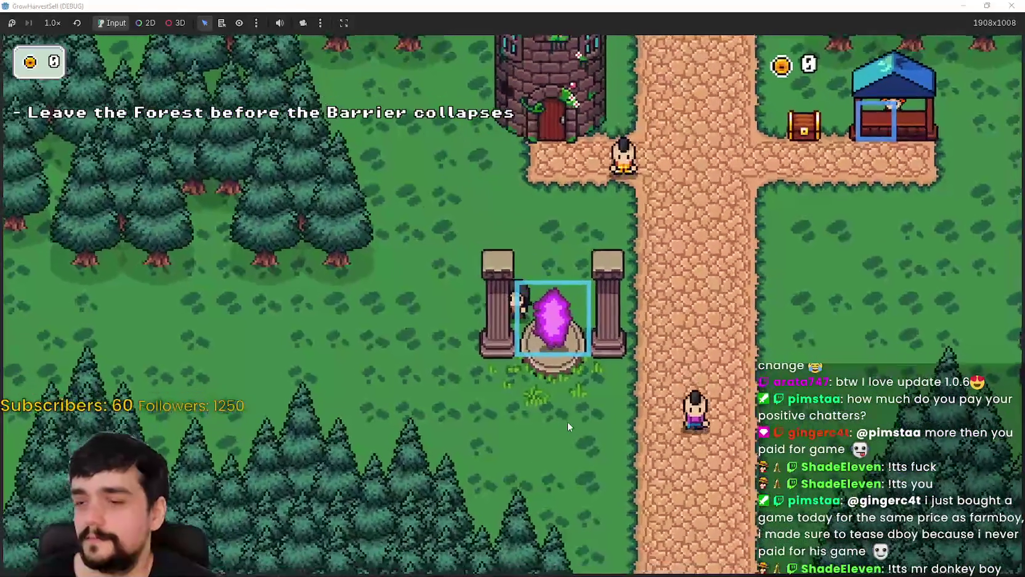
key(d)
key(w)
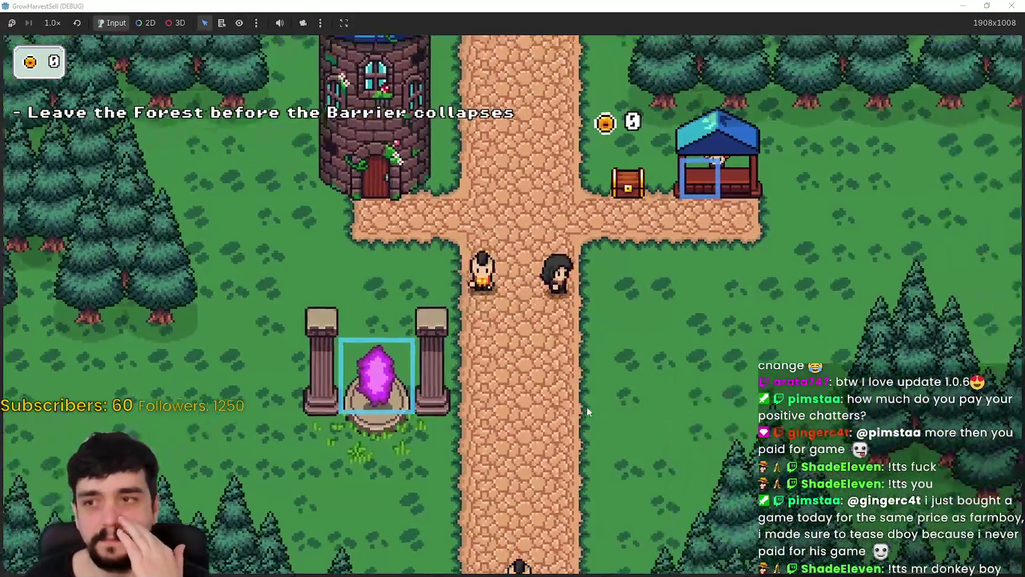
key(a)
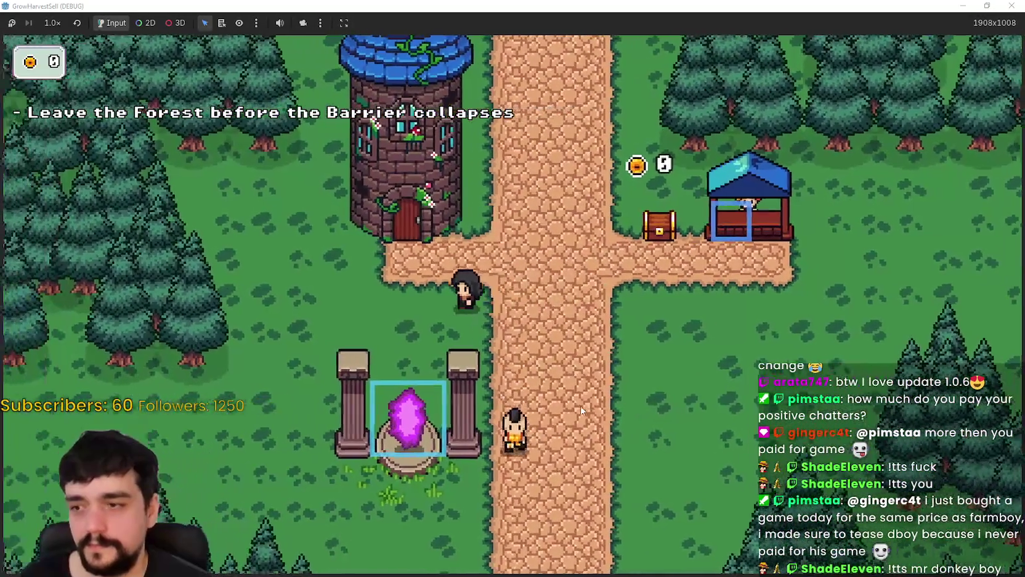
key(a)
key(s)
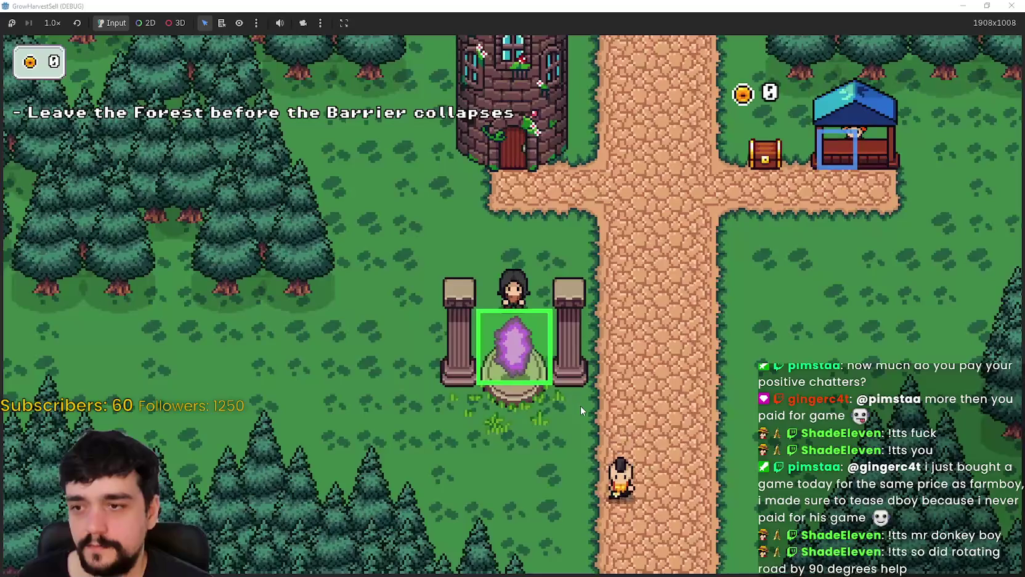
key(d)
key(s)
key(a)
key(w)
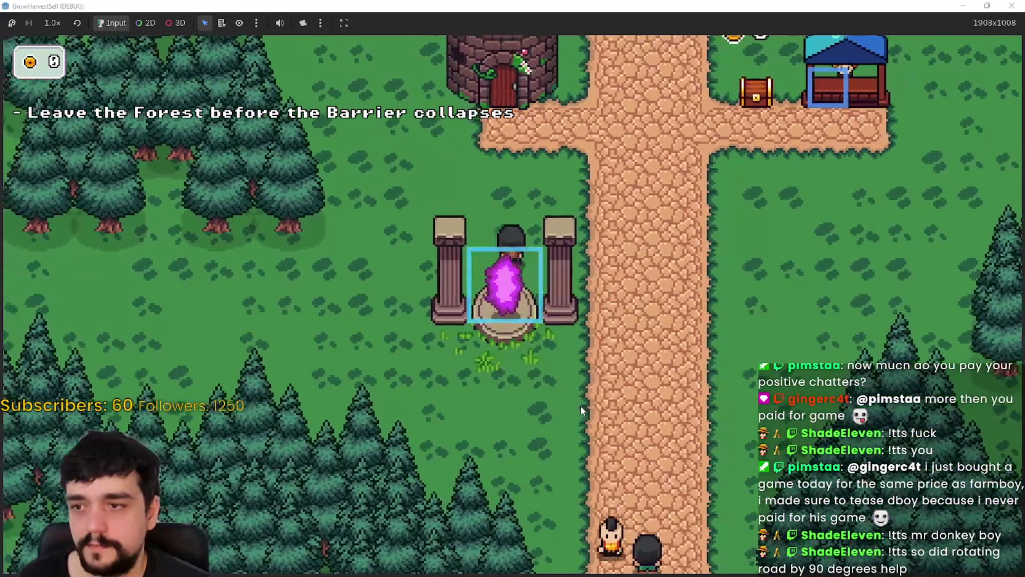
Step: Walk the player up and down past the crossroads, onto the tower branch and up the main road
key(w)
key(d)
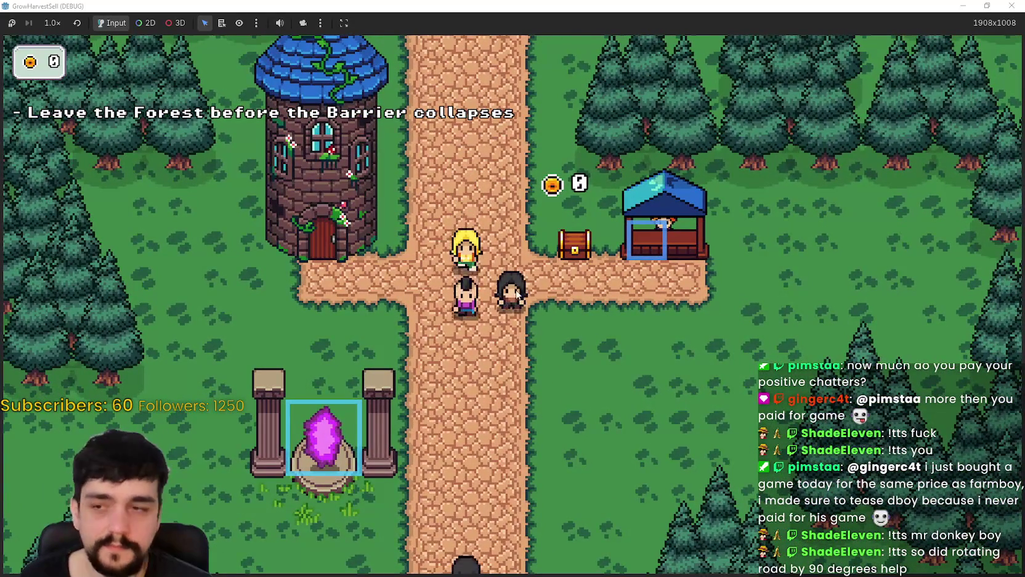
key(a)
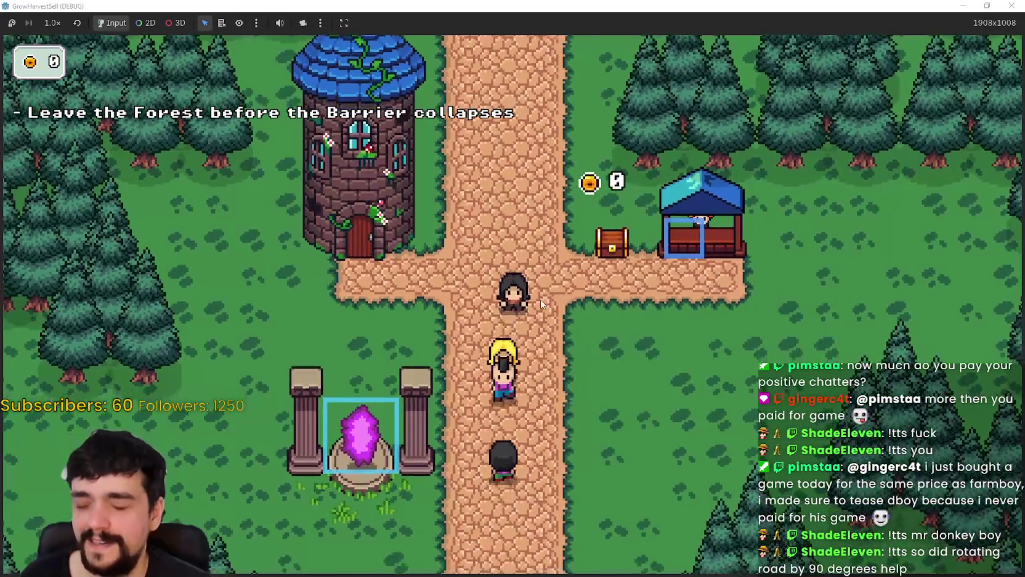
key(w)
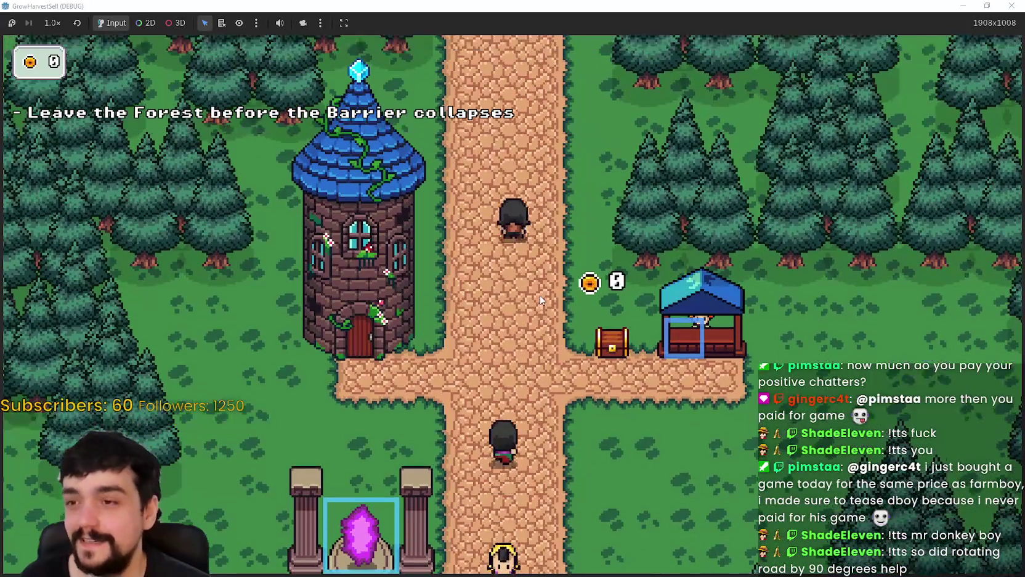
key(s)
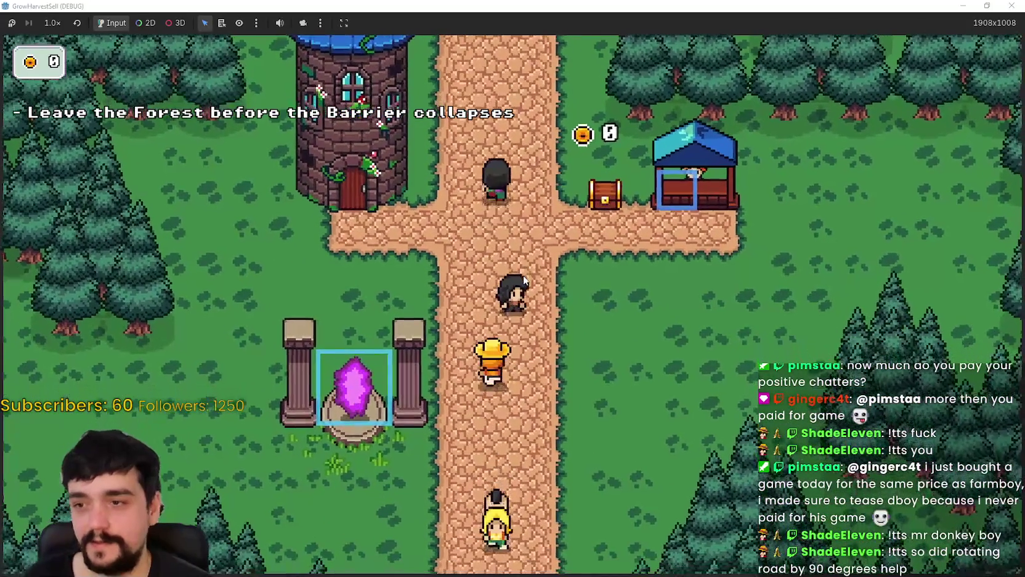
key(w)
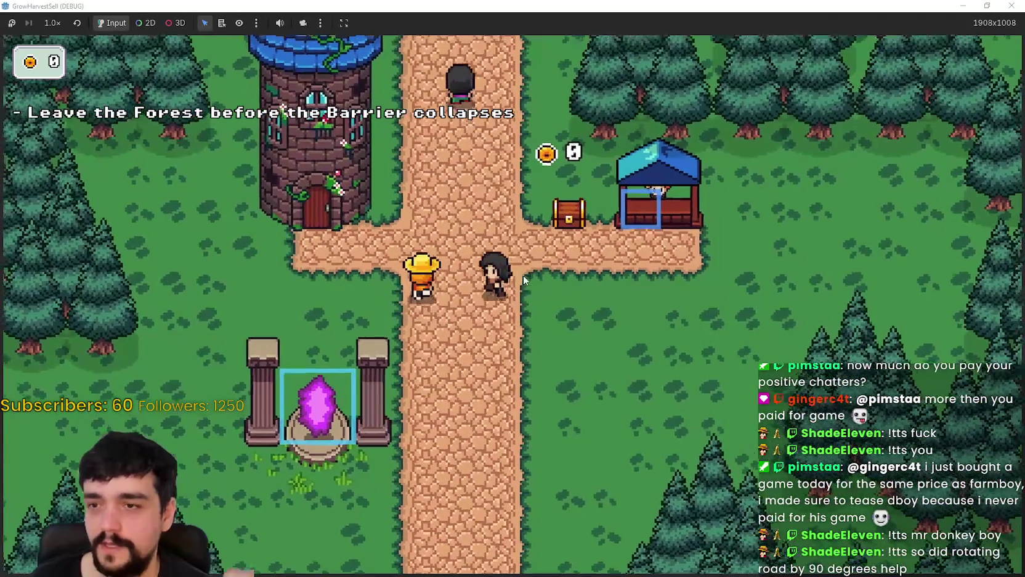
key(s)
key(d)
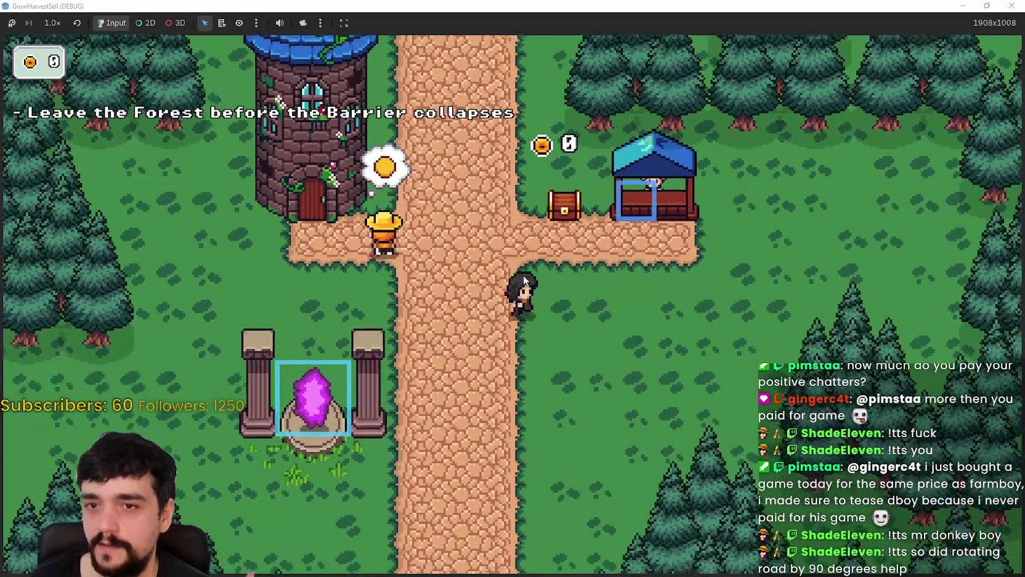
key(w)
key(a)
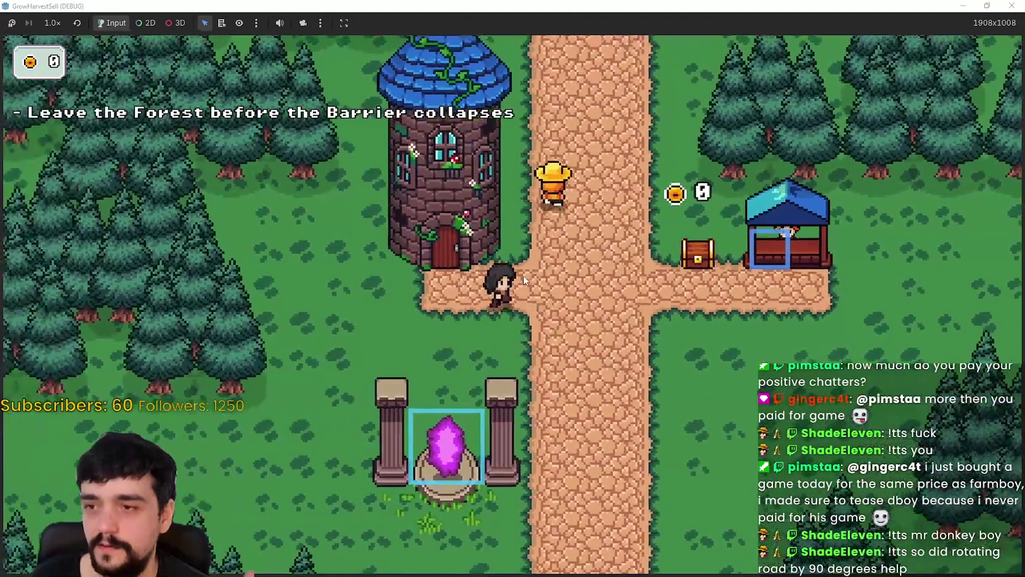
key(d)
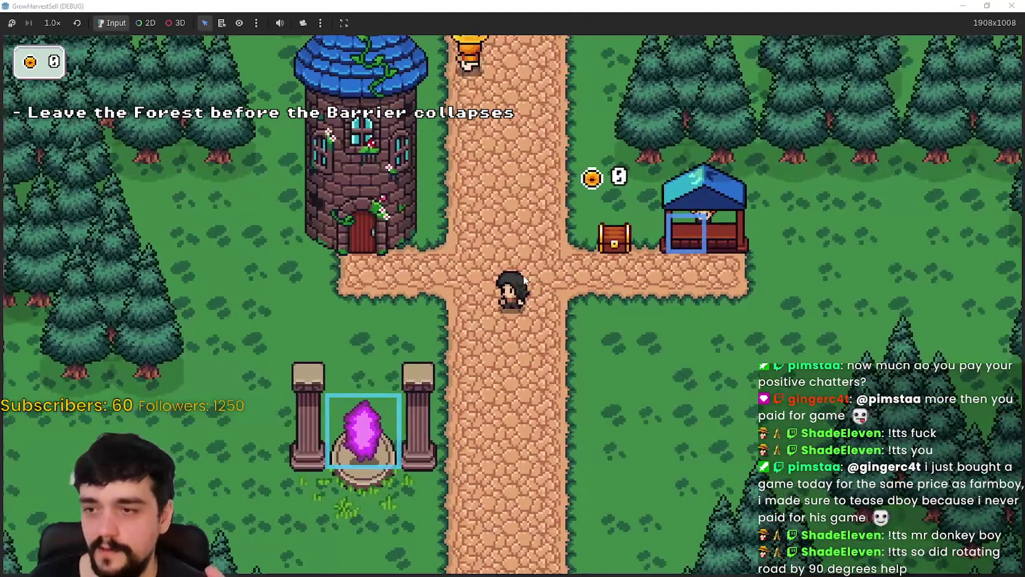
key(w)
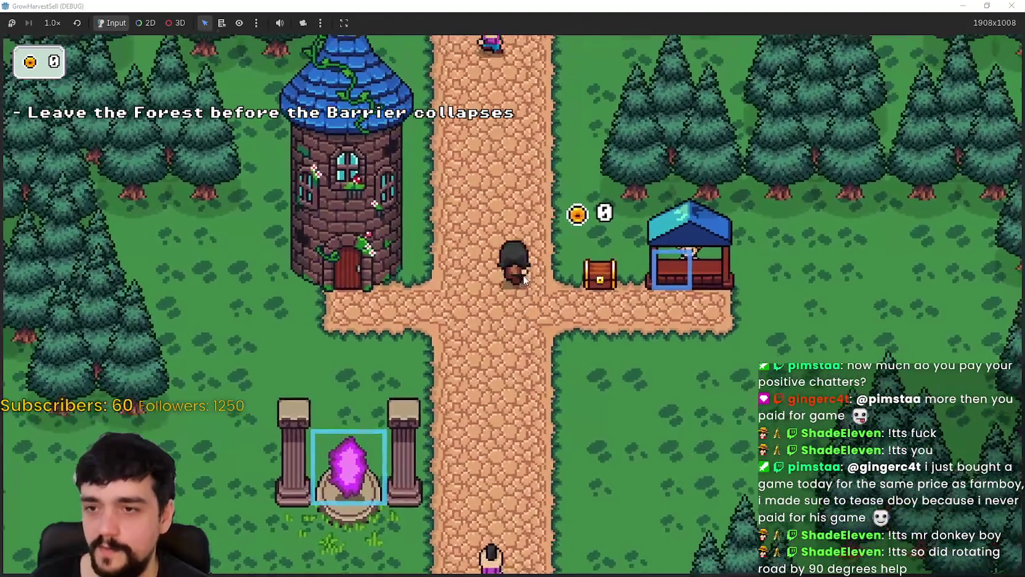
Step: Step the player back and forth along the crossroad, walk down the road, then stop the game with F8
key(s)
key(d)
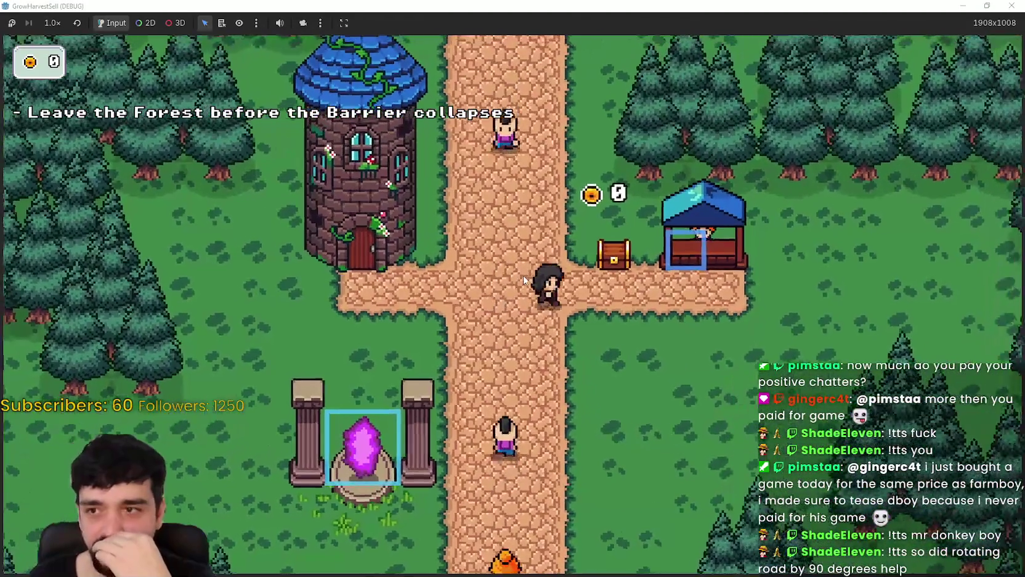
key(a)
key(d)
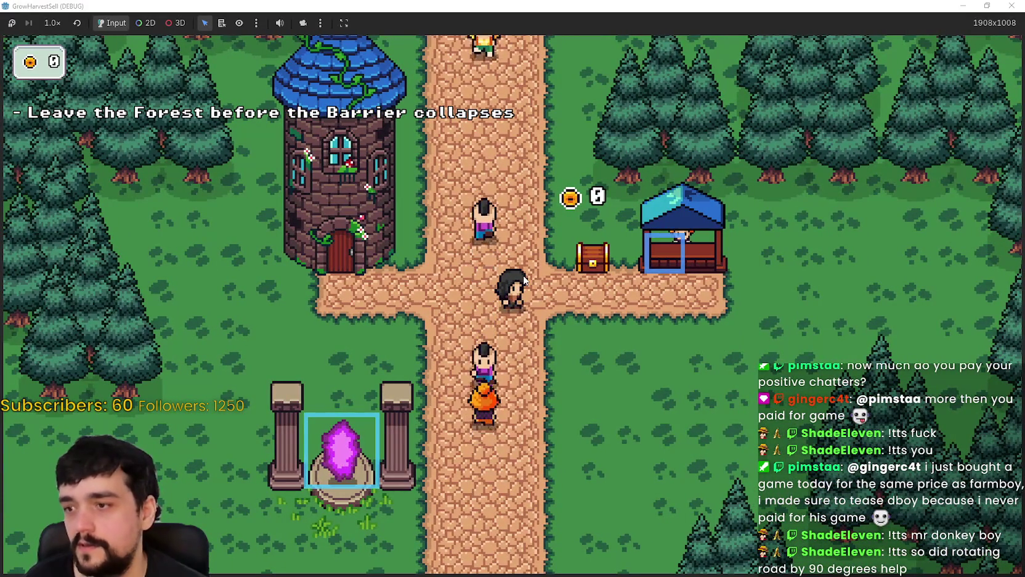
key(a)
key(d)
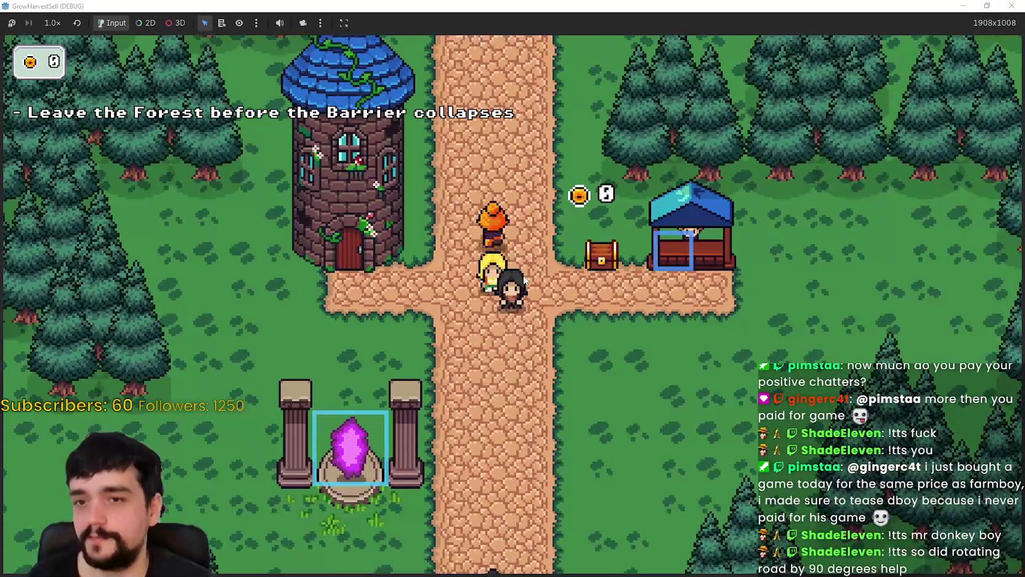
key(d)
key(s)
key(a)
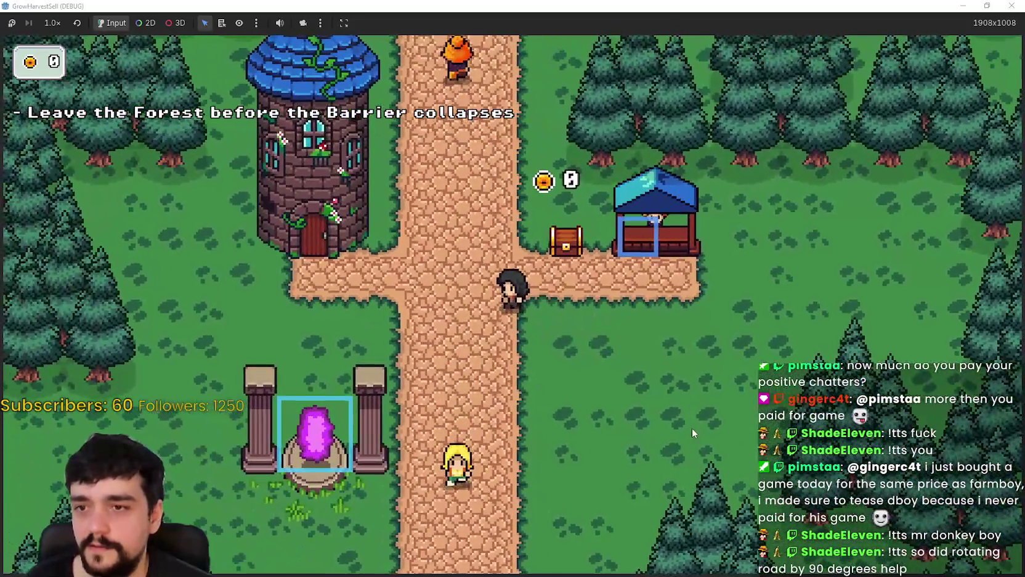
key(s)
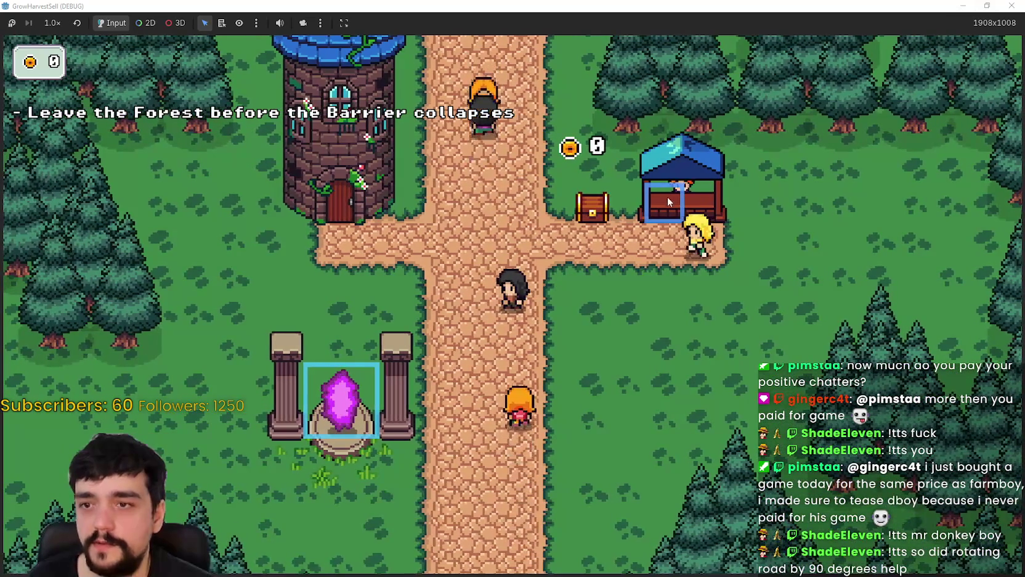
key(F8)
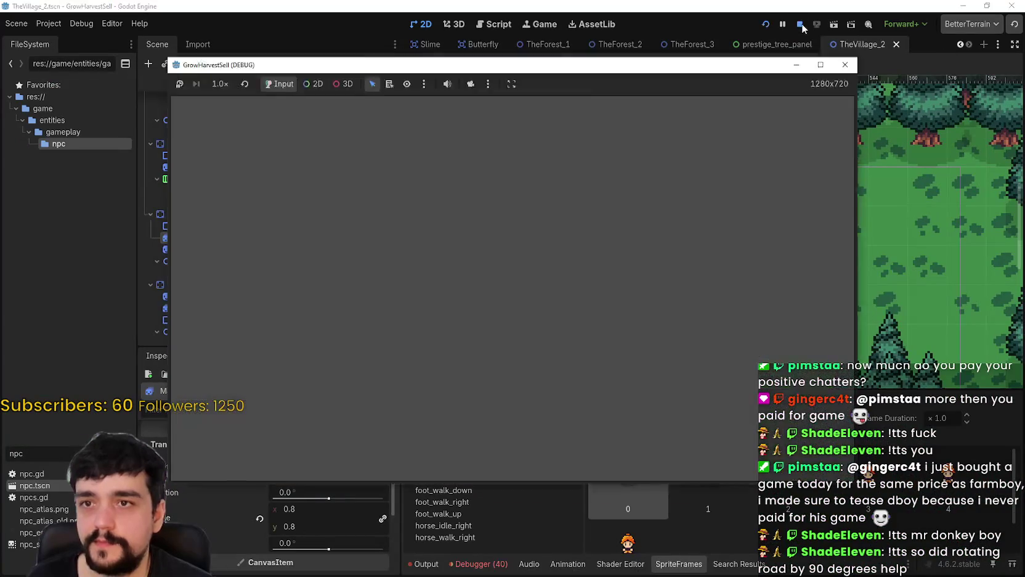
Step: Inspect the Market, MarketSell and Slots panel nodes in the Scene dock
scroll(678, 276, down, 4)
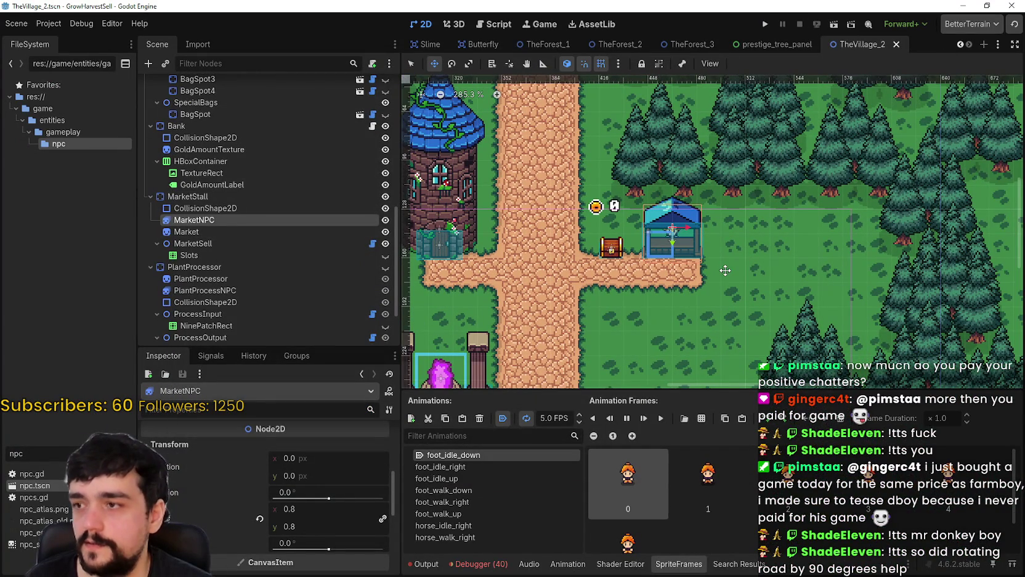
scroll(725, 270, up, 1)
scroll(725, 267, up, 4)
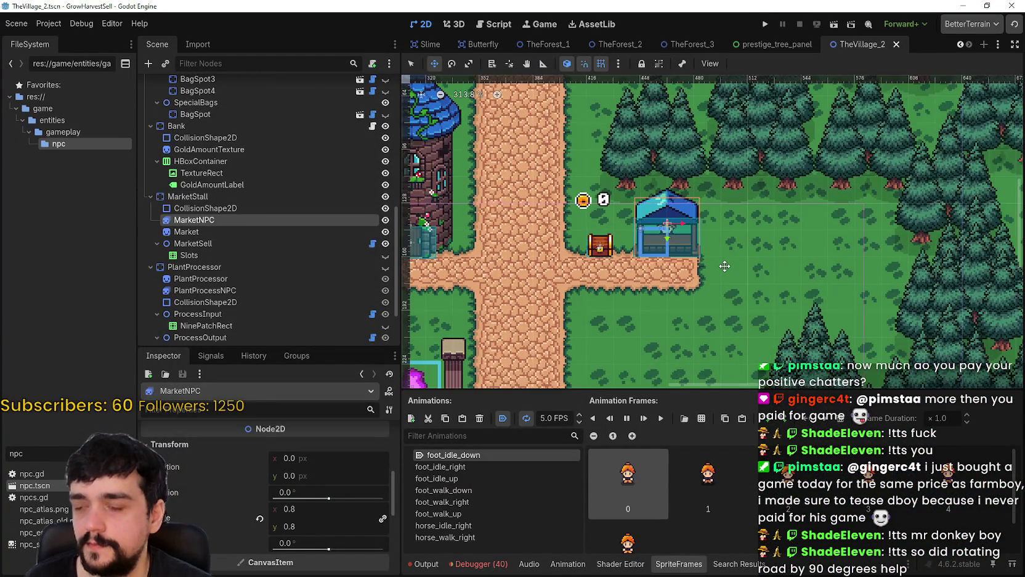
scroll(725, 264, down, 4)
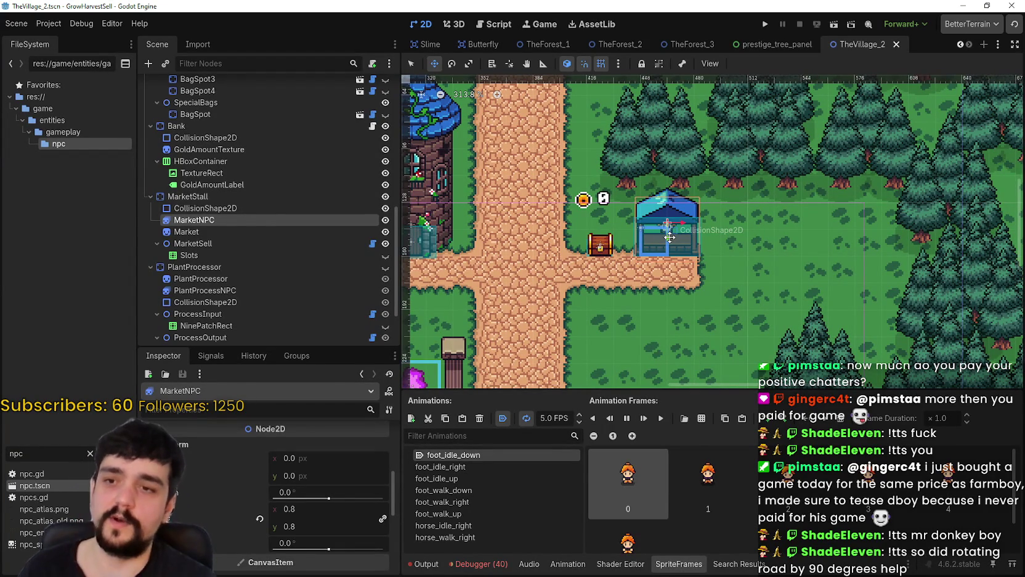
scroll(431, 230, down, 2)
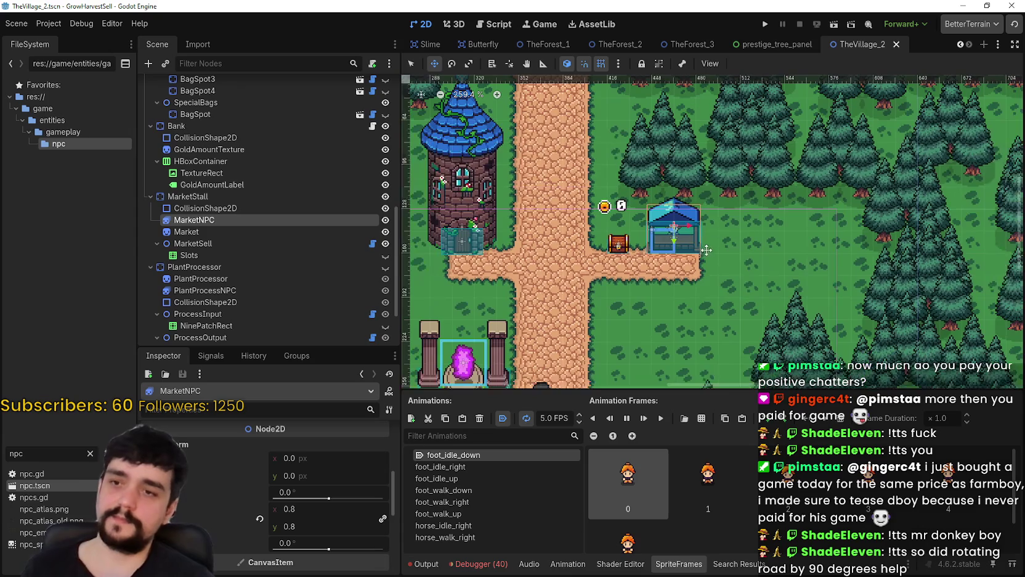
click(307, 230)
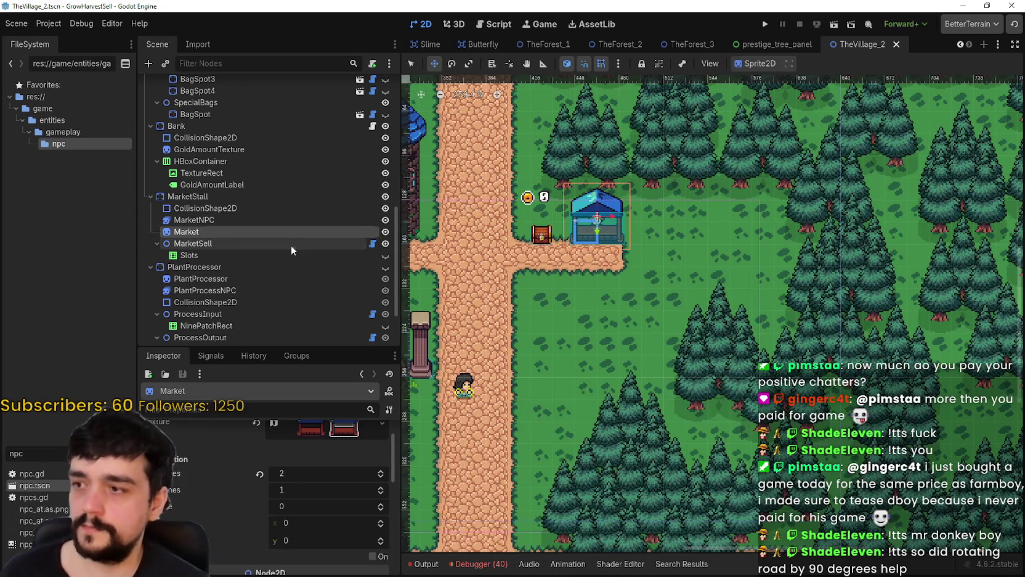
click(290, 245)
click(291, 257)
Step: Select the whole MarketStall node and duplicate it with Ctrl+D as MarketStall2
scroll(509, 181, up, 2)
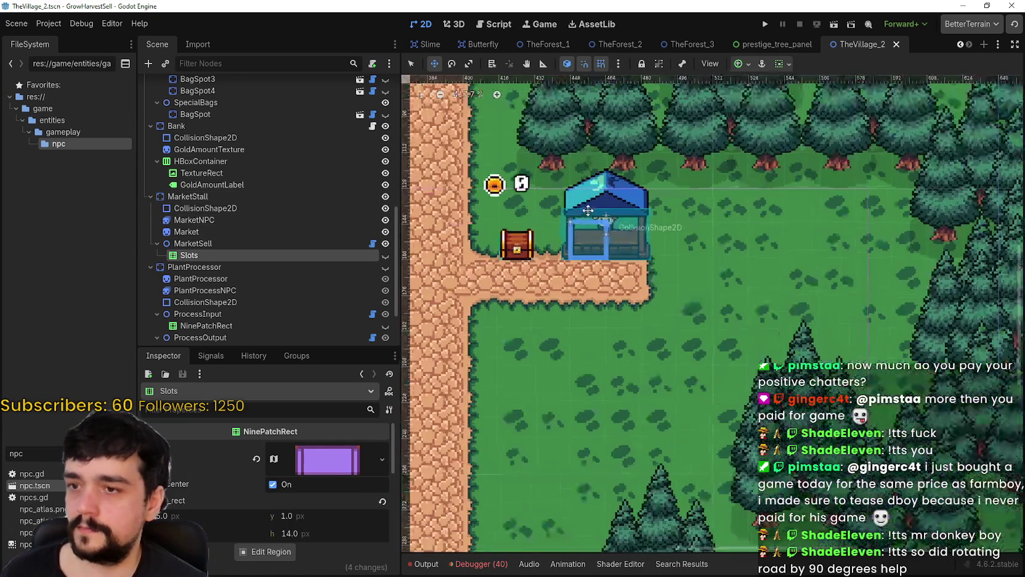
click(288, 197)
key(ctrl+d)
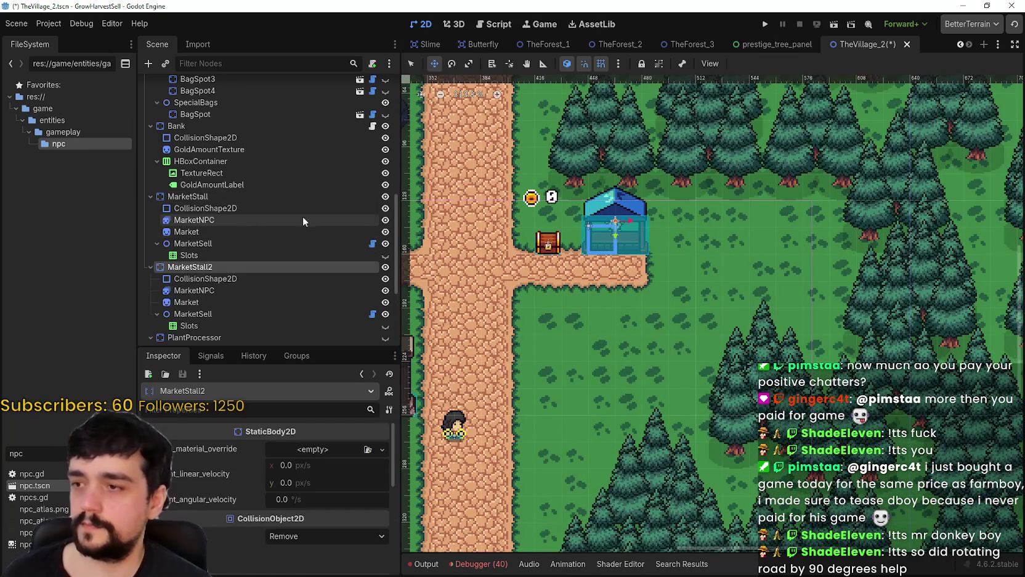
Step: Move MarketStall2 below the path branch, right beside the dirt path
mouse_move(615, 220)
mouse_down()
mouse_move(716, 214)
mouse_move(680, 213)
mouse_up()
scroll(709, 228, up, 4)
scroll(680, 213, up, 3)
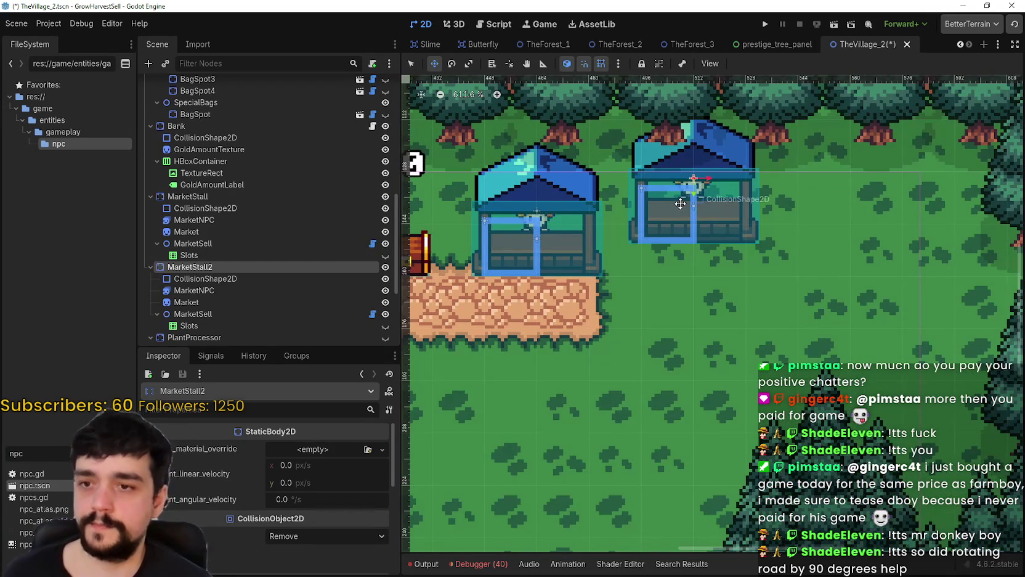
scroll(681, 203, down, 2)
scroll(647, 249, down, 3)
drag(646, 249, 628, 248)
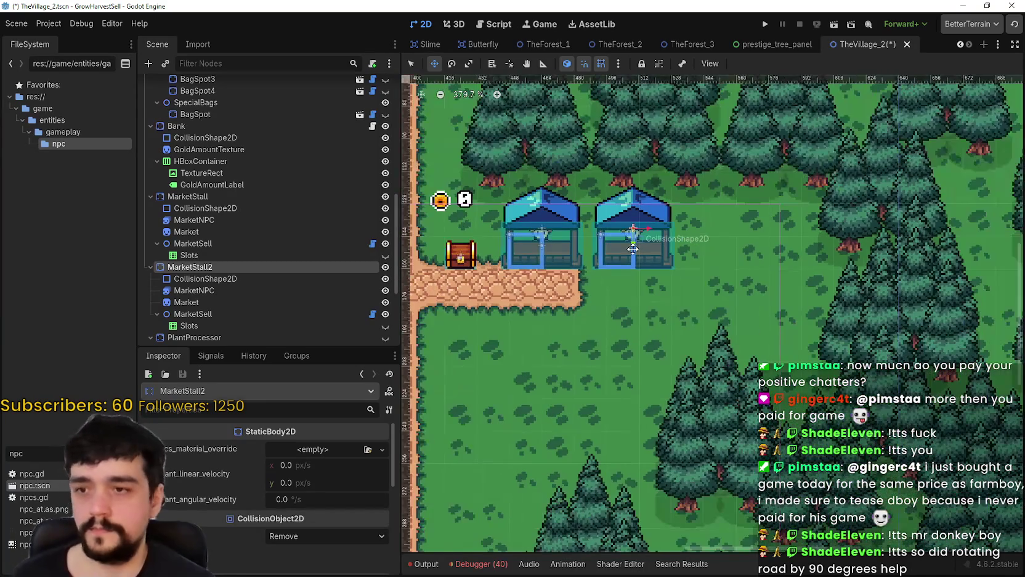
mouse_move(634, 248)
mouse_down()
mouse_move(636, 369)
mouse_move(541, 358)
mouse_move(632, 291)
mouse_up()
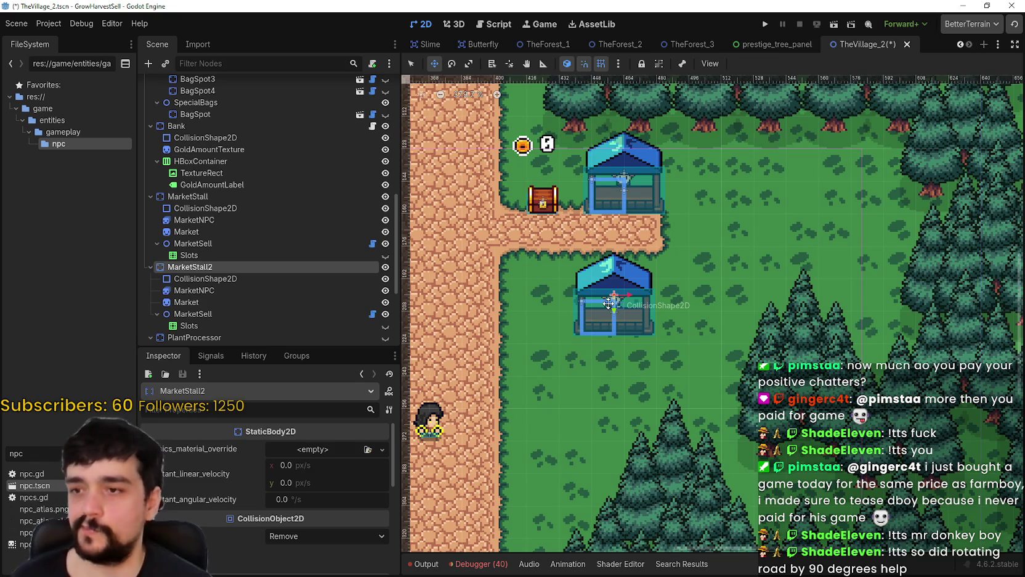
mouse_move(600, 309)
mouse_down()
mouse_move(667, 303)
mouse_move(668, 295)
mouse_move(551, 346)
mouse_move(582, 339)
mouse_move(577, 354)
mouse_move(751, 225)
mouse_move(731, 224)
mouse_up()
scroll(667, 299, up, 4)
scroll(668, 294, down, 2)
Step: Duplicate the second stall twice into MarketStall3 and MarketStall4, then select the original MarketStall
key(ctrl+d)
scroll(550, 347, down, 2)
key(ctrl+d)
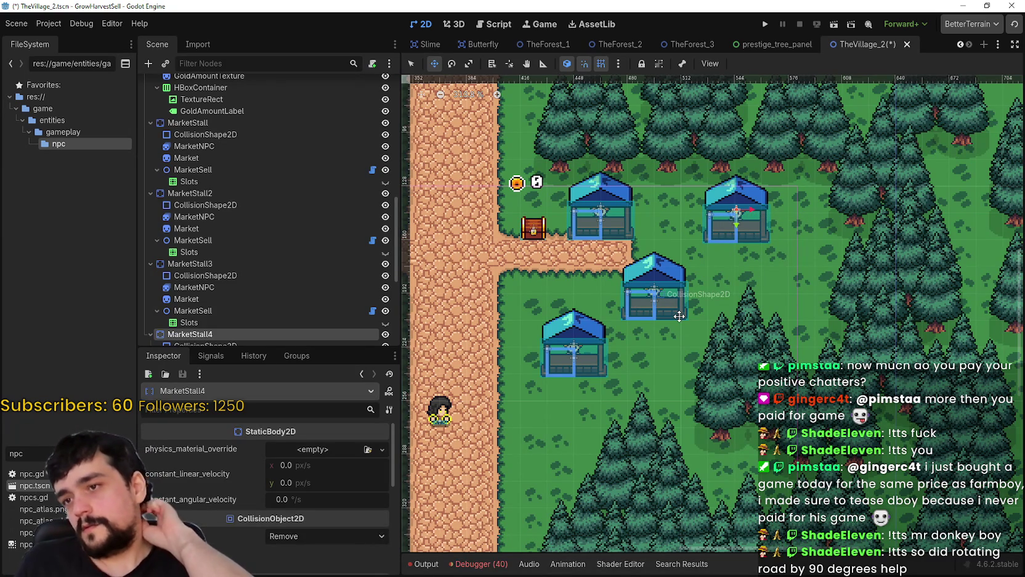
scroll(680, 314, down, 3)
scroll(647, 333, up, 1)
scroll(642, 337, up, 2)
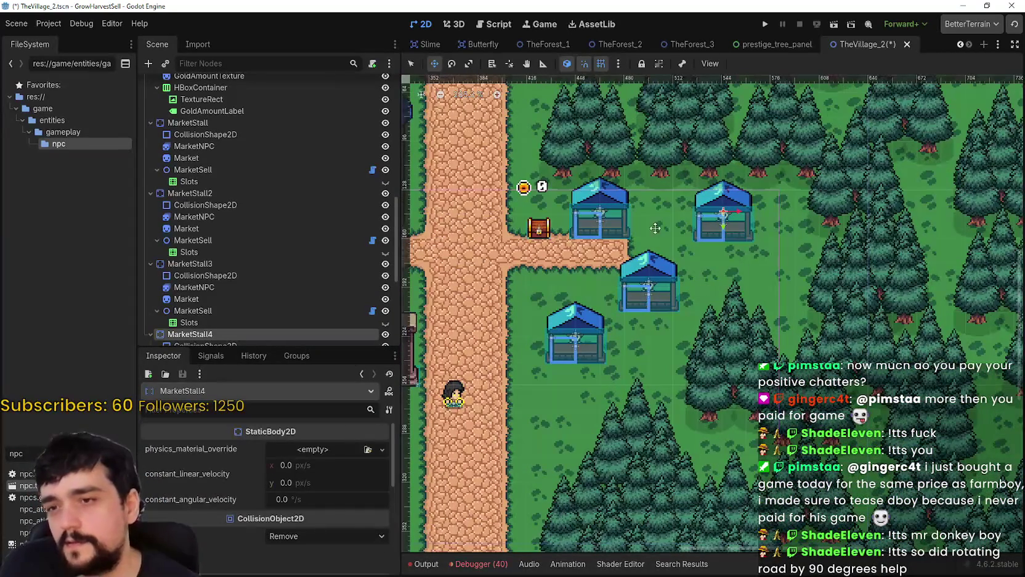
scroll(634, 345, down, 2)
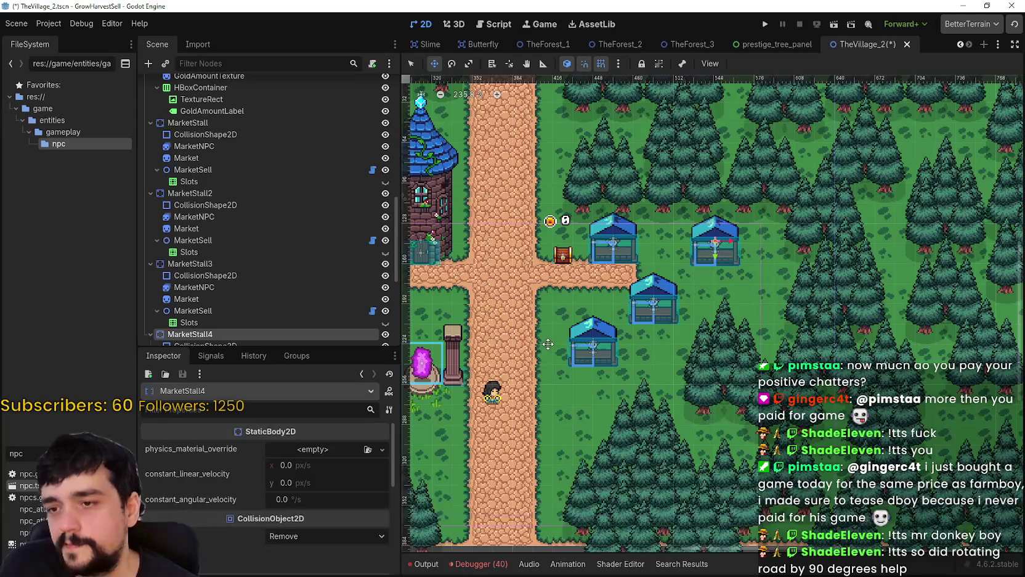
scroll(548, 344, left, 2)
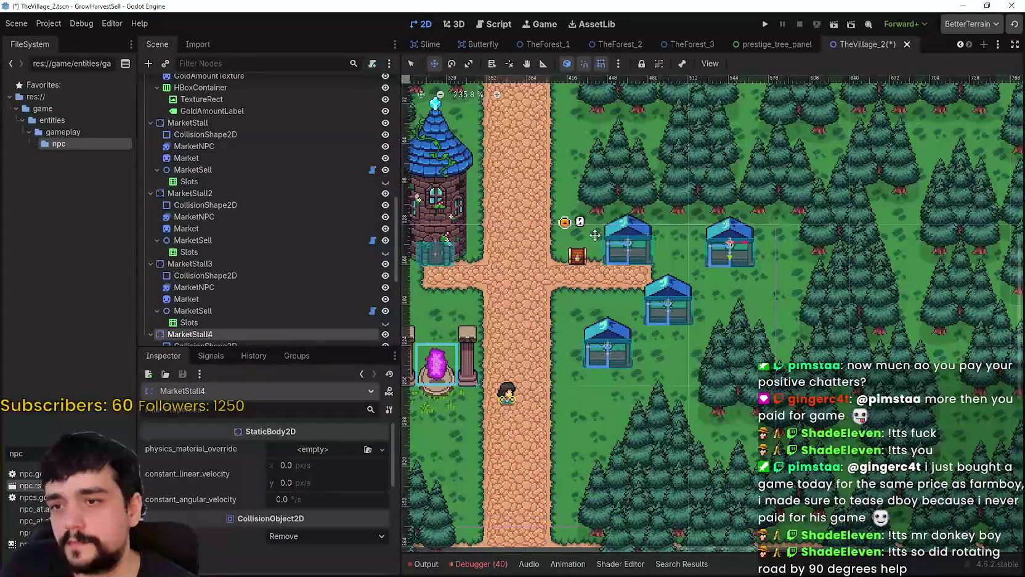
scroll(595, 235, left, 5)
scroll(717, 290, up, 1)
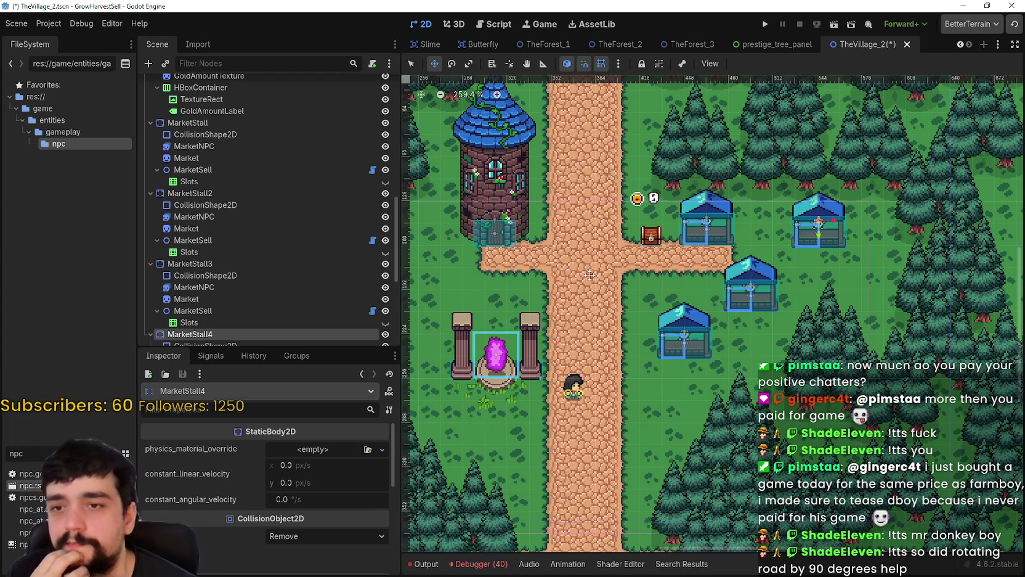
scroll(668, 319, right, 2)
scroll(669, 320, up, 1)
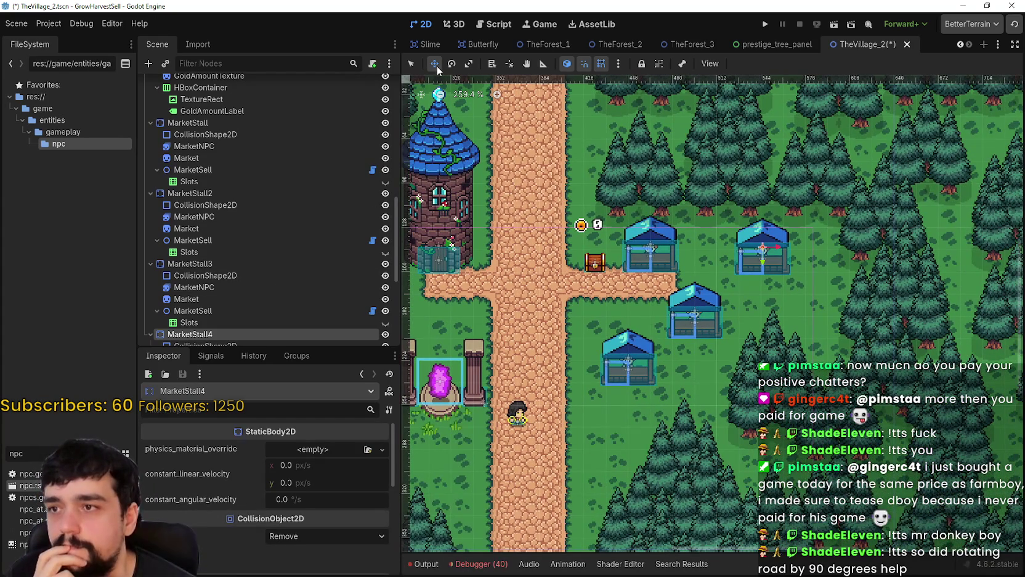
scroll(237, 303, down, 2)
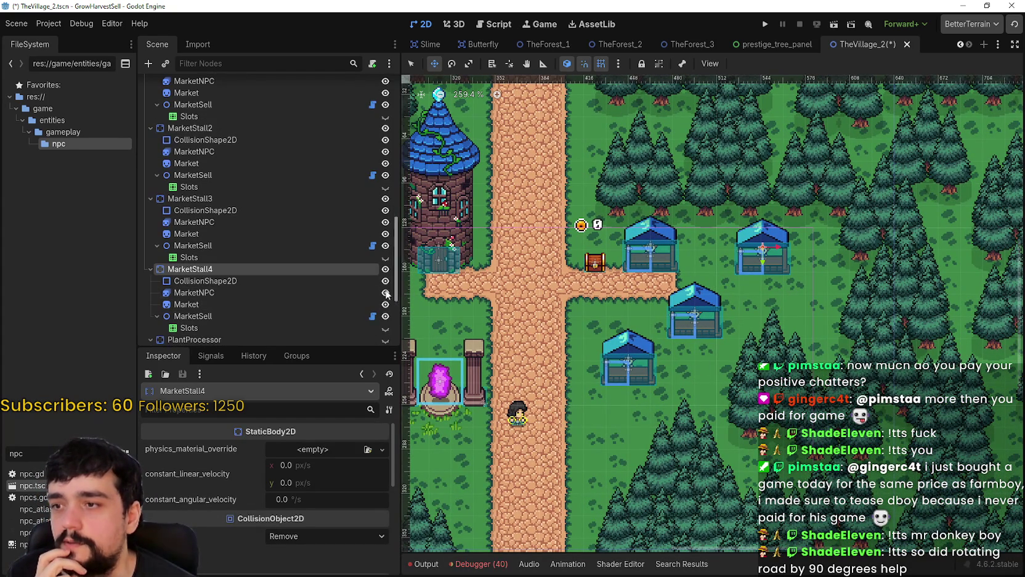
scroll(230, 259, up, 3)
click(237, 154)
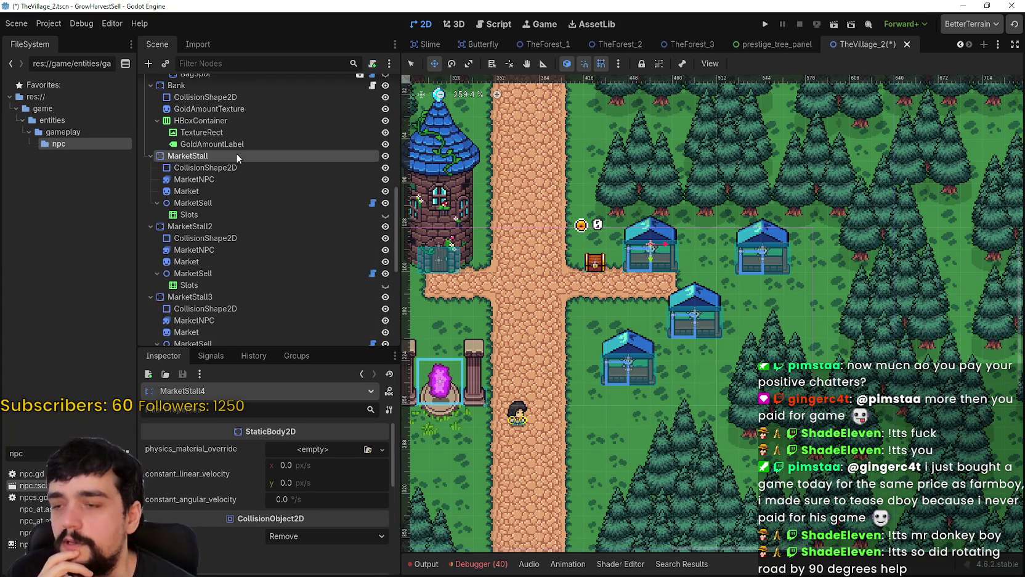
right_click(234, 154)
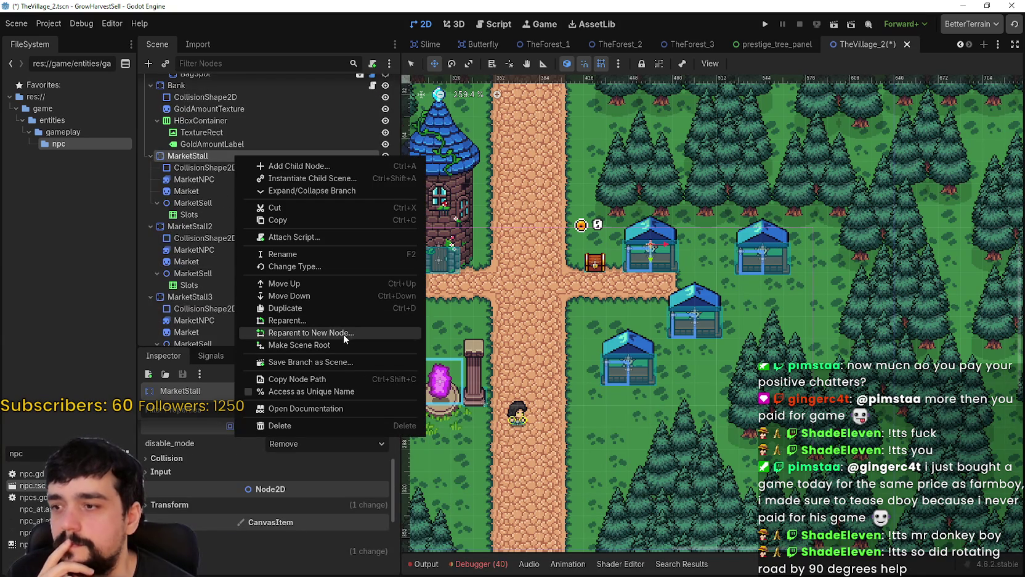
Step: Save the MarketStall branch as market_stall.tscn in a new 'market' folder under game/entities/gameplay
click(345, 363)
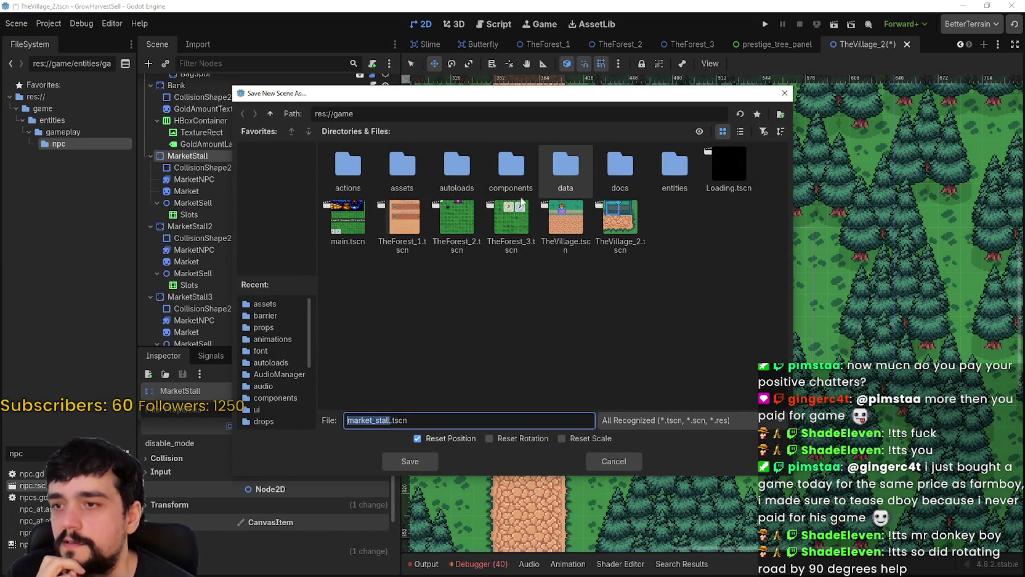
double_click(669, 171)
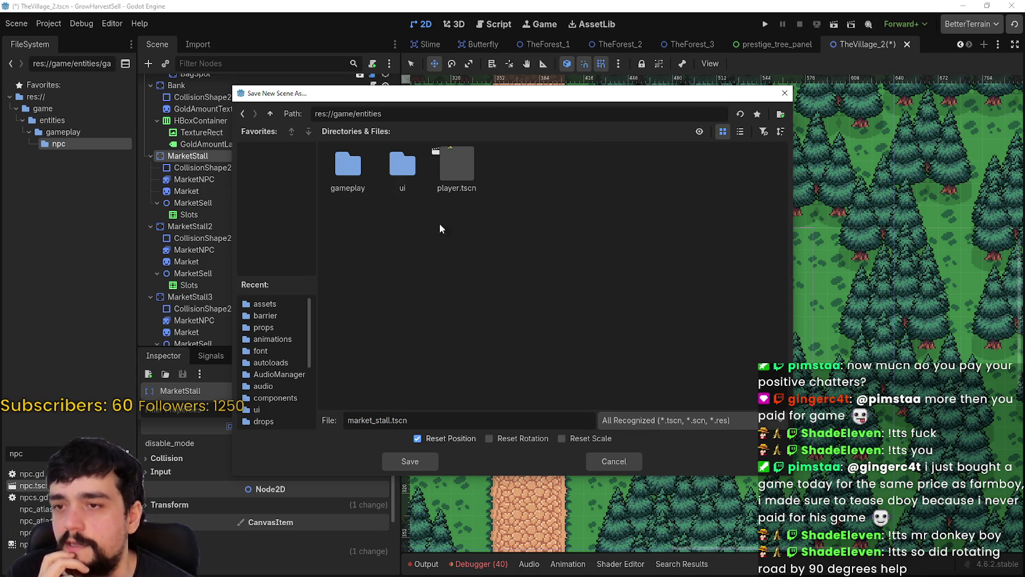
double_click(348, 166)
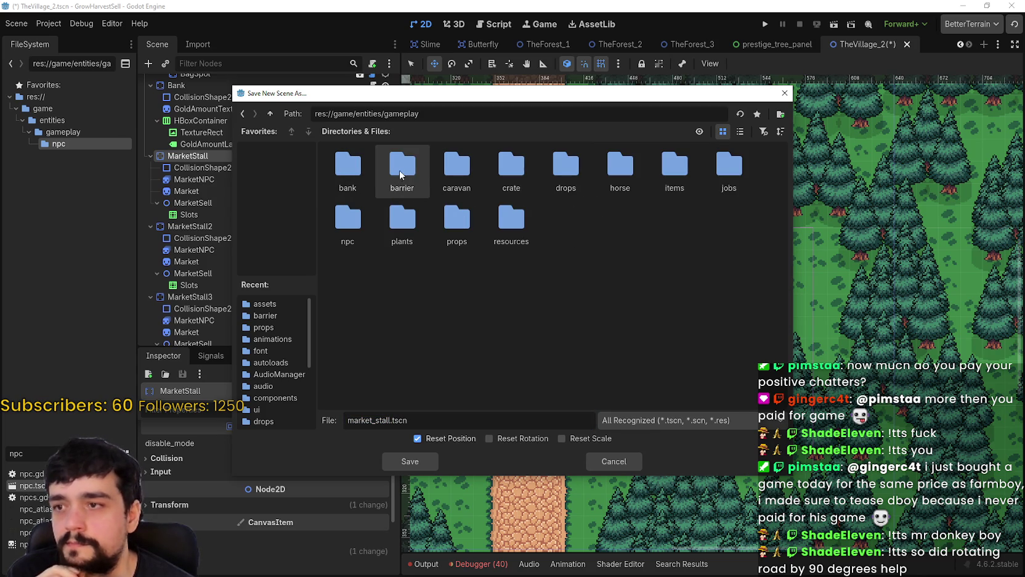
right_click(578, 246)
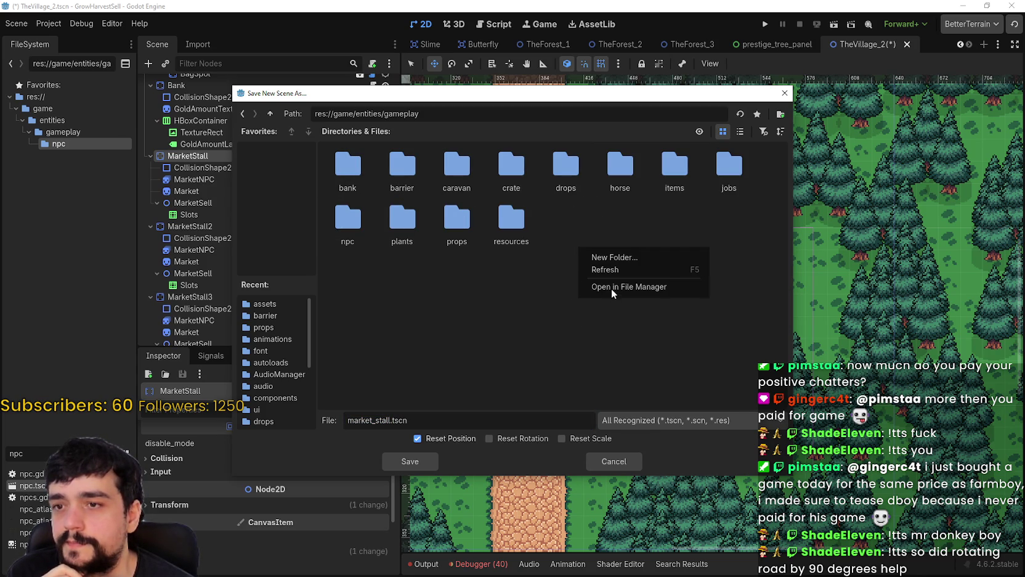
click(601, 258)
text(market)
key(Return)
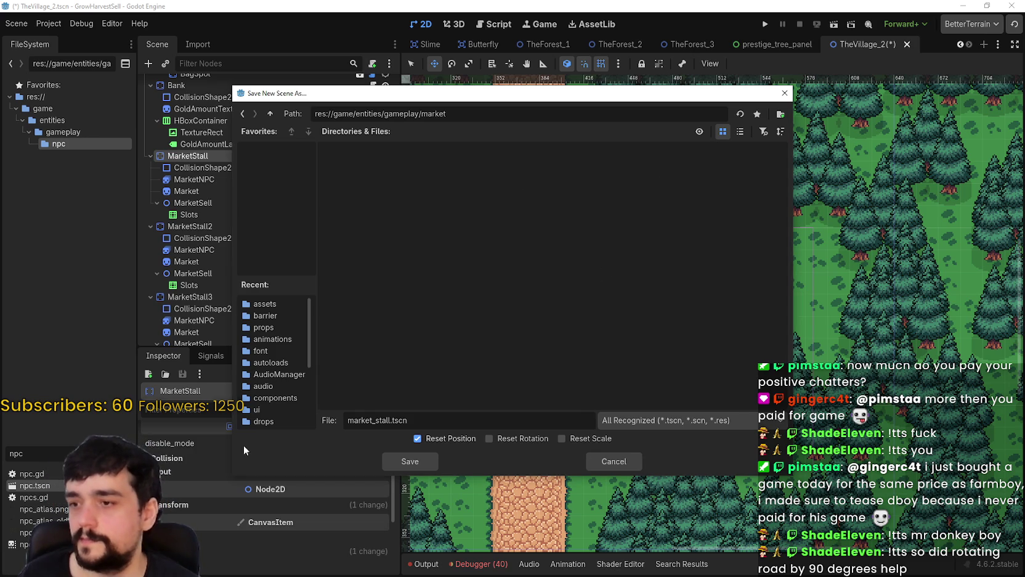
click(410, 460)
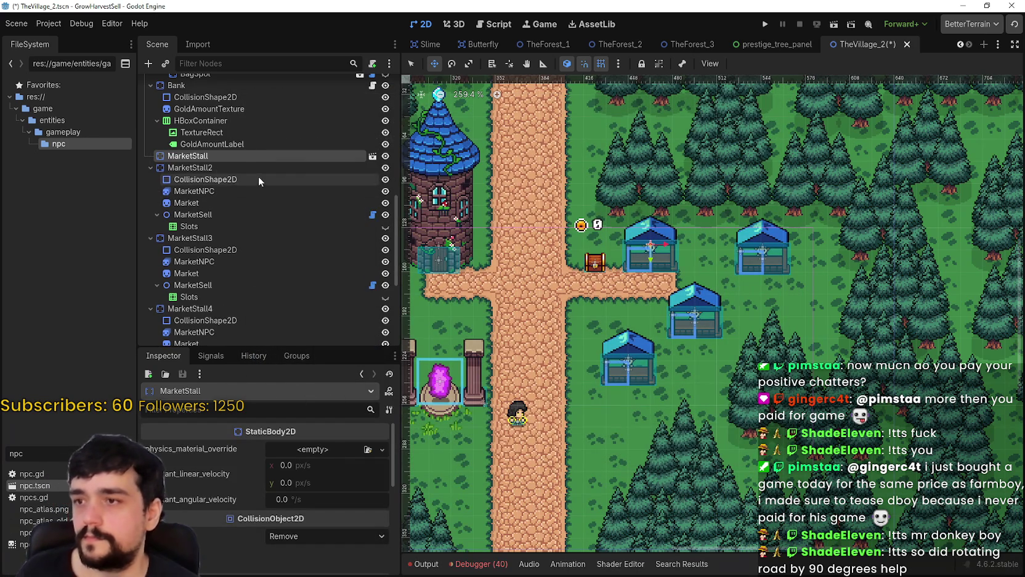
Step: Collapse, select and delete MarketStall2, MarketStall3 and MarketStall4
click(151, 168)
click(150, 179)
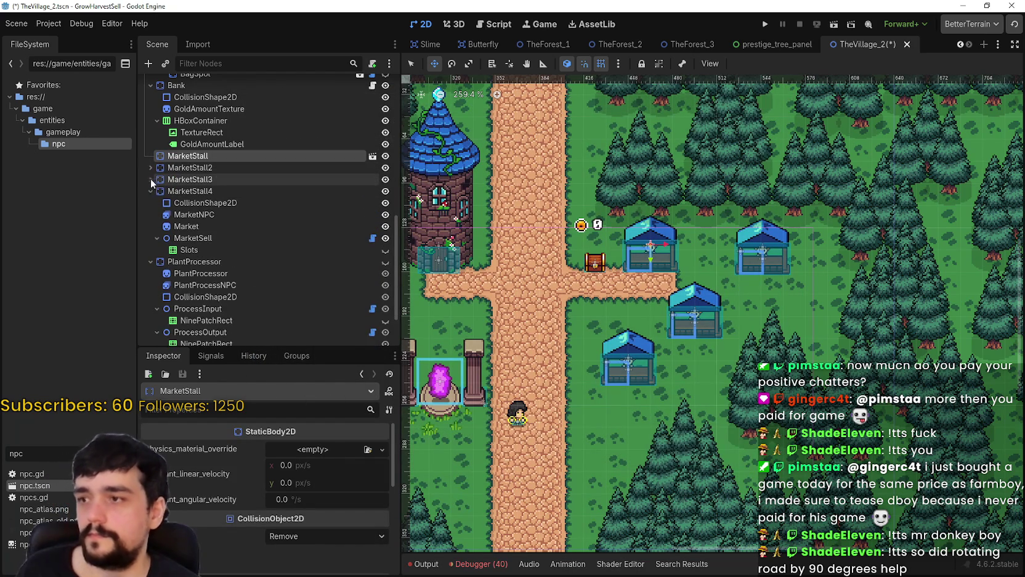
click(150, 191)
click(186, 170)
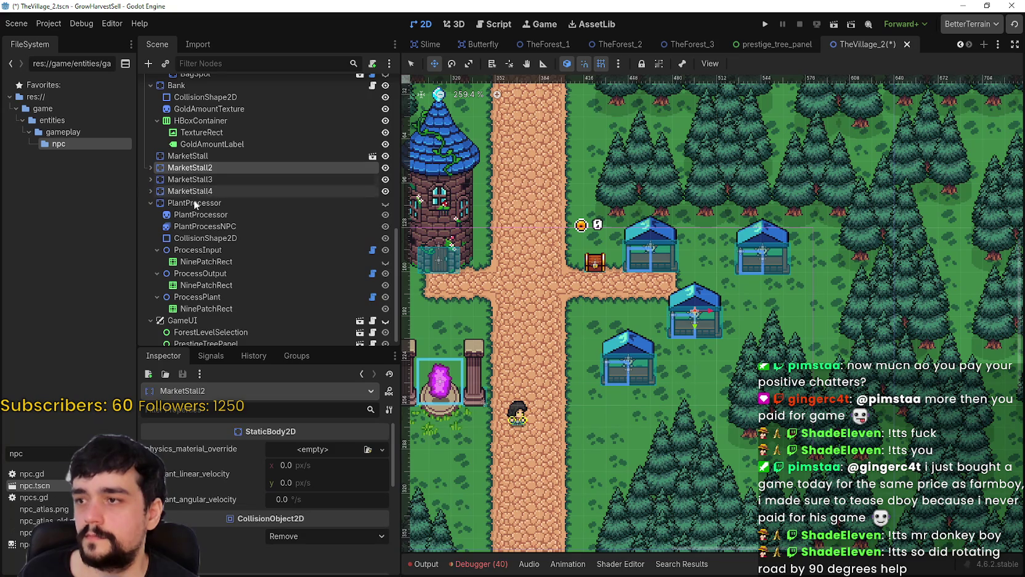
ctrl+click(195, 192)
ctrl+click(187, 179)
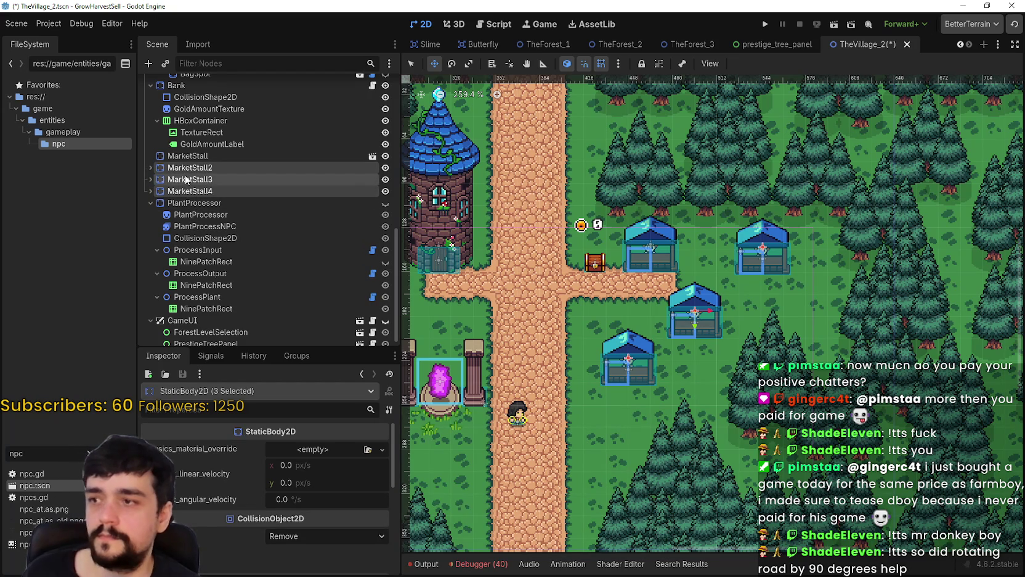
key(Delete)
click(478, 305)
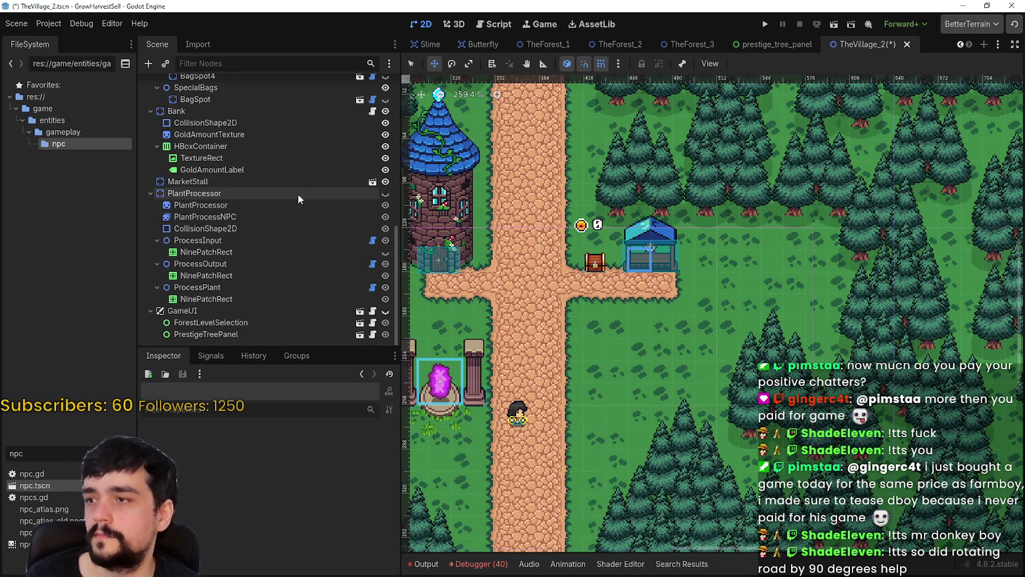
Step: Open the market_stall scene, inspect its Slots, MarketSell, MarketNPC and collision nodes, then return to TheVillage_2
click(373, 182)
drag(506, 132, 560, 196)
scroll(566, 203, up, 8)
scroll(587, 242, down, 1)
click(210, 143)
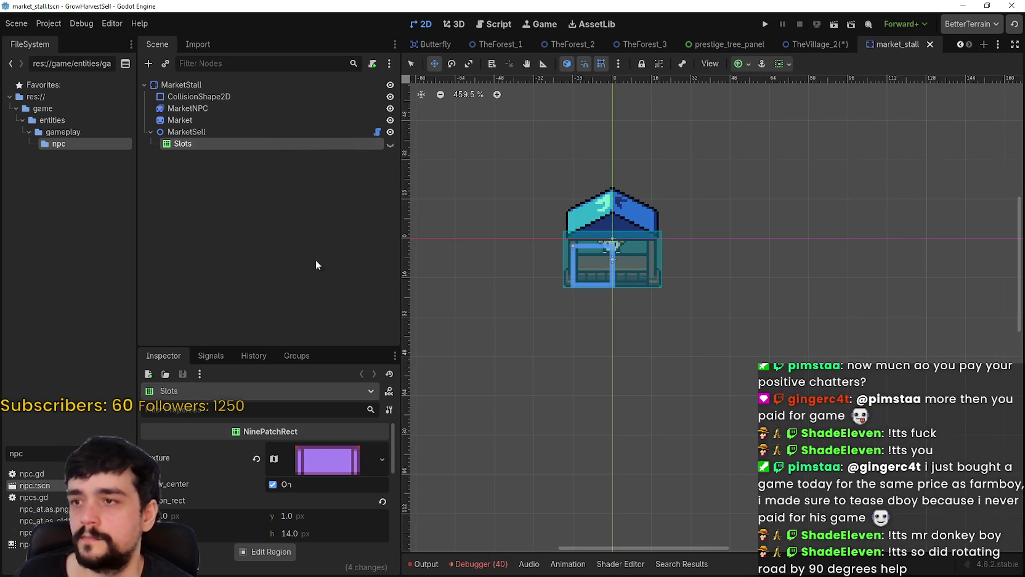
click(253, 131)
scroll(559, 220, up, 5)
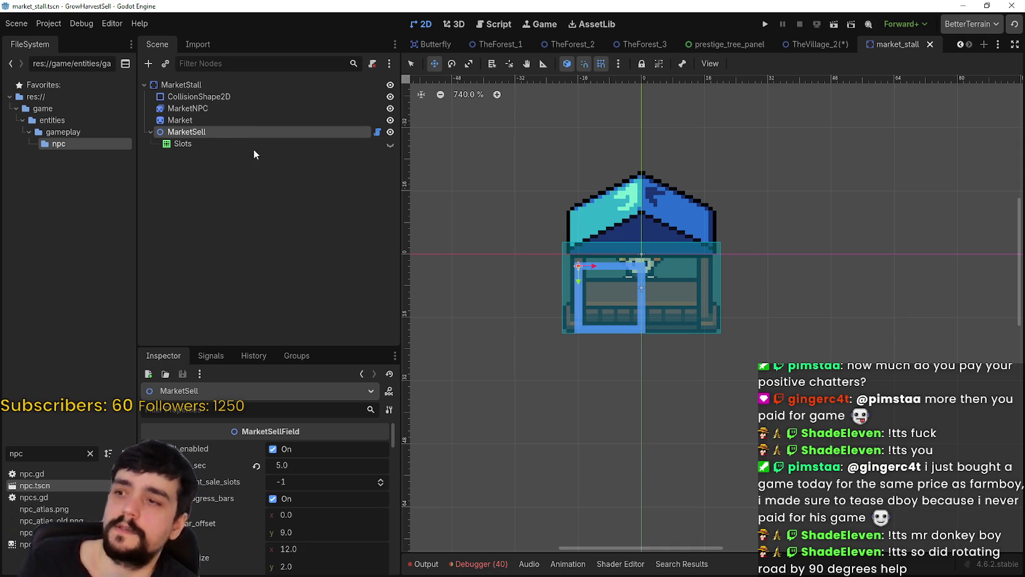
click(233, 109)
click(250, 96)
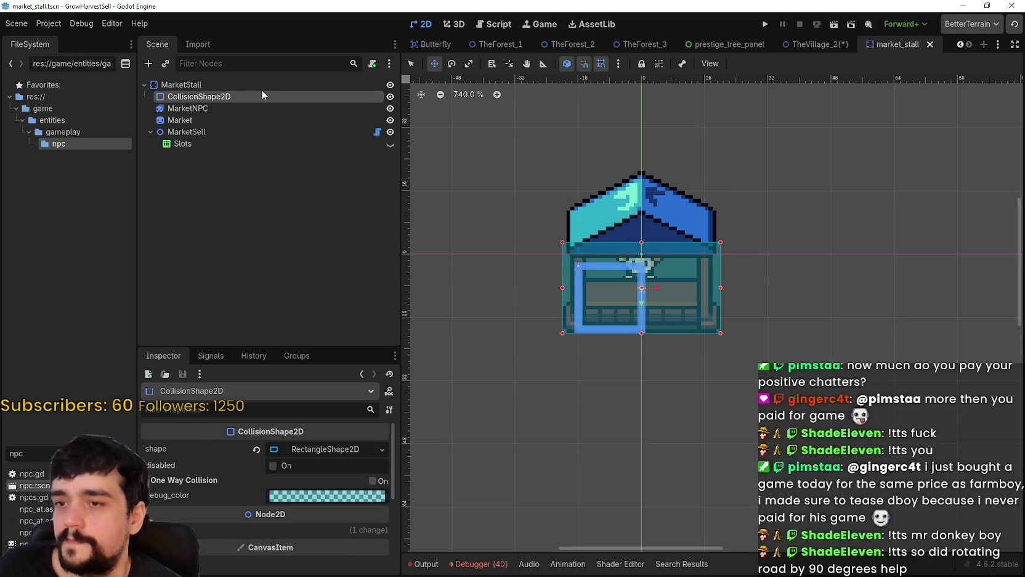
click(815, 44)
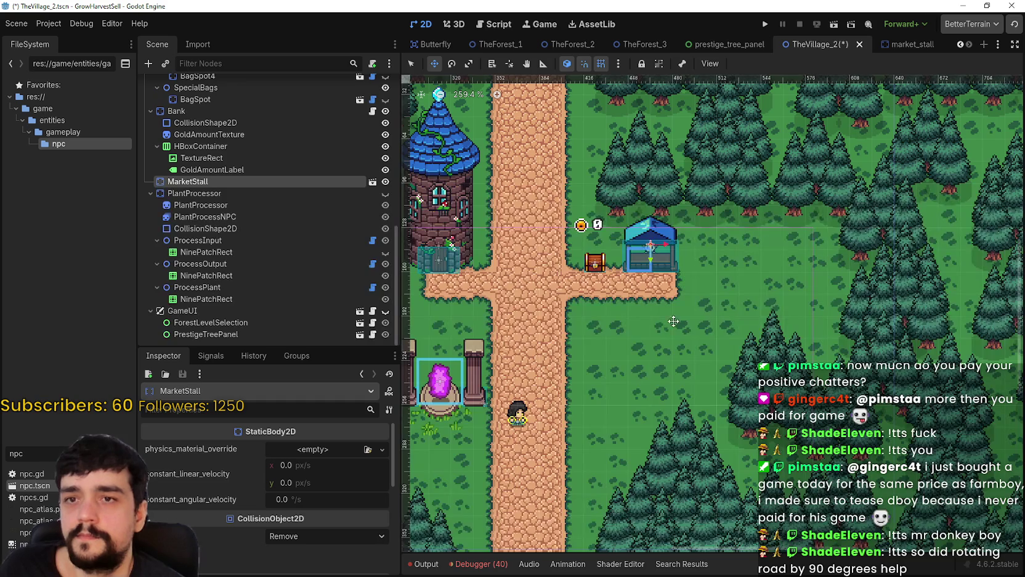
Step: Save the village scene, then duplicate MarketStall and line MarketStall2 up beside it
key(ctrl+s)
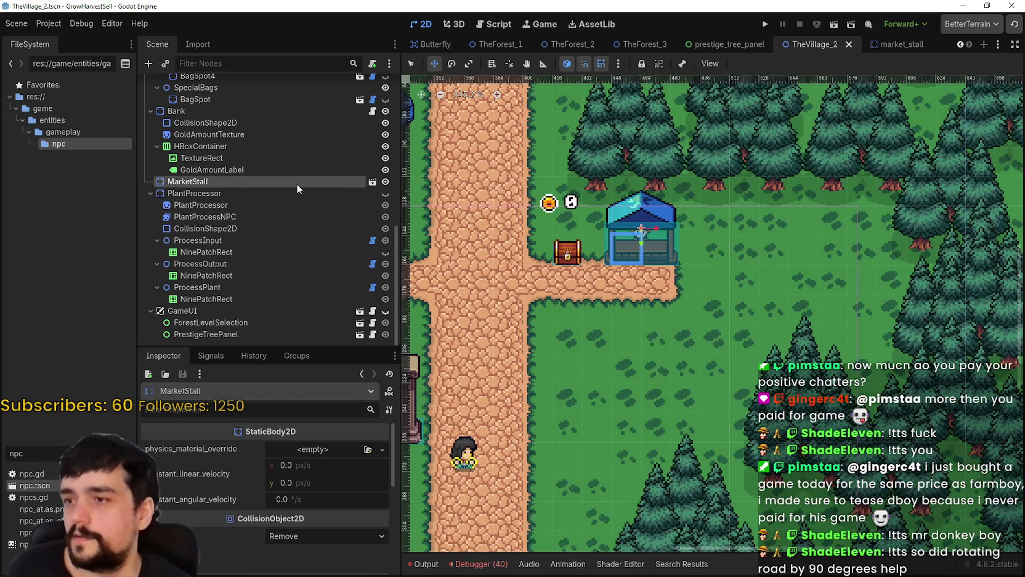
key(ctrl+d)
scroll(641, 237, up, 1)
mouse_move(641, 237)
mouse_down()
mouse_move(672, 240)
mouse_move(698, 333)
mouse_up()
scroll(698, 333, up, 1)
mouse_move(765, 219)
mouse_down()
mouse_move(730, 219)
mouse_move(764, 223)
mouse_move(656, 252)
mouse_move(622, 242)
mouse_move(615, 254)
mouse_up()
Step: Duplicate the second stall into MarketStall3 and move it below the first row
scroll(641, 245, up, 2)
scroll(546, 262, up, 4)
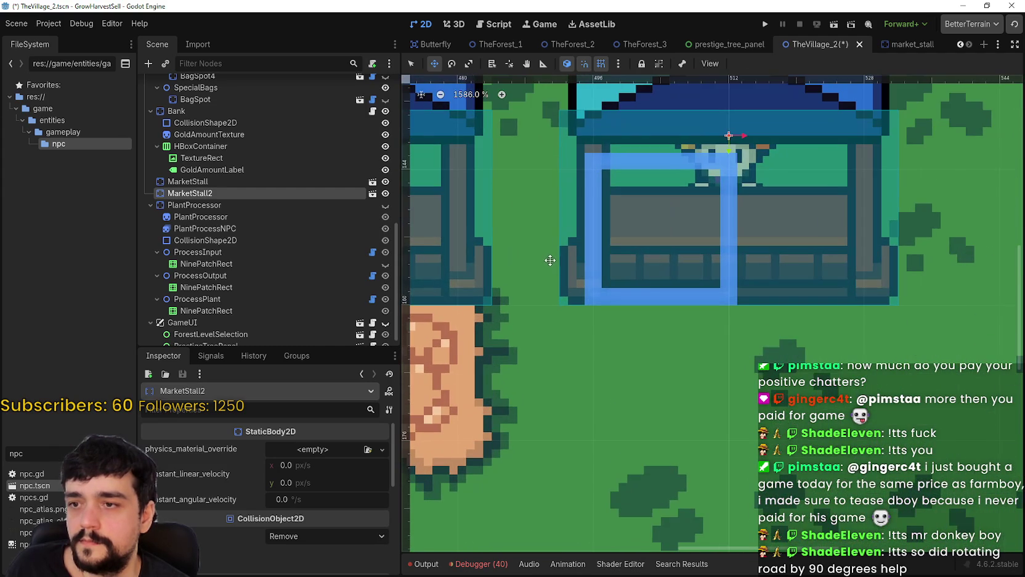
scroll(555, 255, down, 8)
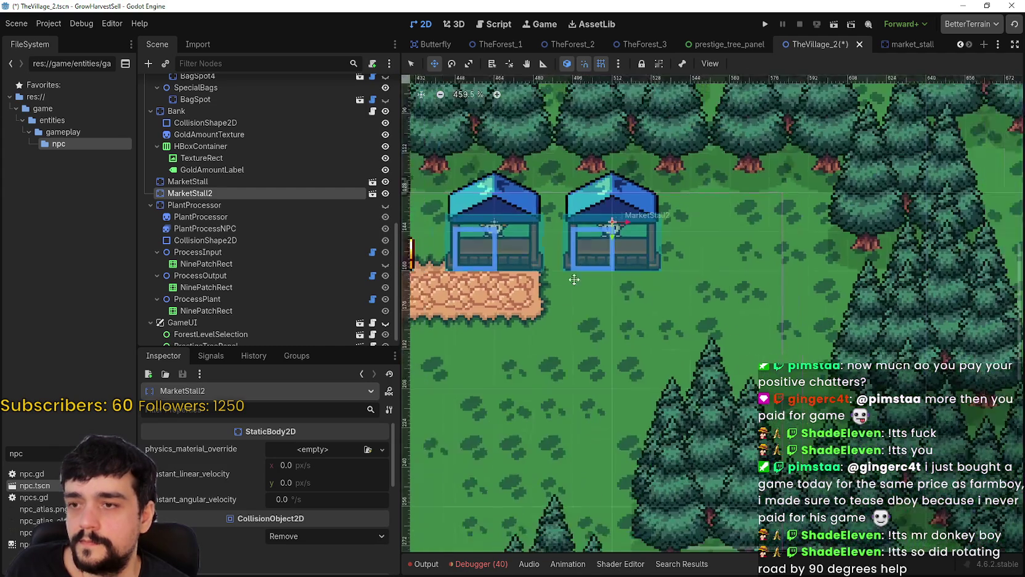
scroll(735, 279, down, 1)
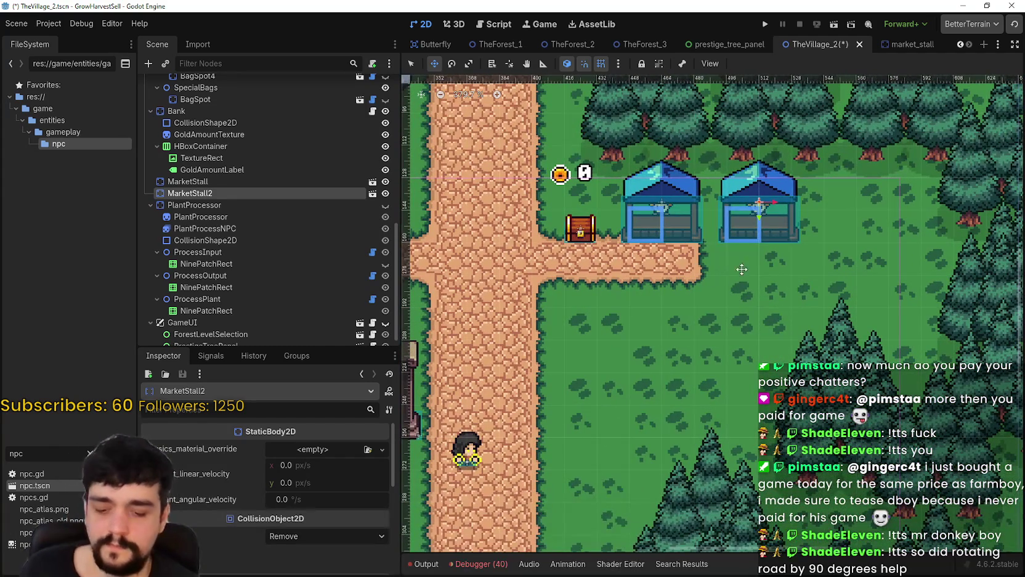
key(ctrl+d)
mouse_move(742, 269)
mouse_down()
mouse_move(628, 341)
mouse_move(657, 335)
mouse_up()
Step: Drag and nudge MarketStall3 into alignment in the lower row below the first two stalls
scroll(666, 336, up, 1)
scroll(646, 299, down, 1)
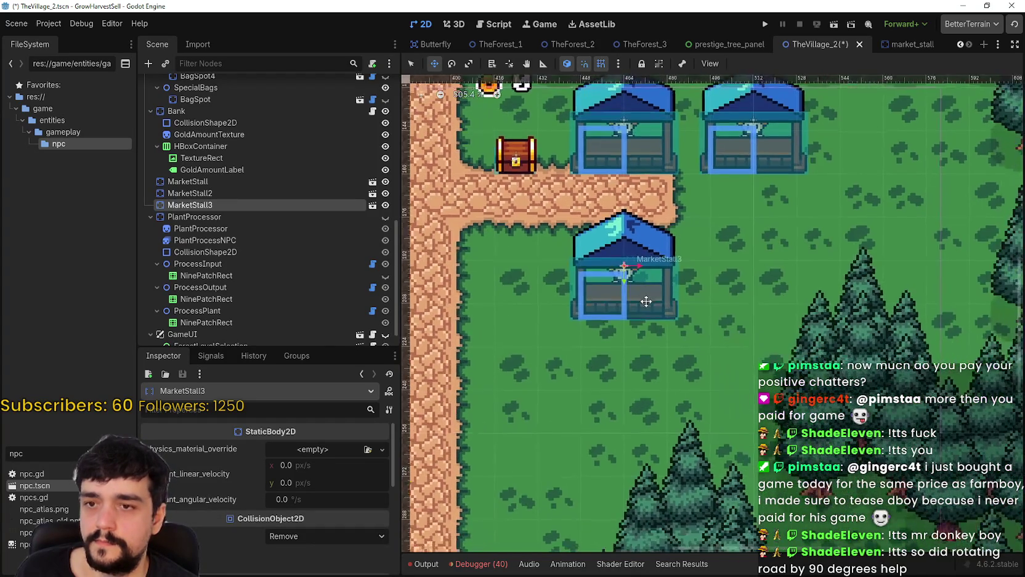
mouse_move(644, 296)
mouse_down()
mouse_move(696, 289)
mouse_move(711, 268)
mouse_move(704, 258)
mouse_move(643, 283)
mouse_up()
scroll(690, 308, up, 1)
scroll(684, 305, up, 5)
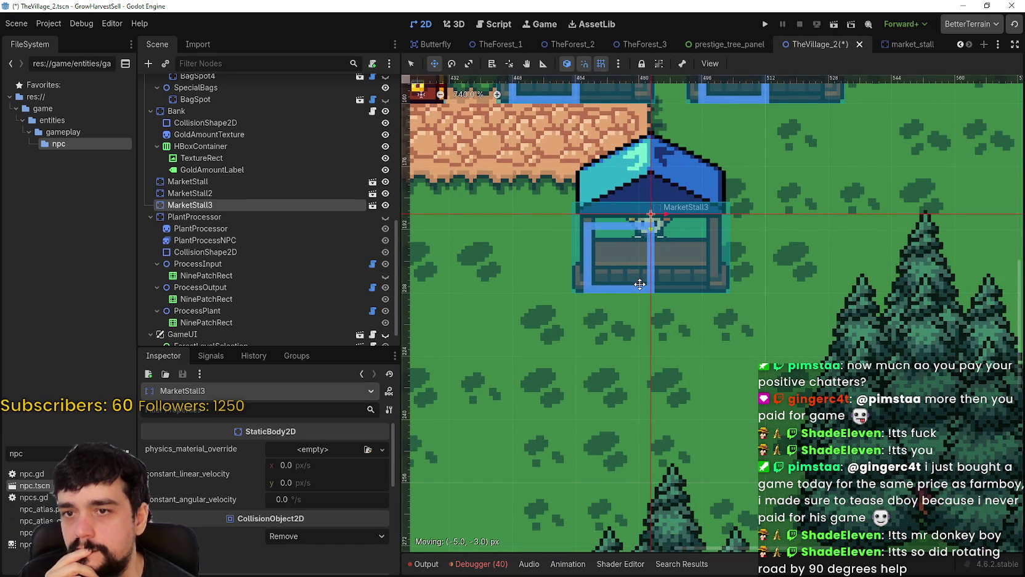
drag(636, 281, 630, 278)
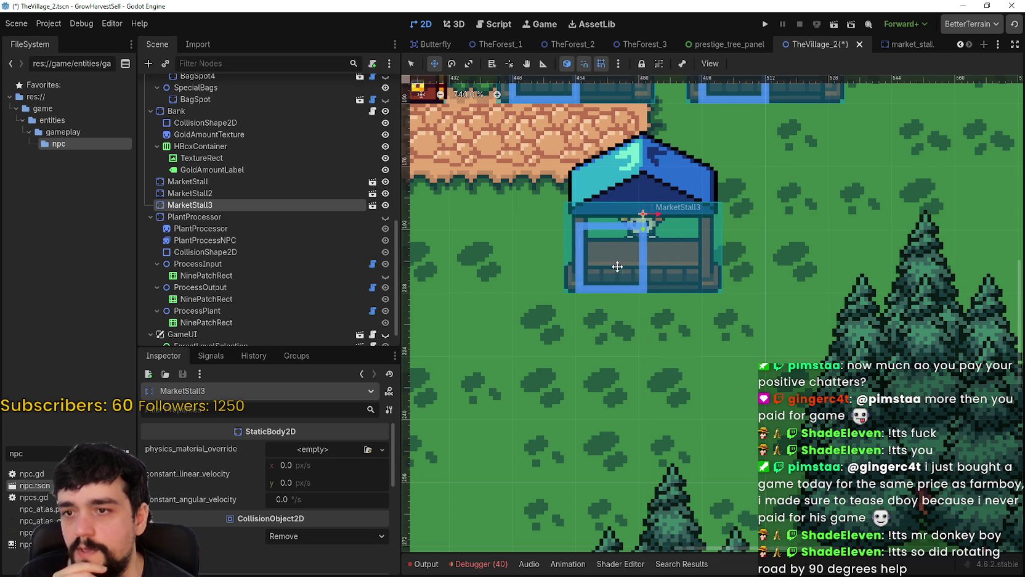
scroll(612, 267, up, 2)
scroll(614, 266, up, 2)
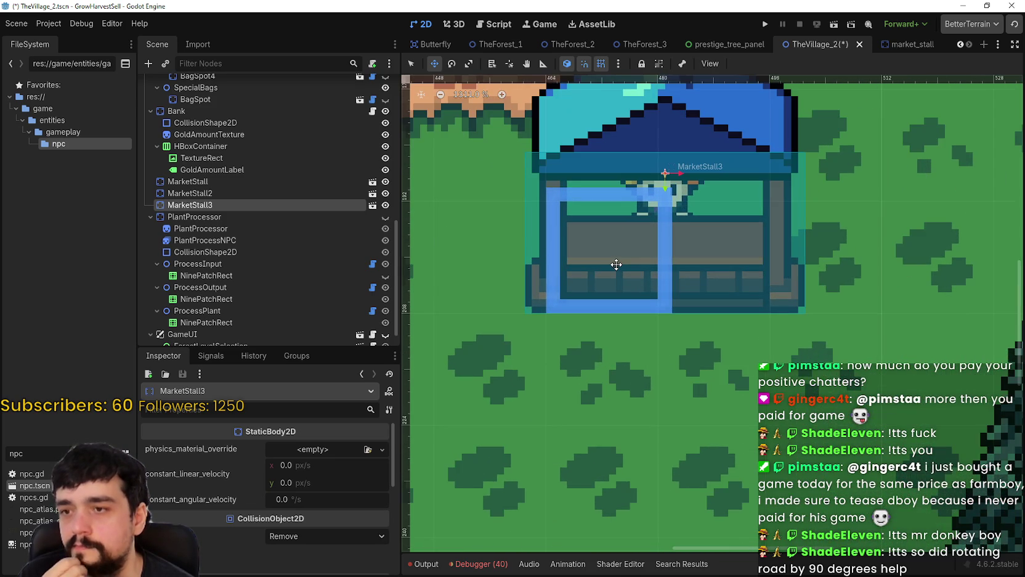
scroll(640, 264, down, 2)
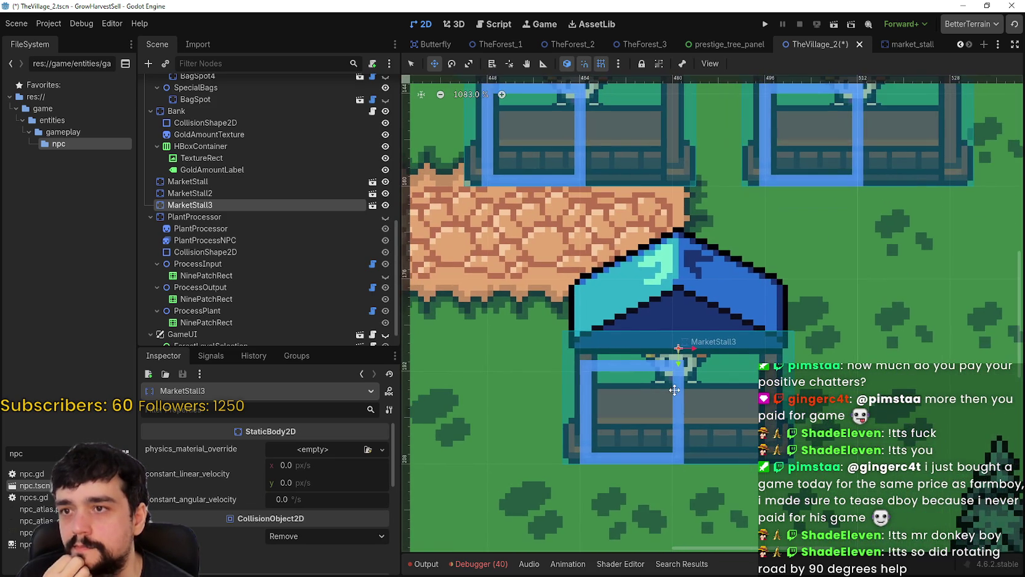
mouse_move(675, 387)
mouse_down()
mouse_move(684, 393)
mouse_move(657, 312)
mouse_move(705, 361)
mouse_up()
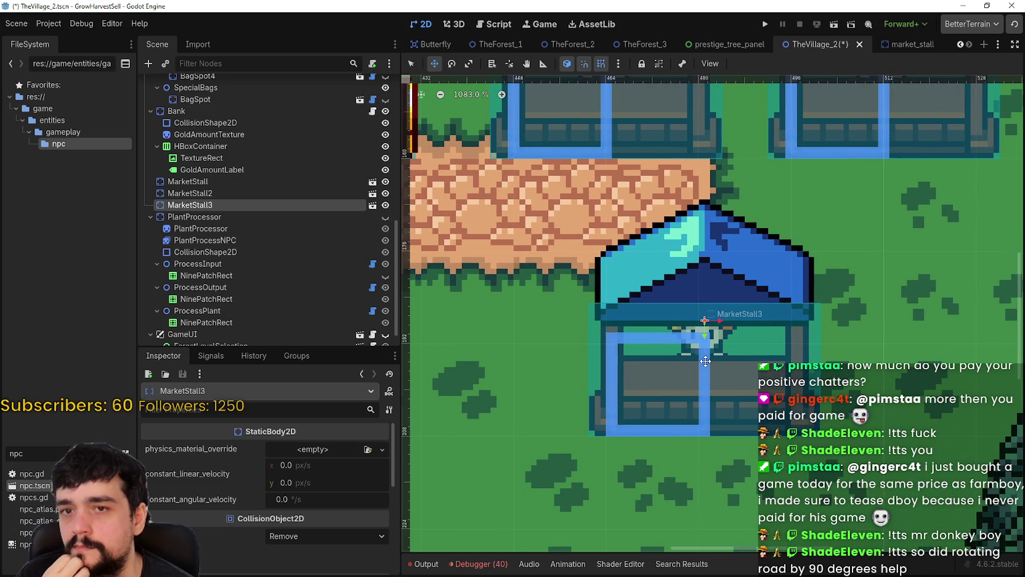
key(Left)
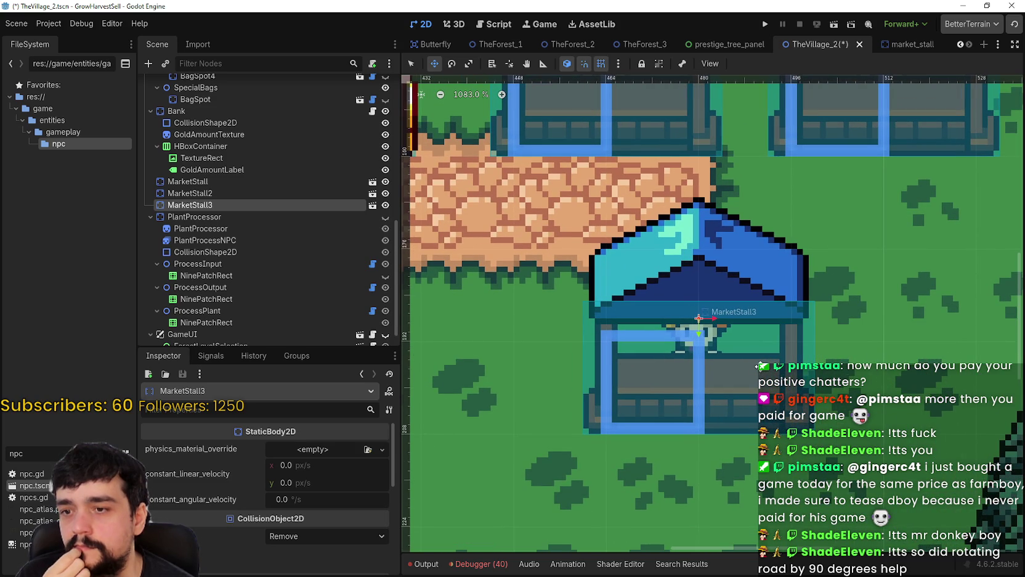
scroll(757, 365, down, 3)
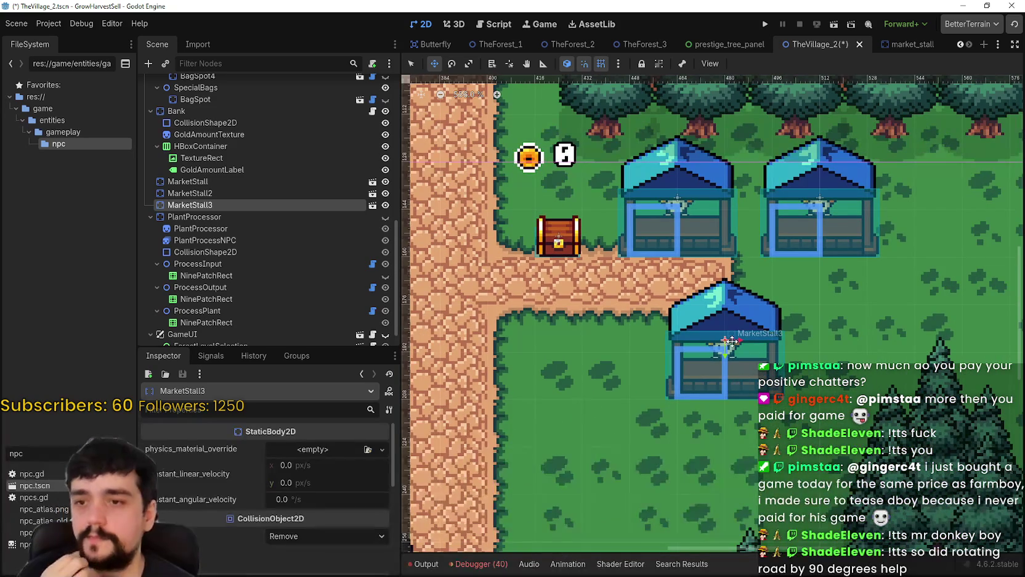
drag(732, 336, 673, 320)
scroll(673, 320, down, 3)
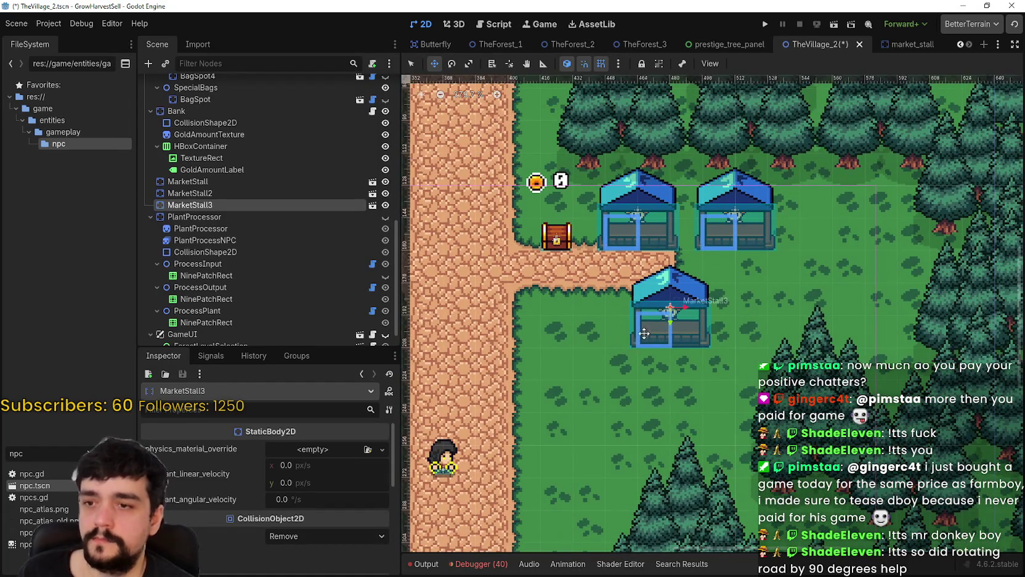
drag(633, 354, 694, 301)
scroll(694, 301, up, 2)
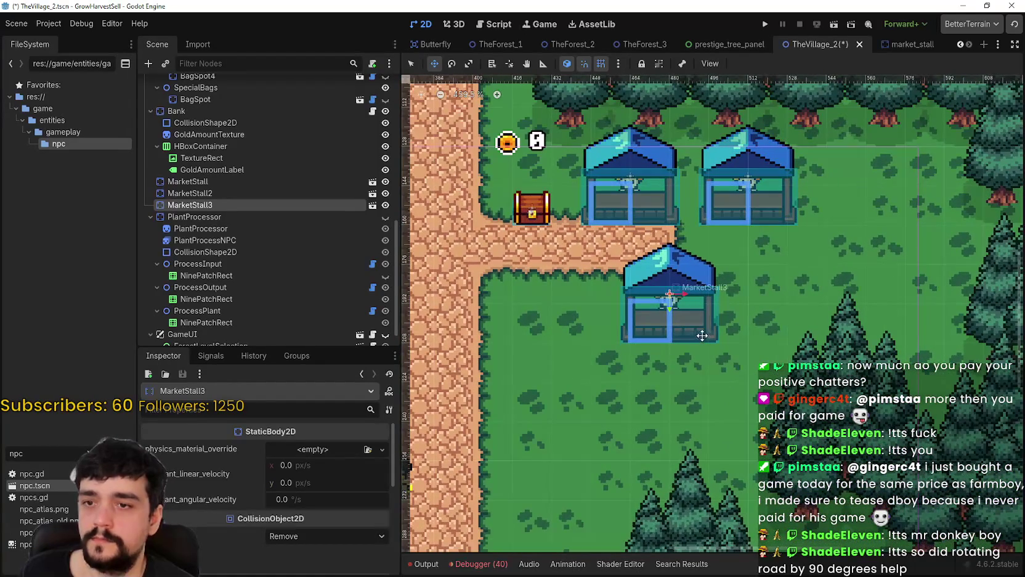
Step: Duplicate MarketStall3 into MarketStall4 and place it to the right of MarketStall3
key(ctrl+d)
mouse_move(687, 299)
mouse_down()
mouse_move(779, 317)
mouse_move(760, 330)
mouse_move(760, 320)
mouse_up()
scroll(779, 317, up, 2)
scroll(760, 330, up, 6)
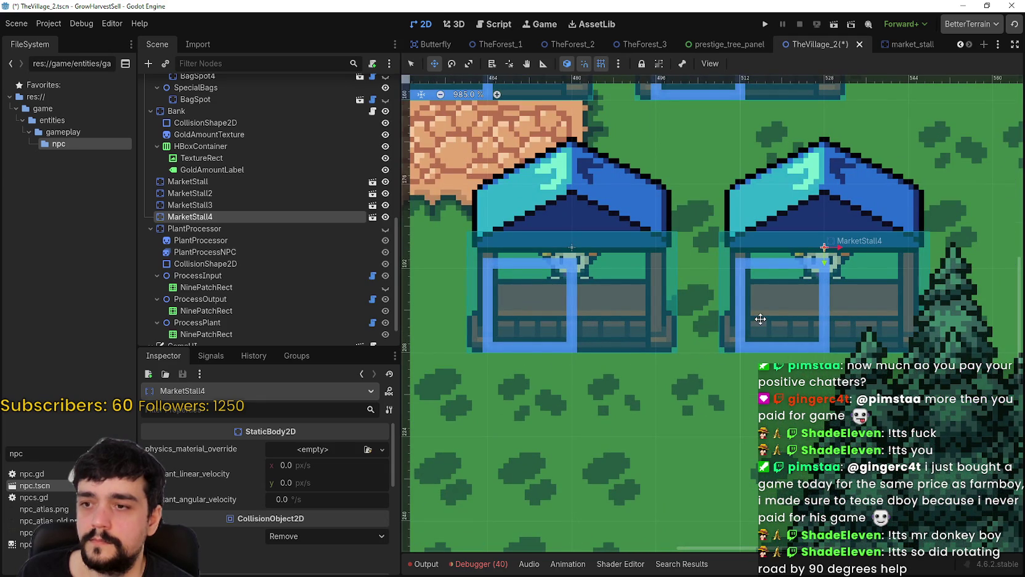
scroll(762, 316, down, 1)
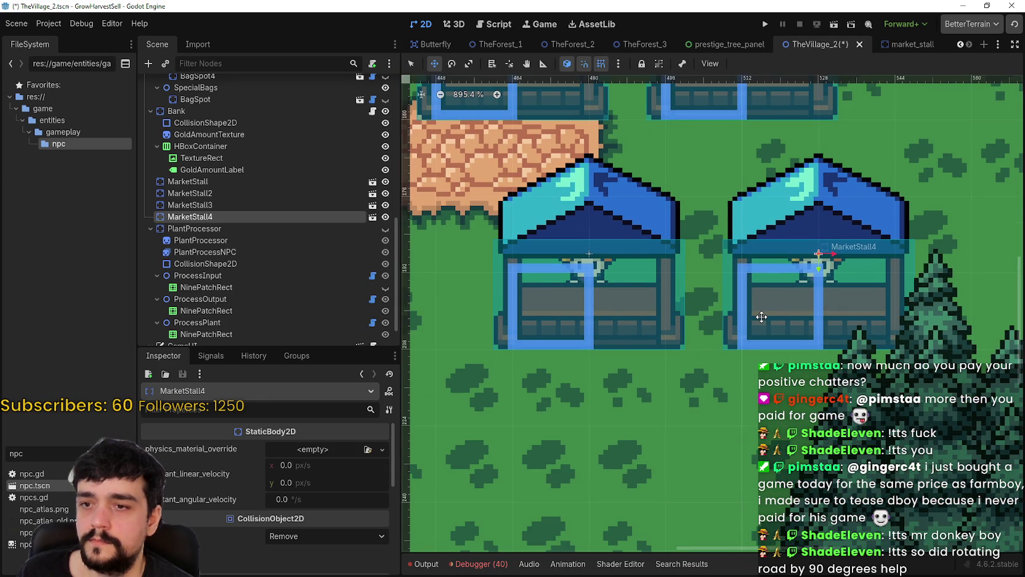
scroll(762, 316, up, 1)
scroll(761, 314, down, 1)
drag(761, 314, 823, 375)
scroll(823, 376, up, 1)
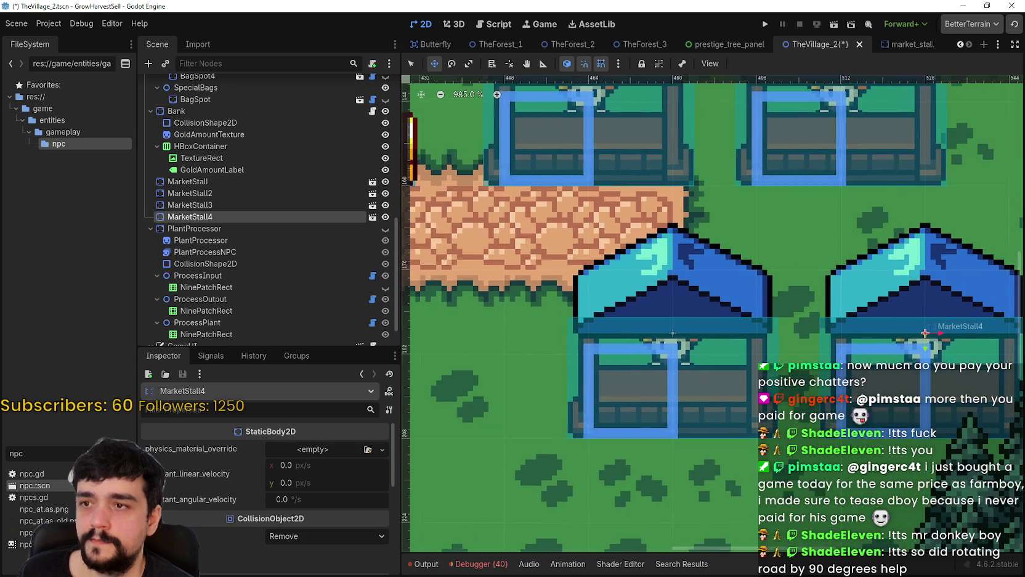
scroll(770, 332, down, 8)
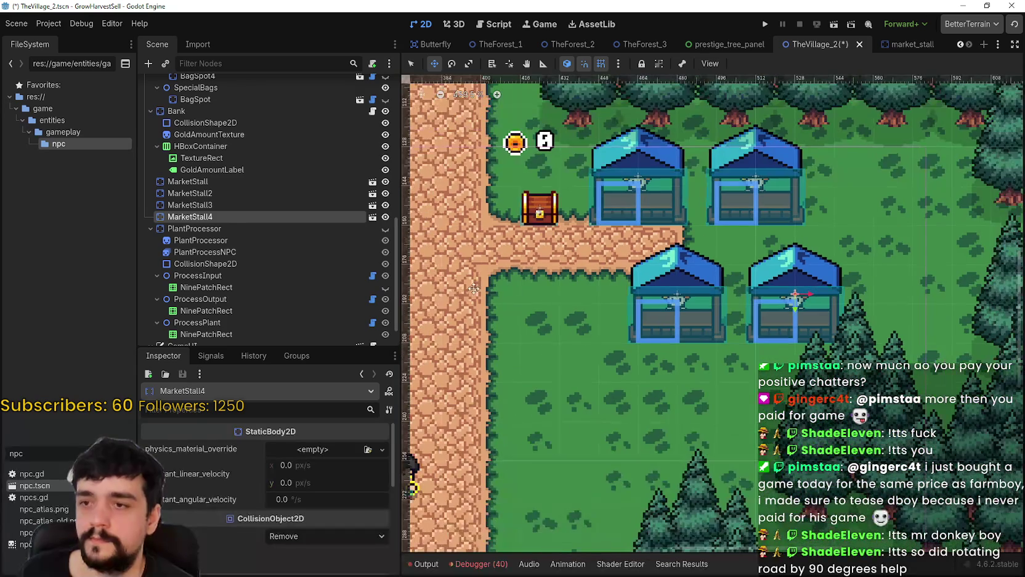
scroll(185, 135, up, 4)
scroll(193, 128, up, 3)
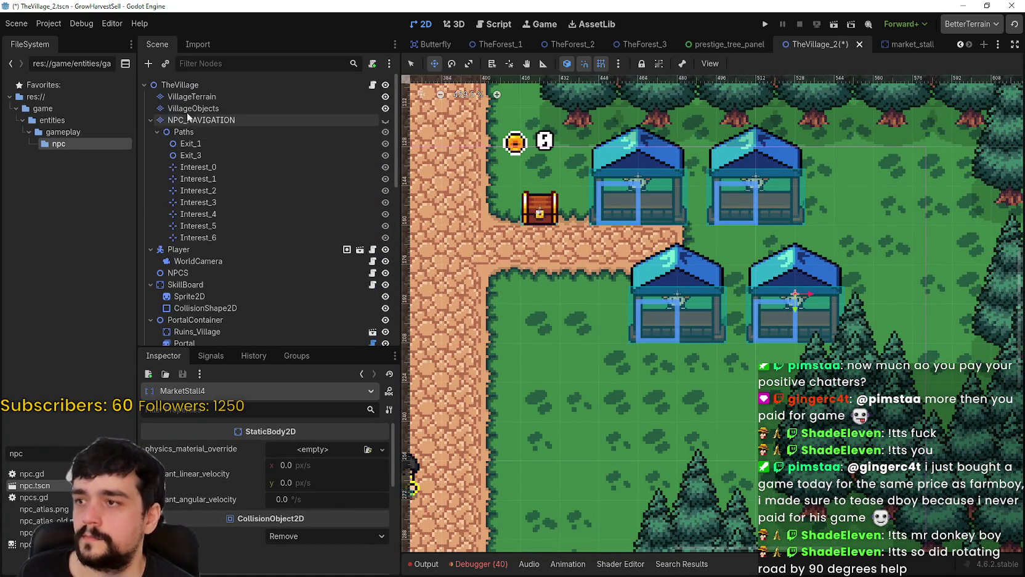
Step: Select the VillageTerrain layer and pick road as the terrain to paint
click(149, 120)
click(216, 109)
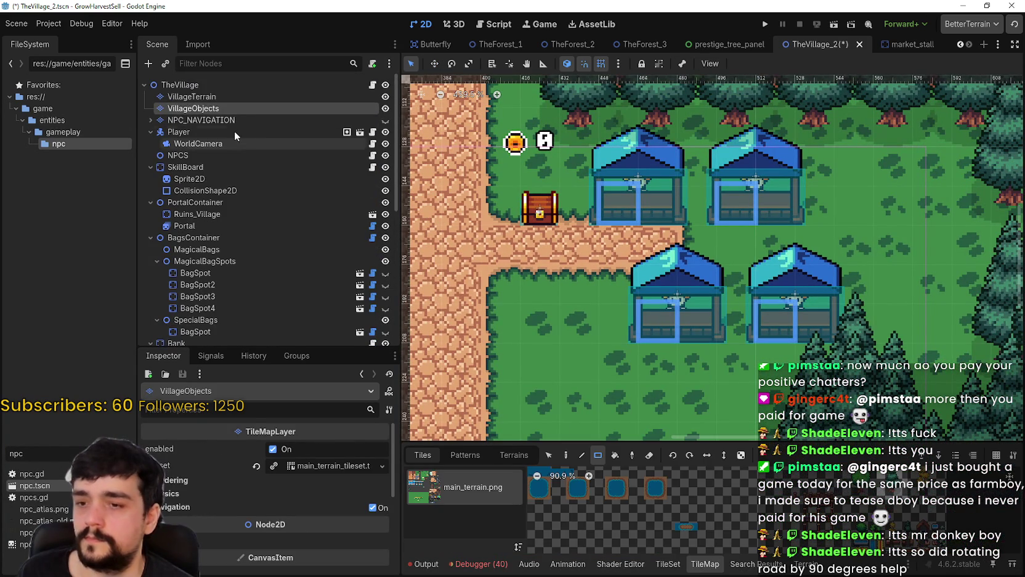
click(223, 97)
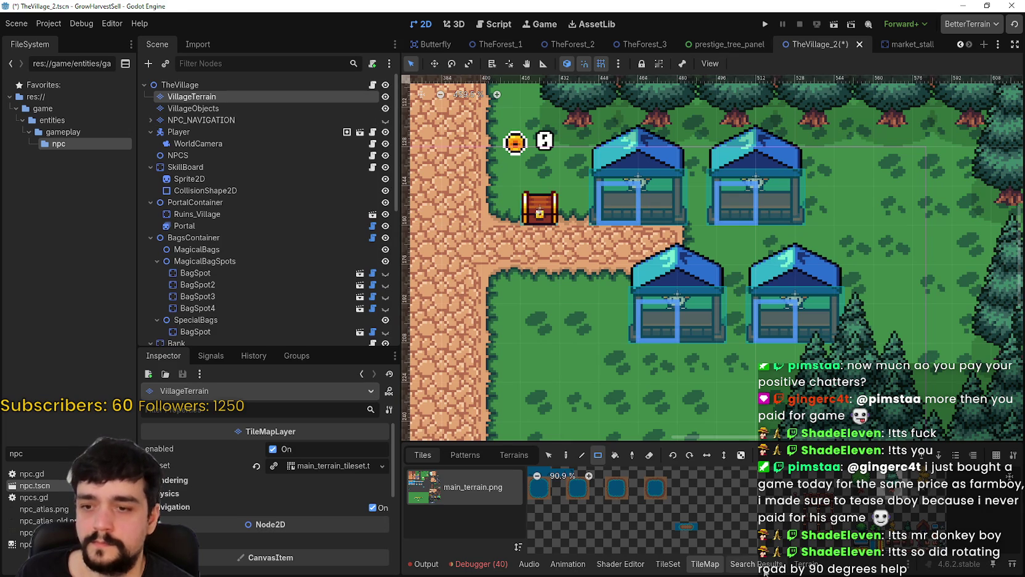
click(805, 564)
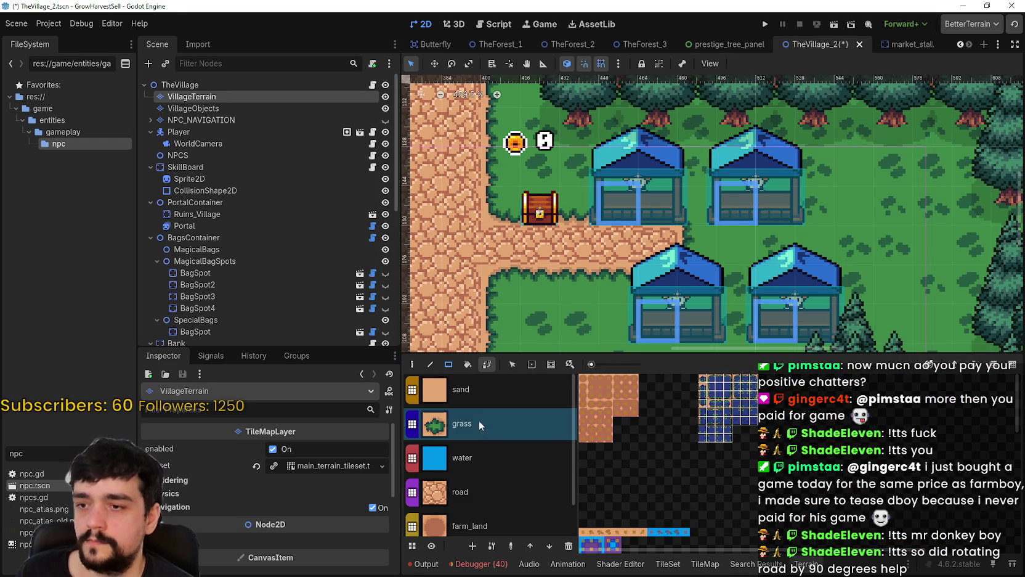
click(468, 492)
Step: Paint road strips beside the stall, across the grass to the trees, and through the grass block
scroll(686, 252, up, 2)
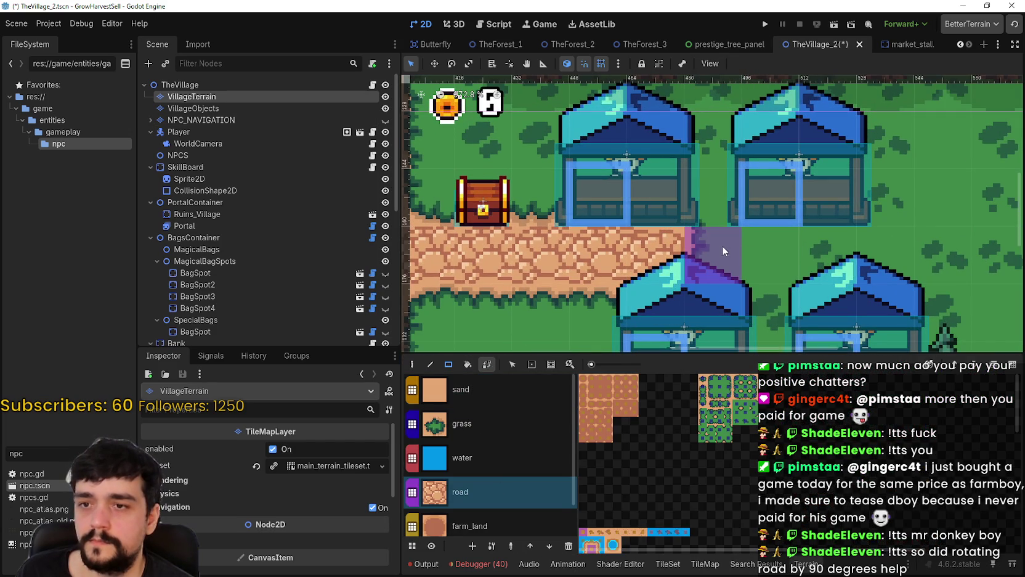
scroll(717, 194, down, 3)
drag(647, 222, 649, 256)
scroll(648, 277, up, 4)
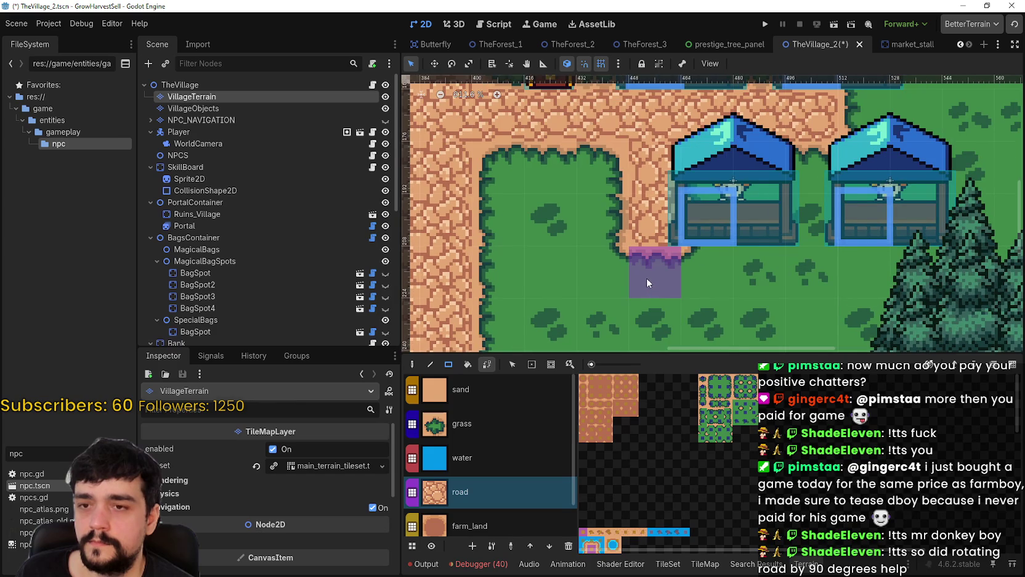
scroll(646, 277, down, 3)
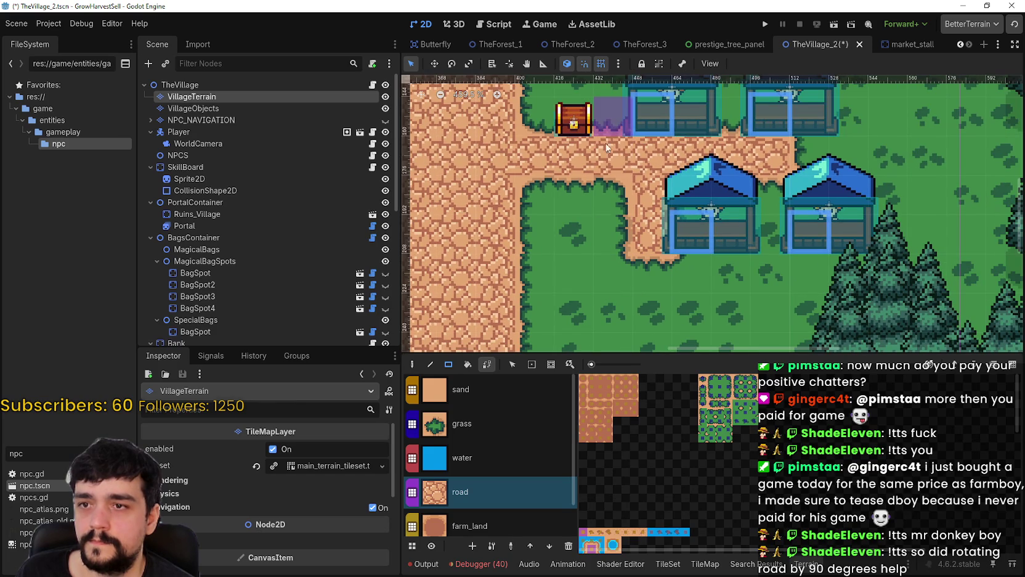
drag(521, 266, 876, 270)
scroll(826, 308, down, 1)
scroll(735, 306, down, 1)
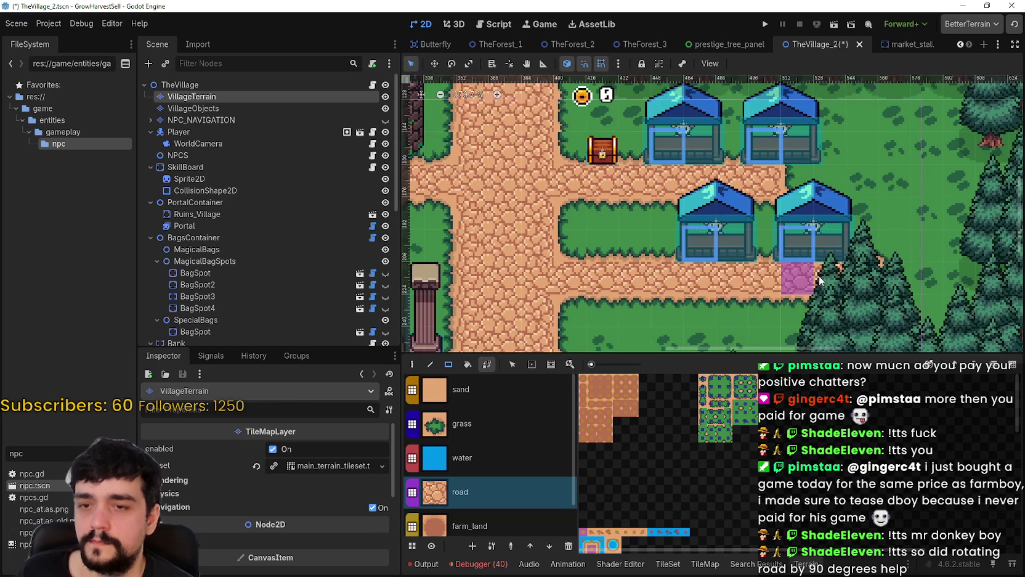
scroll(616, 283, down, 1)
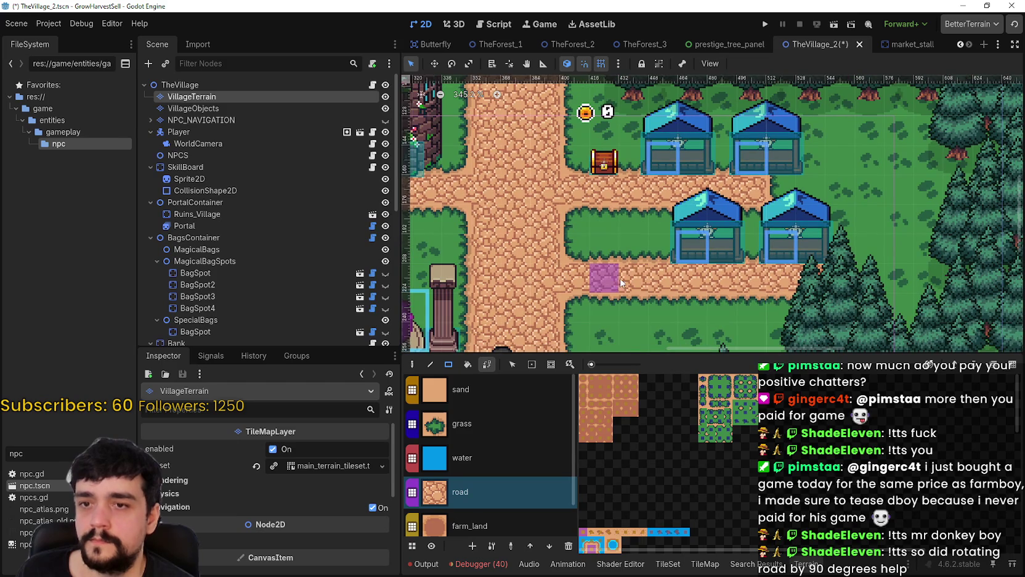
drag(637, 253, 629, 212)
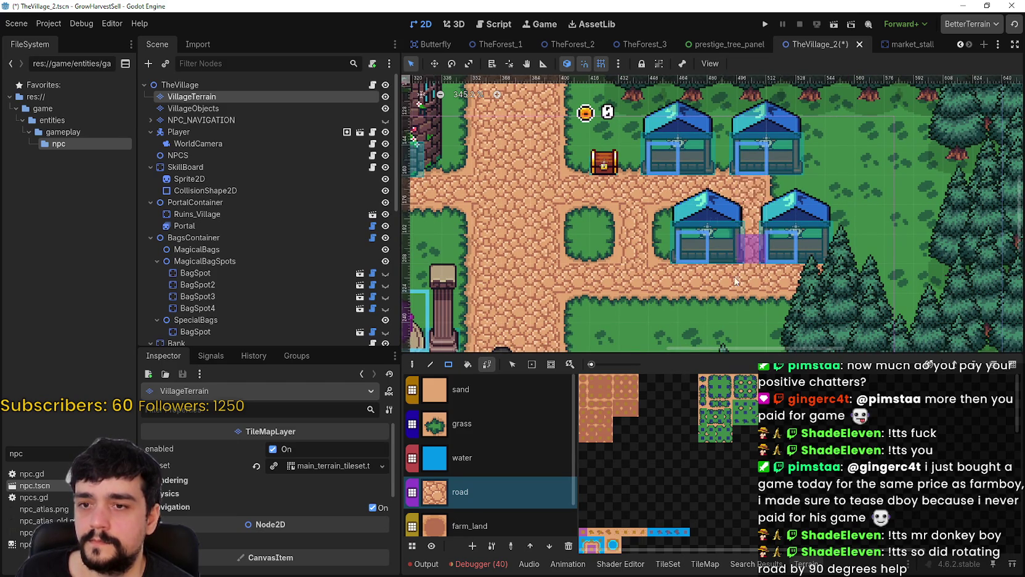
scroll(733, 286, up, 4)
scroll(557, 227, up, 2)
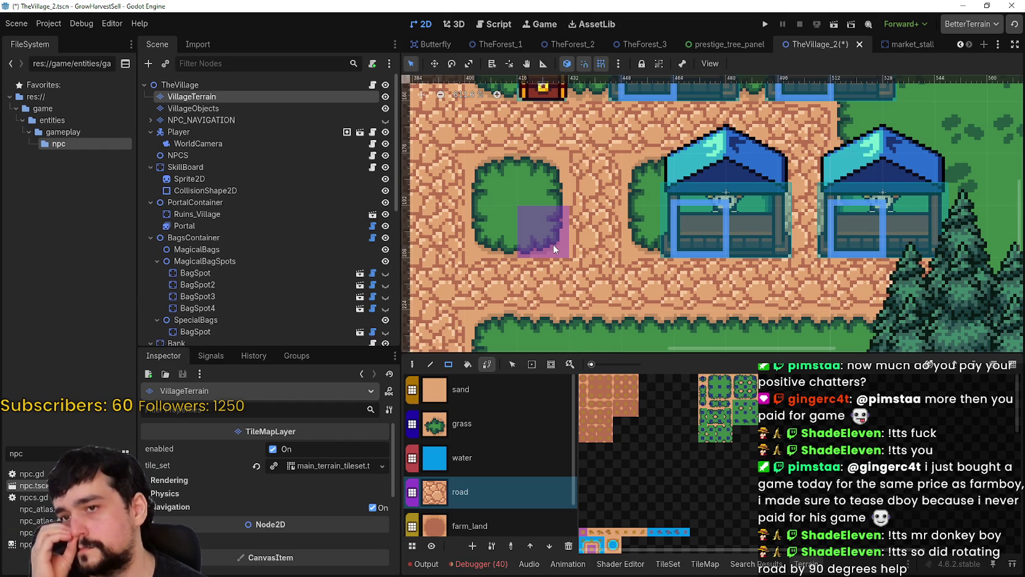
scroll(554, 239, down, 1)
scroll(715, 243, right, 3)
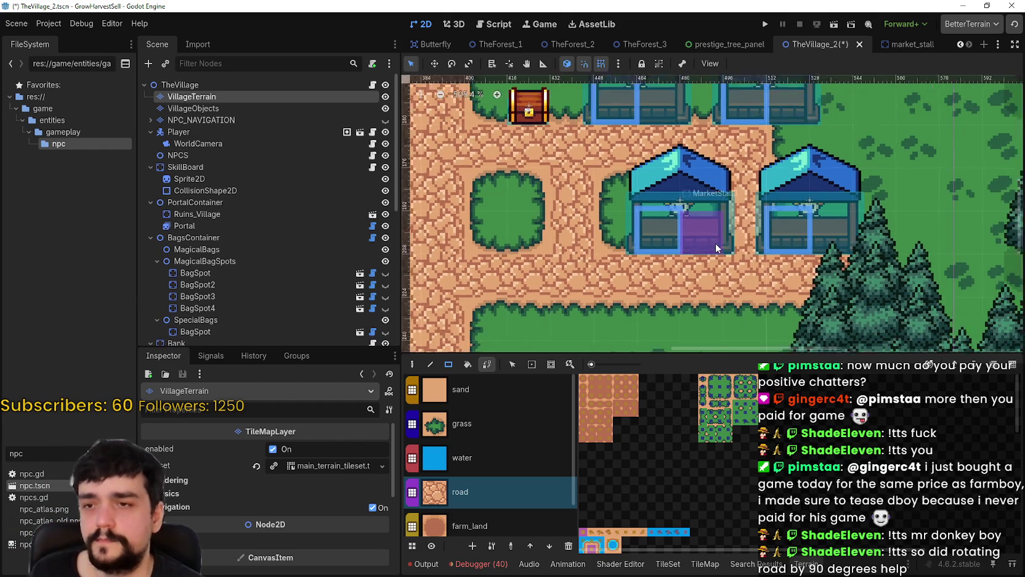
scroll(263, 290, down, 3)
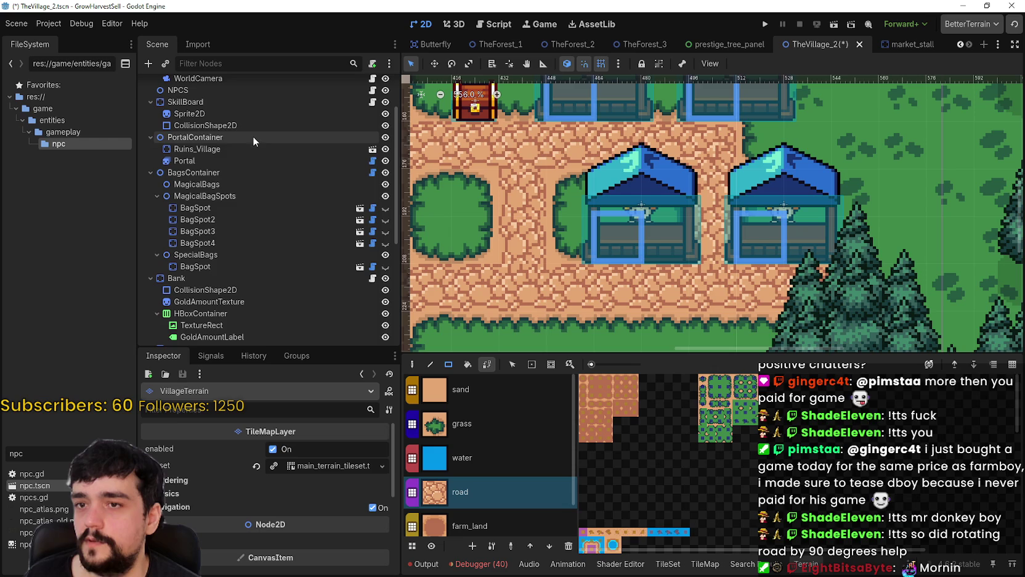
Step: Collapse PlantProcessor's children and select MarketStall3 in the Scene dock
scroll(229, 249, up, 3)
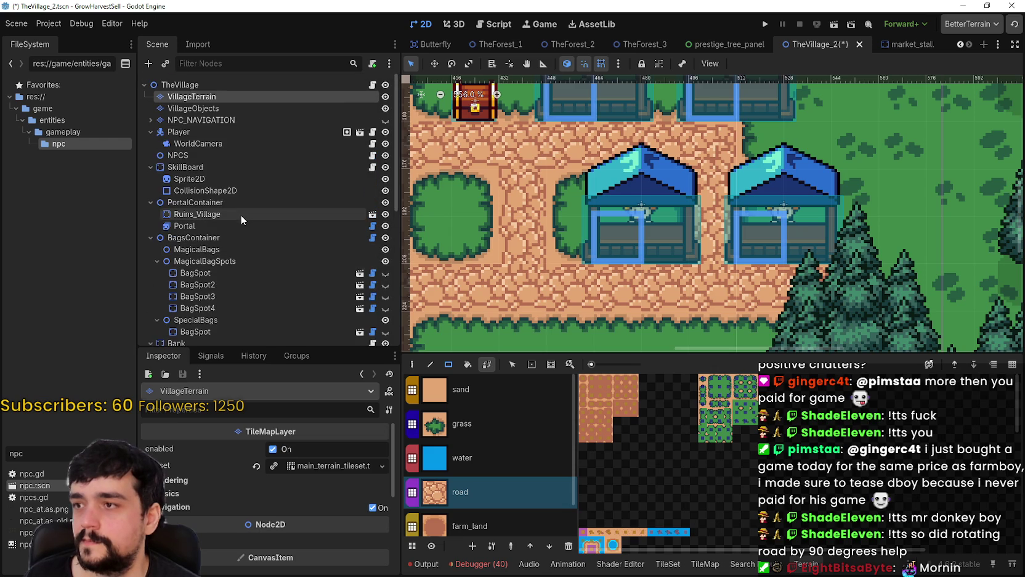
scroll(221, 154, down, 1)
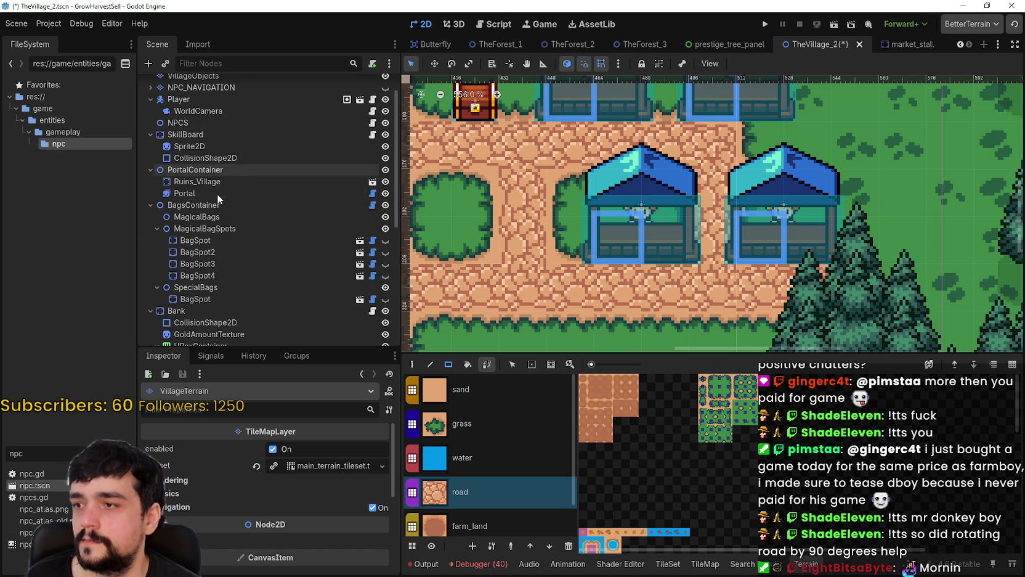
scroll(187, 197, down, 1)
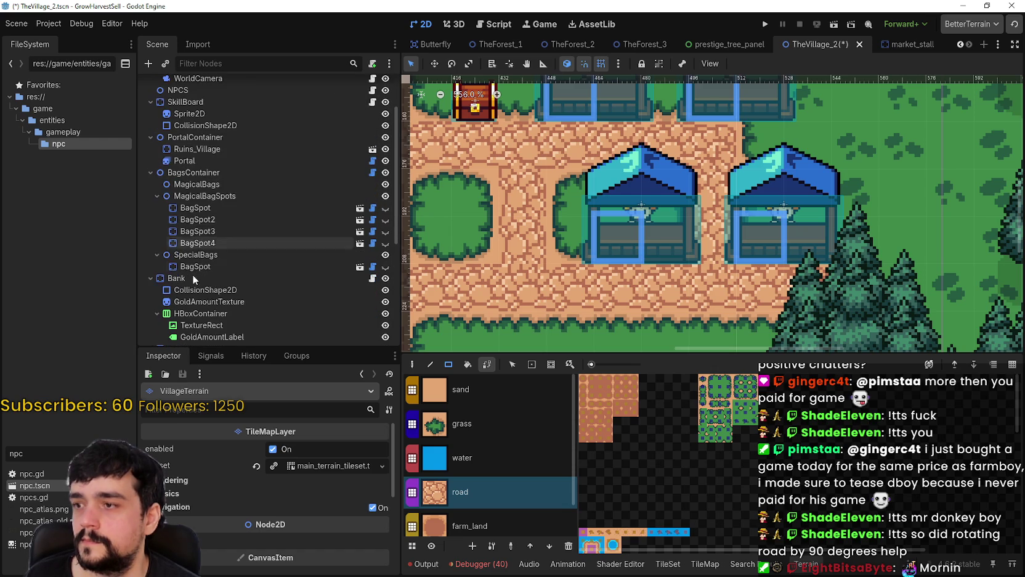
scroll(194, 170, down, 4)
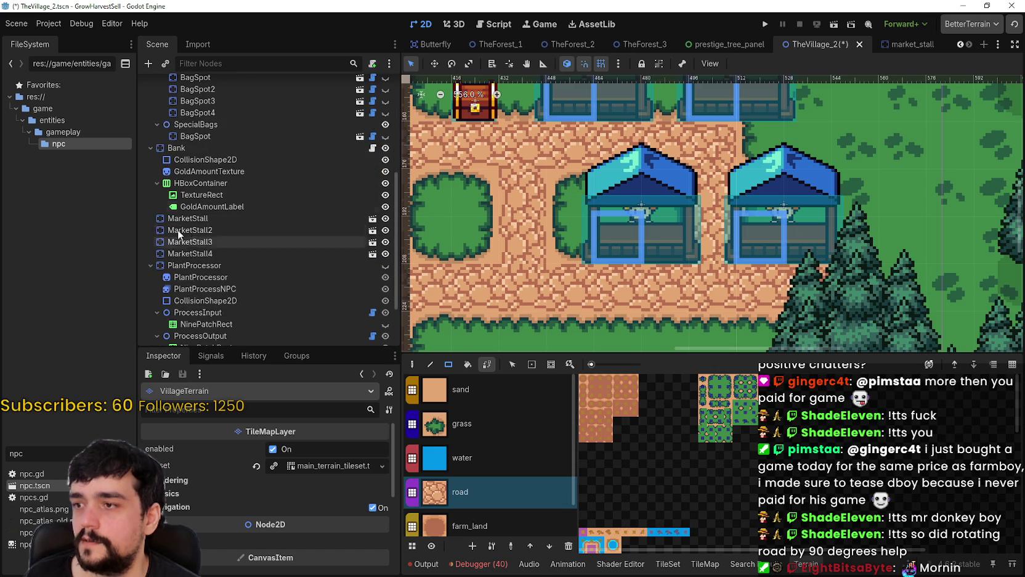
click(150, 266)
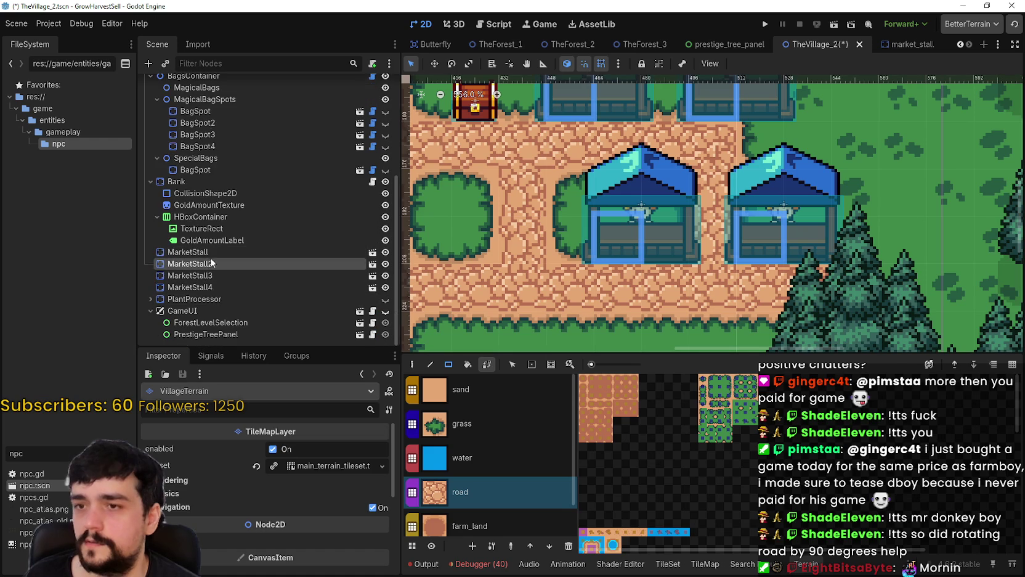
click(209, 263)
click(253, 274)
scroll(614, 221, up, 2)
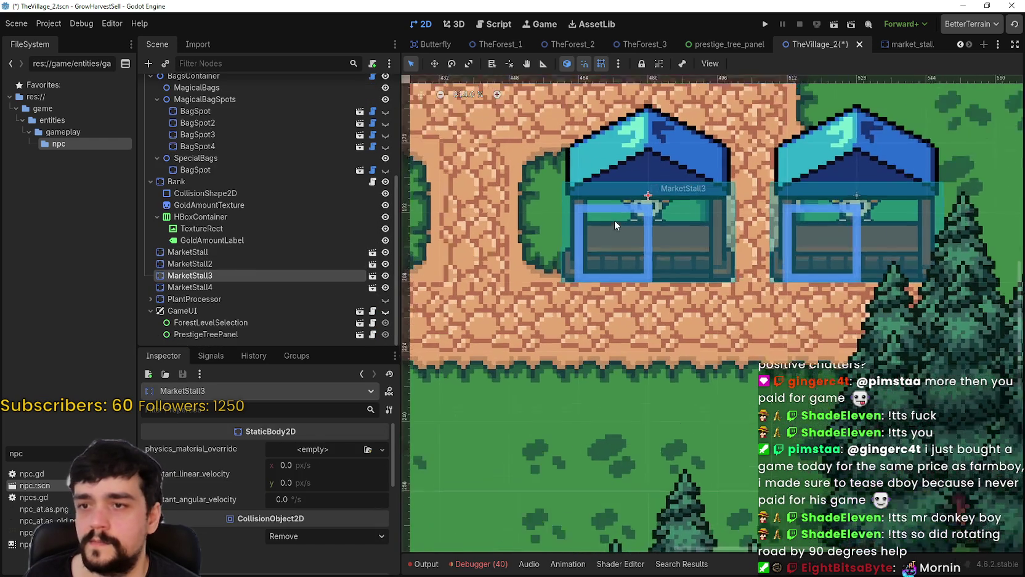
Step: Drag MarketStall3 left with the Move tool, about 5 px then 2 px more
click(433, 63)
drag(682, 219, 653, 219)
scroll(643, 230, up, 2)
scroll(647, 227, down, 1)
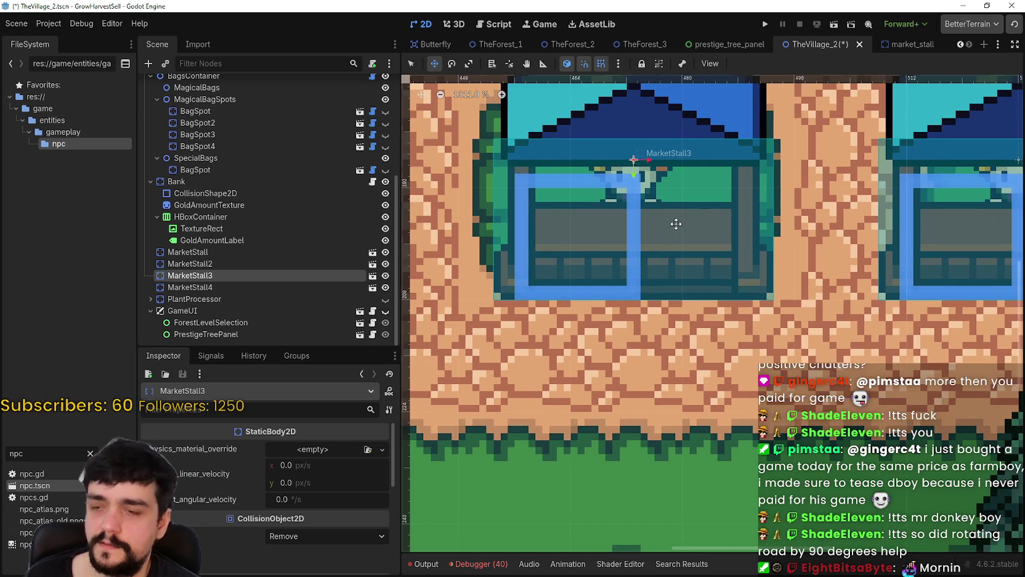
scroll(664, 229, down, 1)
scroll(664, 229, up, 1)
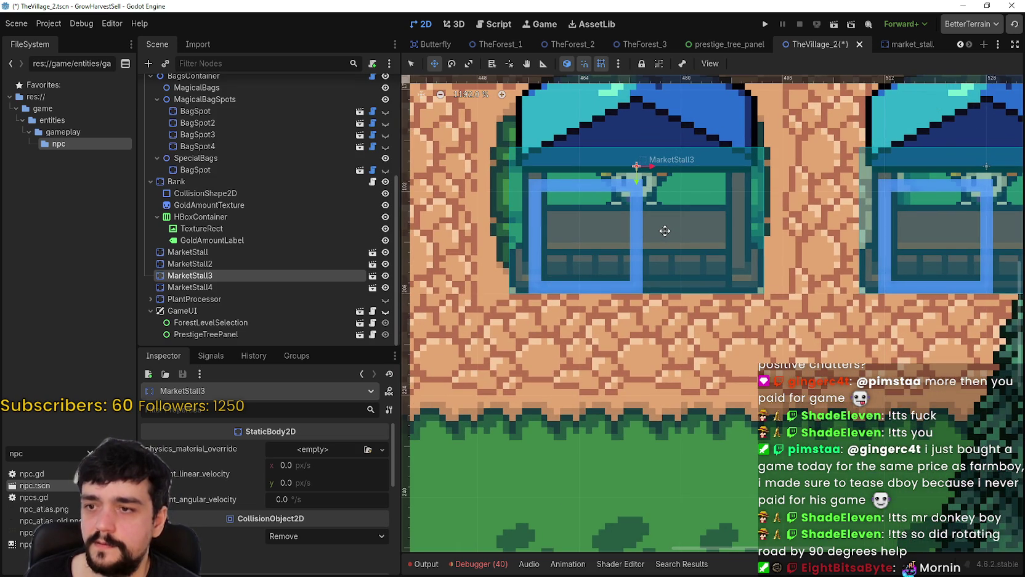
drag(661, 229, 657, 228)
scroll(657, 229, down, 2)
scroll(653, 229, down, 3)
scroll(646, 231, down, 4)
scroll(652, 232, up, 4)
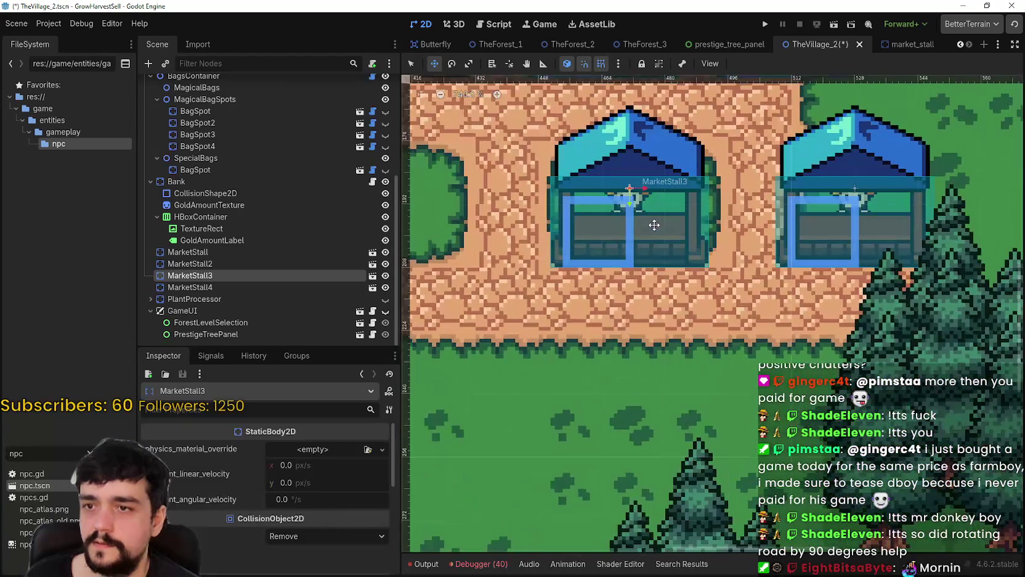
scroll(655, 160, up, 9)
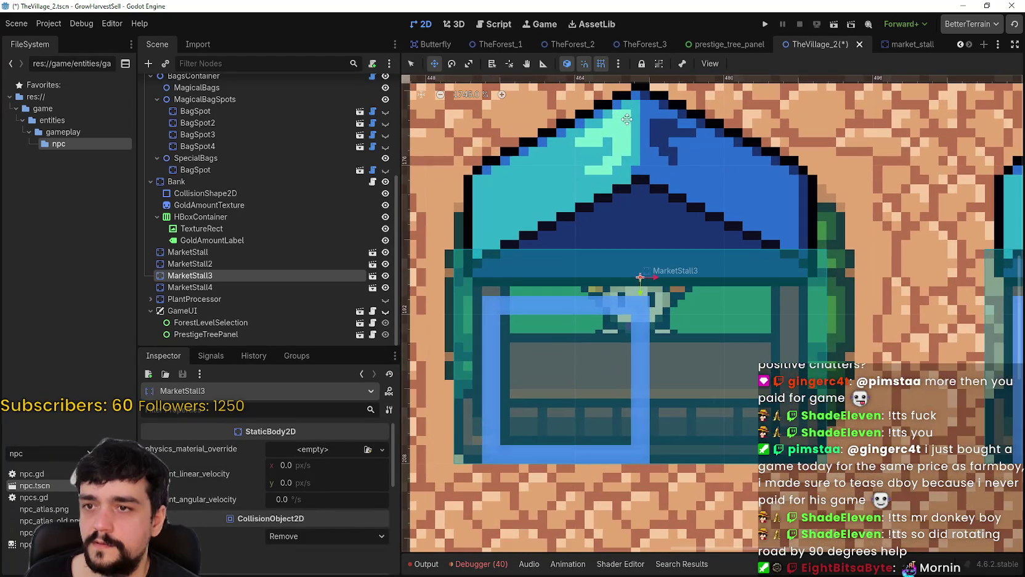
scroll(637, 128, down, 11)
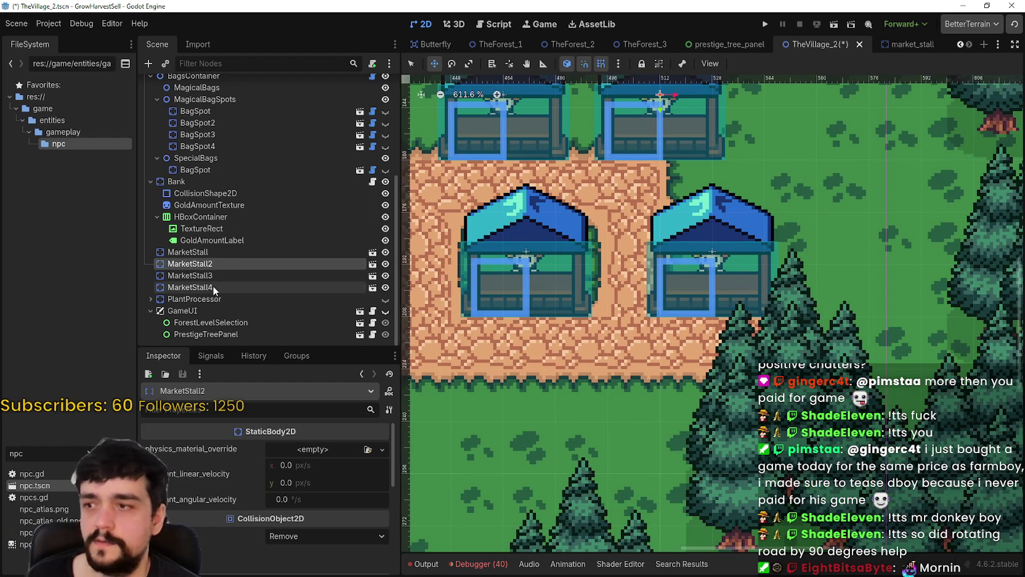
Step: Select MarketStall4 and shift it 8 px to the right
double_click(212, 286)
drag(689, 290, 723, 291)
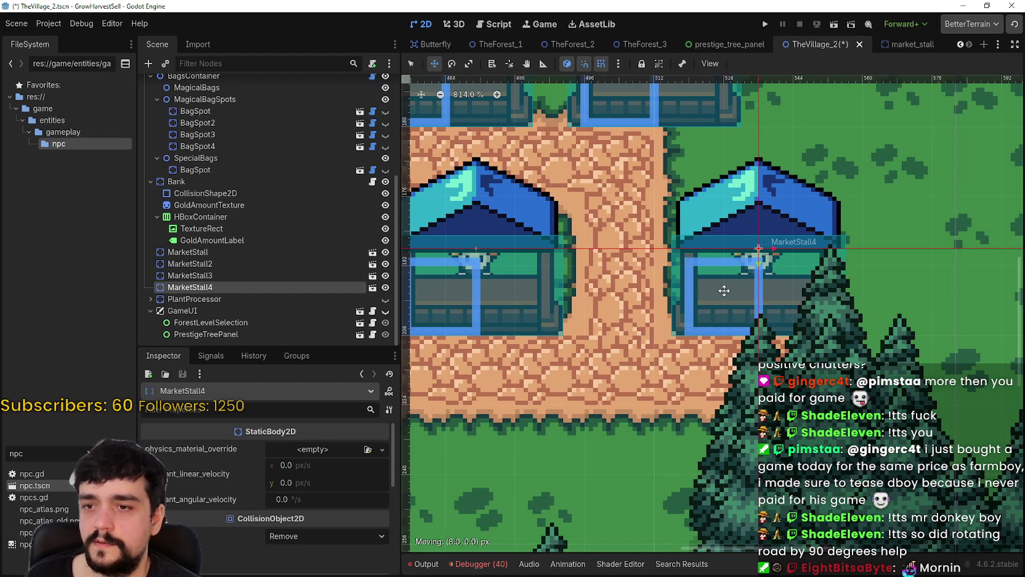
scroll(726, 291, up, 1)
scroll(768, 259, up, 5)
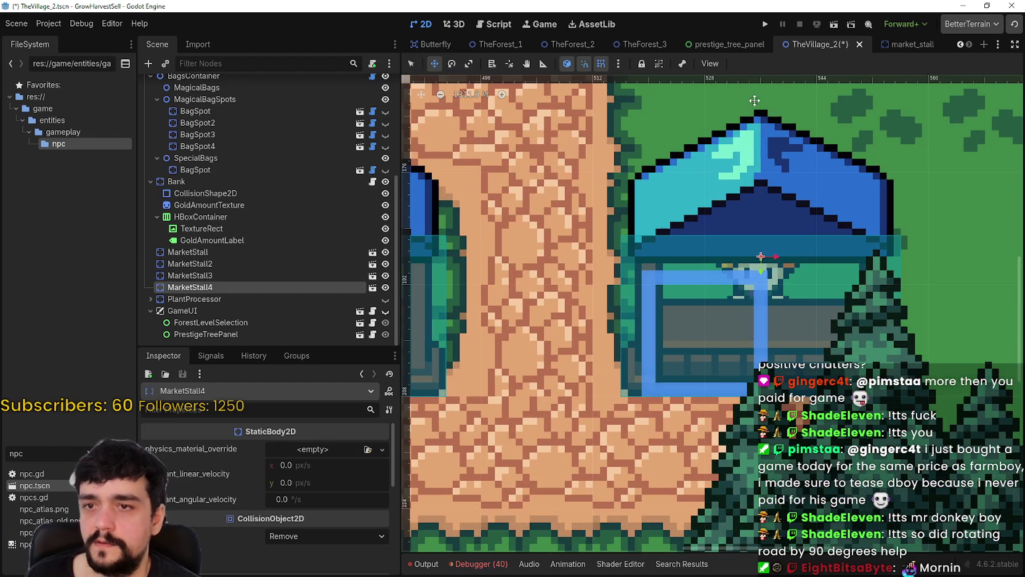
scroll(749, 278, up, 3)
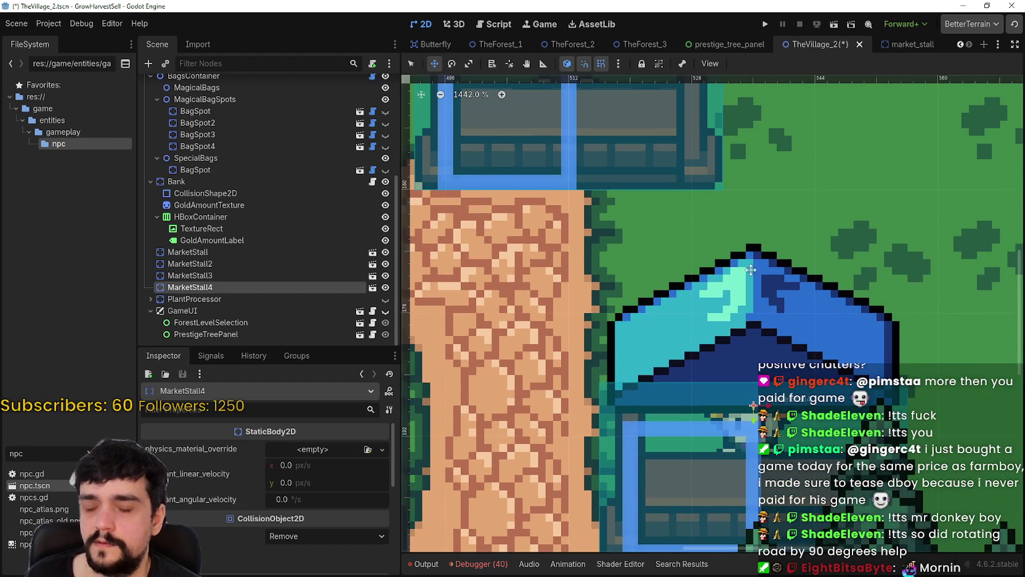
scroll(750, 269, up, 4)
scroll(755, 268, down, 5)
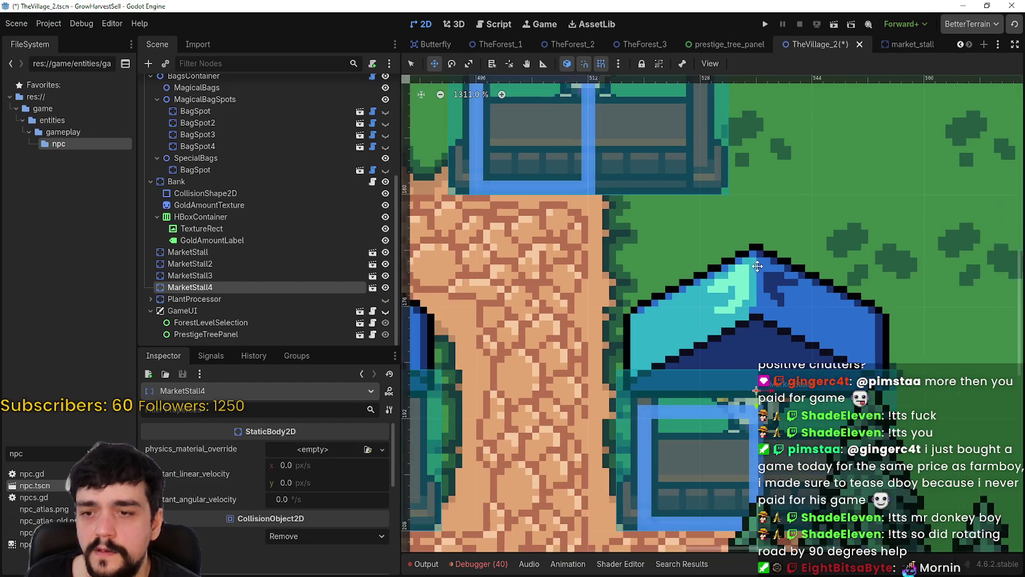
scroll(757, 266, down, 3)
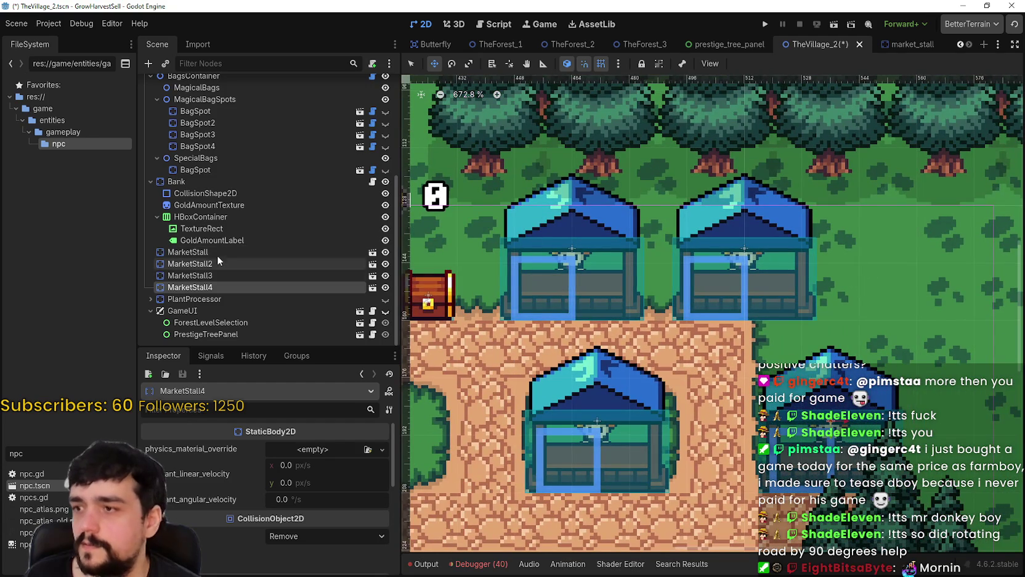
Step: Select MarketStall2 and drag it a few pixels to the right
click(253, 263)
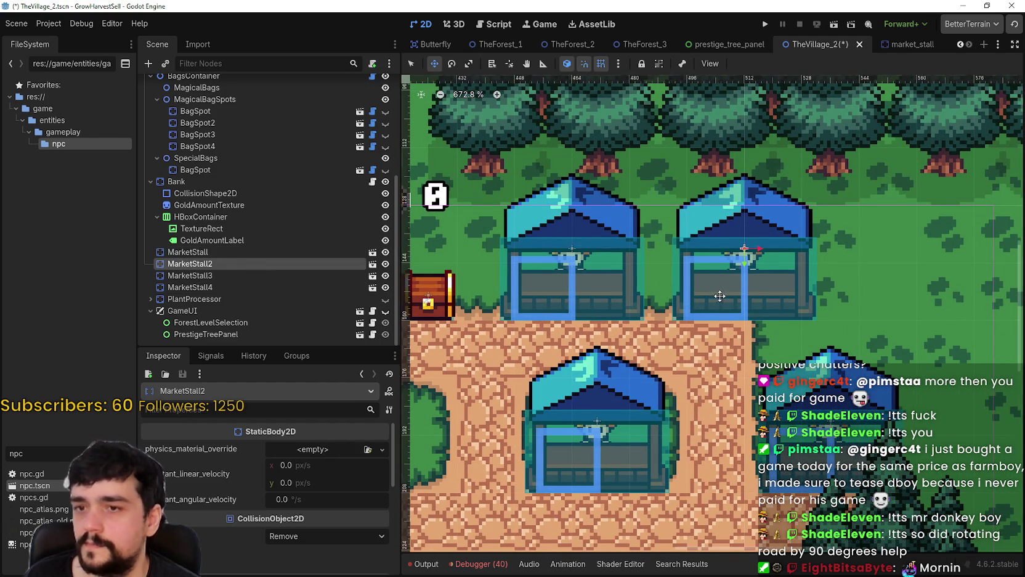
scroll(720, 296, up, 3)
mouse_move(743, 238)
mouse_down()
mouse_move(764, 239)
mouse_move(714, 240)
mouse_move(791, 240)
mouse_move(781, 240)
mouse_up()
scroll(611, 289, down, 1)
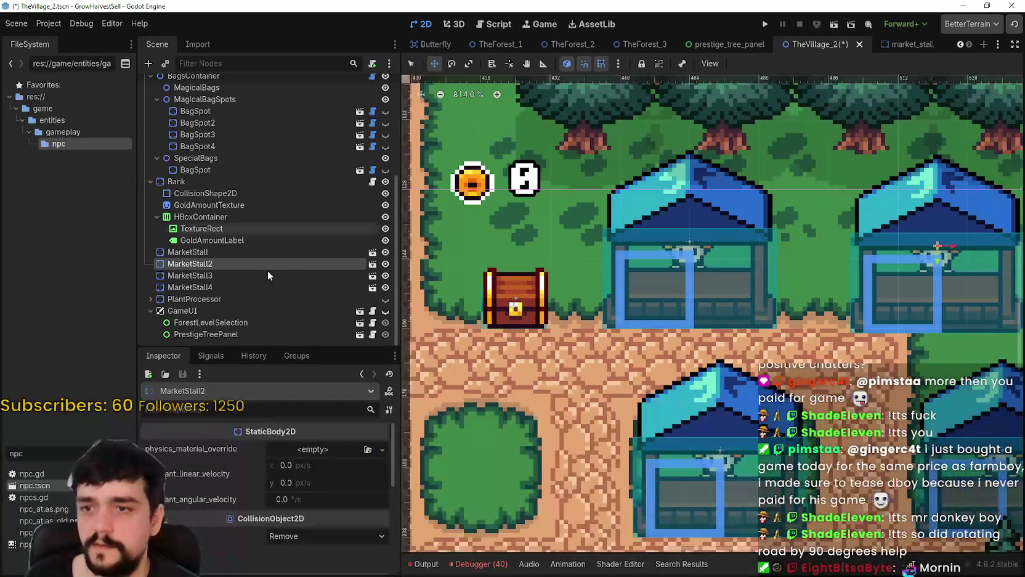
Step: Move MarketStall 7 px left and 1 px up, then back 2 px right
click(250, 252)
drag(691, 255, 637, 253)
scroll(659, 265, up, 3)
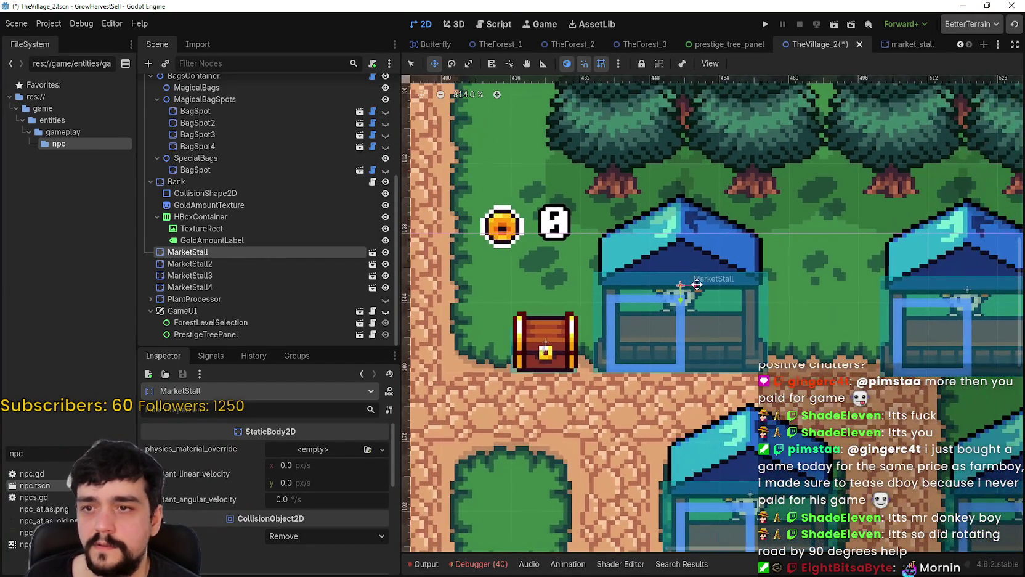
drag(697, 284, 690, 282)
scroll(692, 243, up, 1)
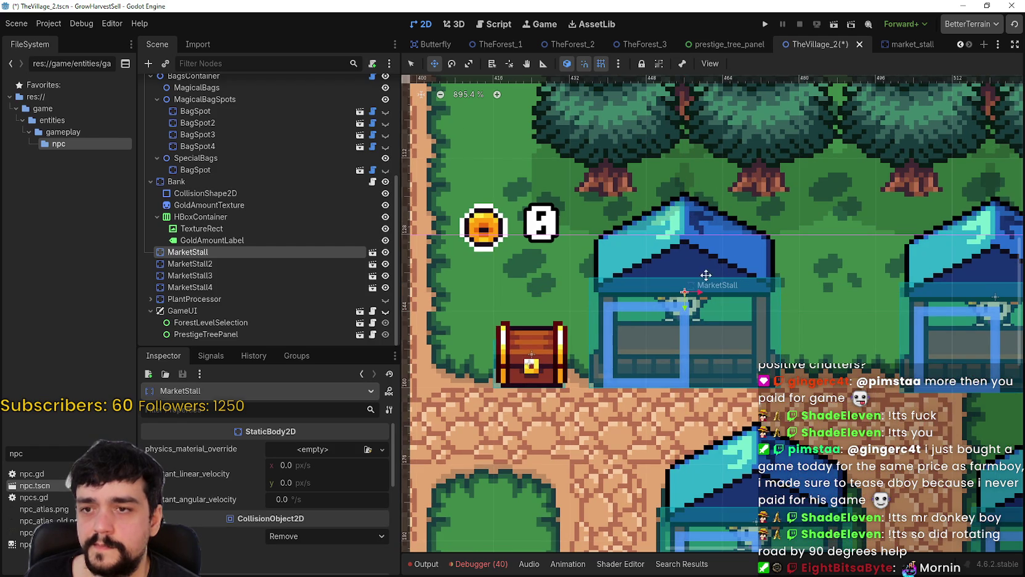
scroll(706, 275, down, 2)
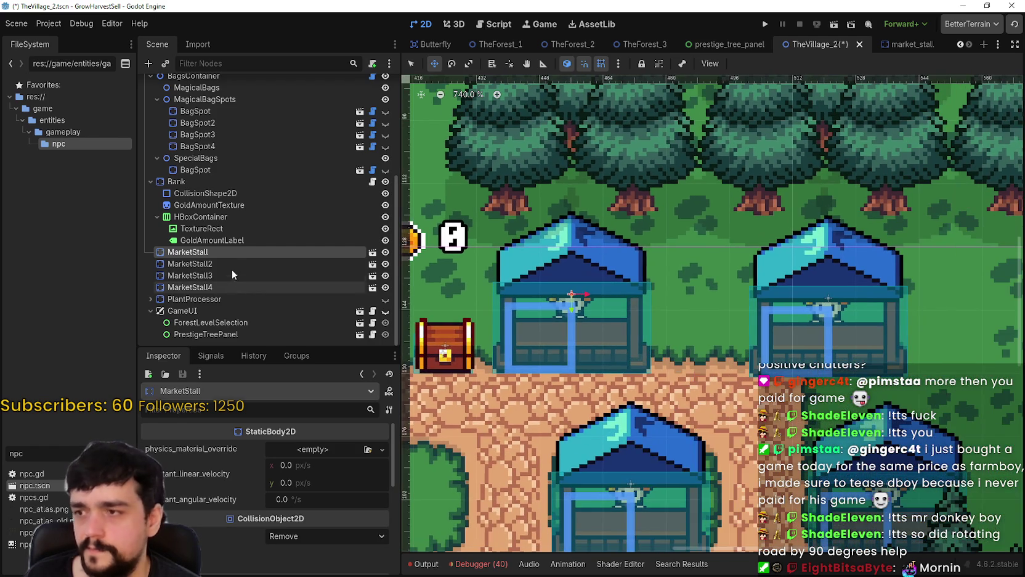
Step: Move MarketStall2 14 px left and raise it by one game pixel
click(190, 263)
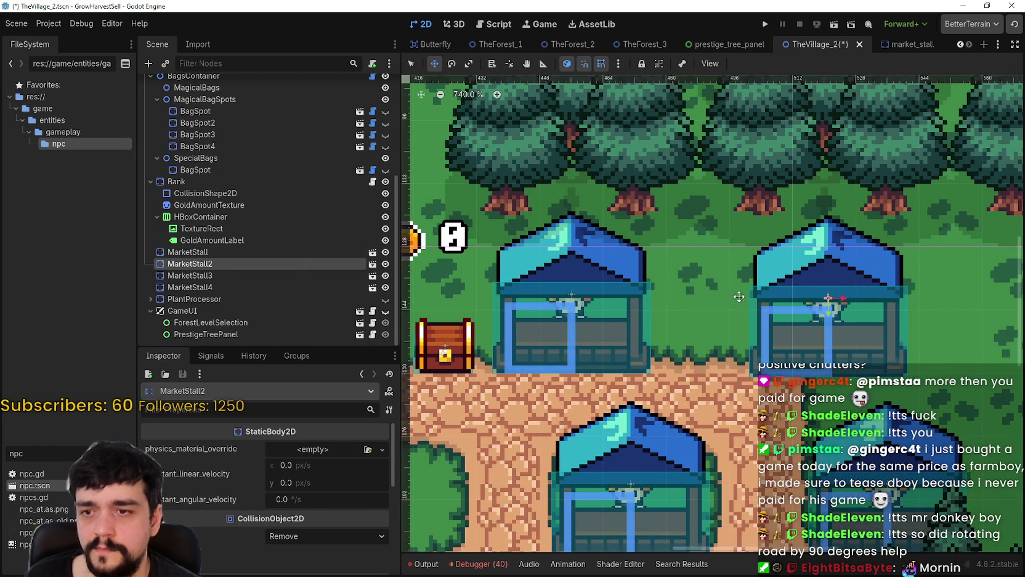
scroll(733, 277, down, 4)
scroll(728, 279, down, 1)
scroll(770, 276, up, 3)
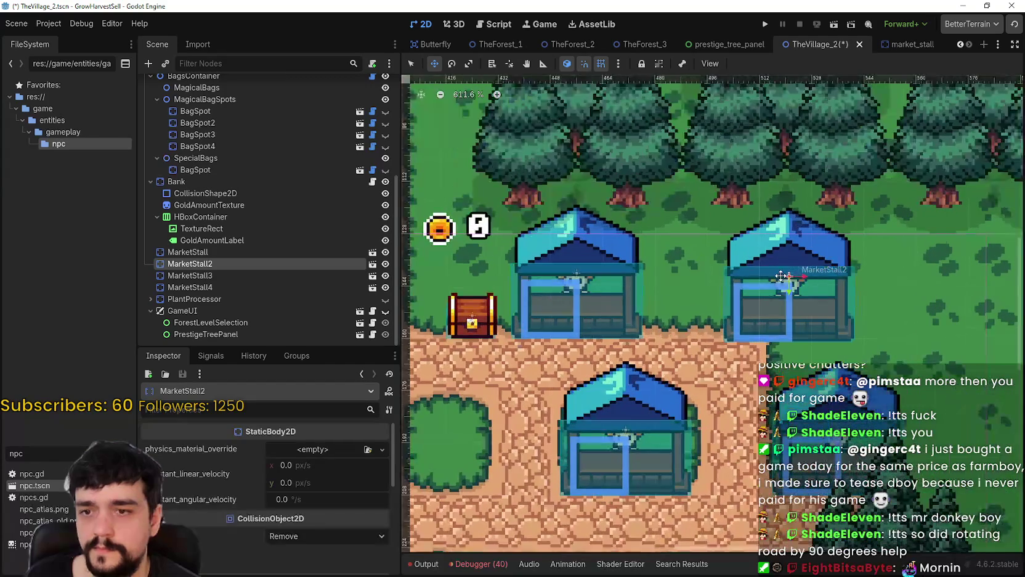
scroll(739, 320, down, 3)
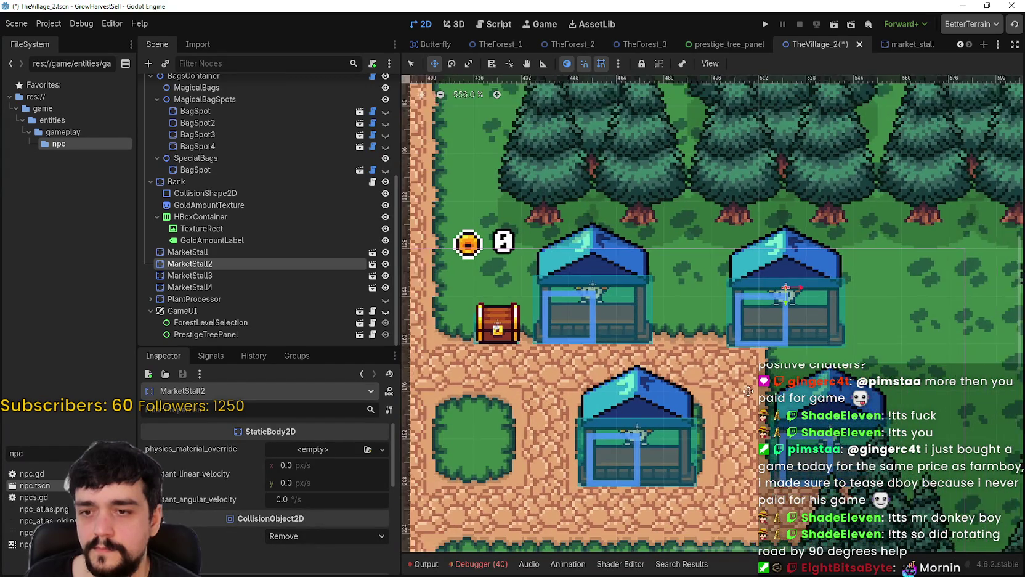
scroll(742, 277, up, 5)
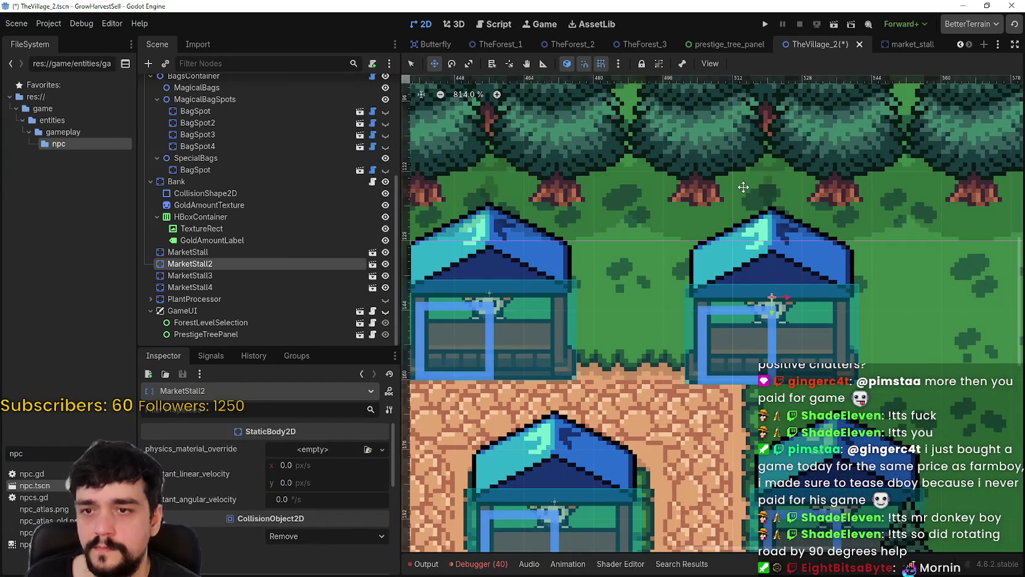
scroll(730, 268, down, 4)
scroll(722, 260, up, 2)
scroll(722, 260, down, 2)
scroll(739, 261, up, 3)
drag(758, 262, 686, 263)
scroll(699, 222, up, 2)
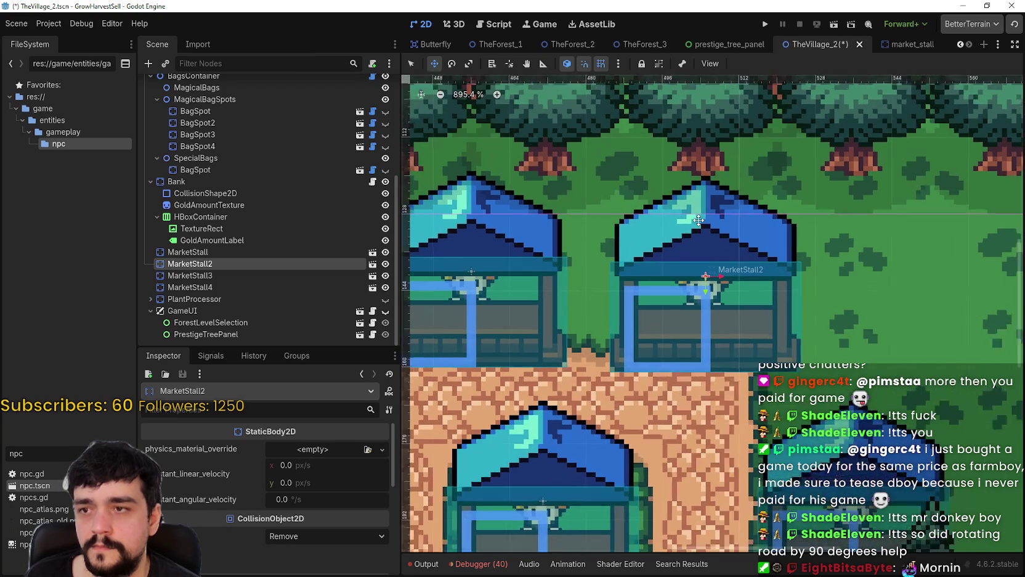
scroll(698, 219, up, 1)
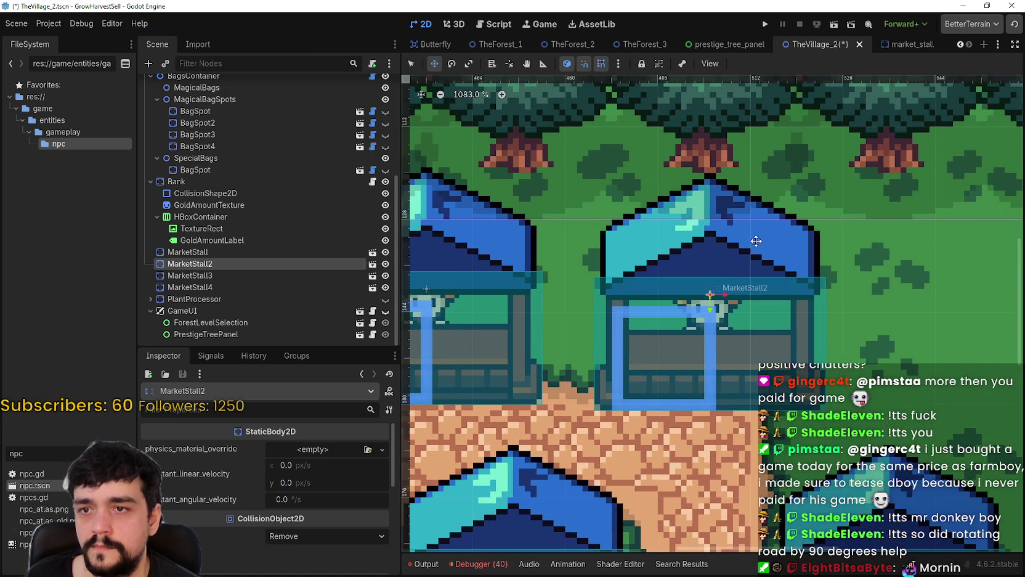
scroll(754, 278, down, 1)
scroll(709, 299, left, 1)
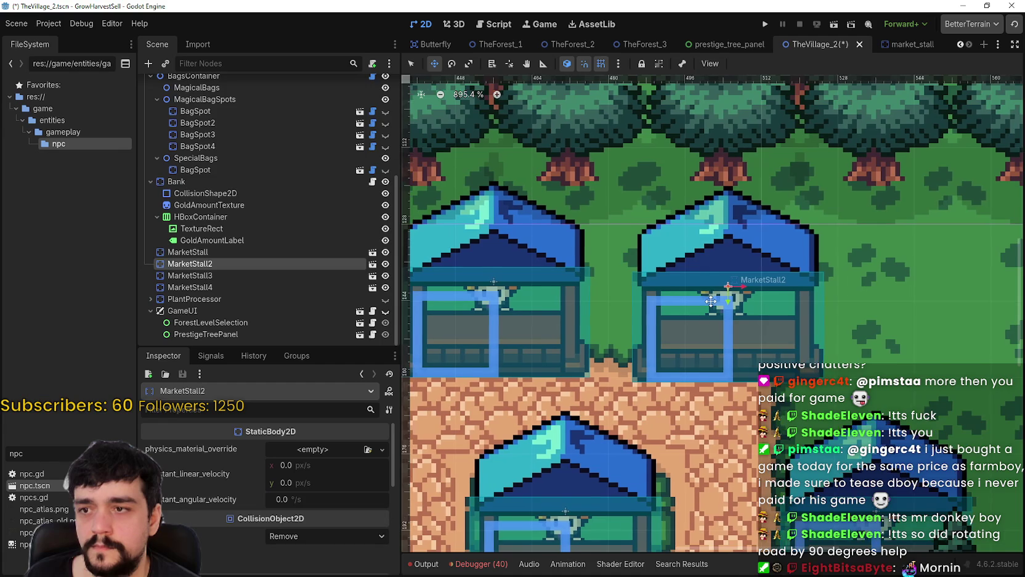
drag(717, 290, 717, 284)
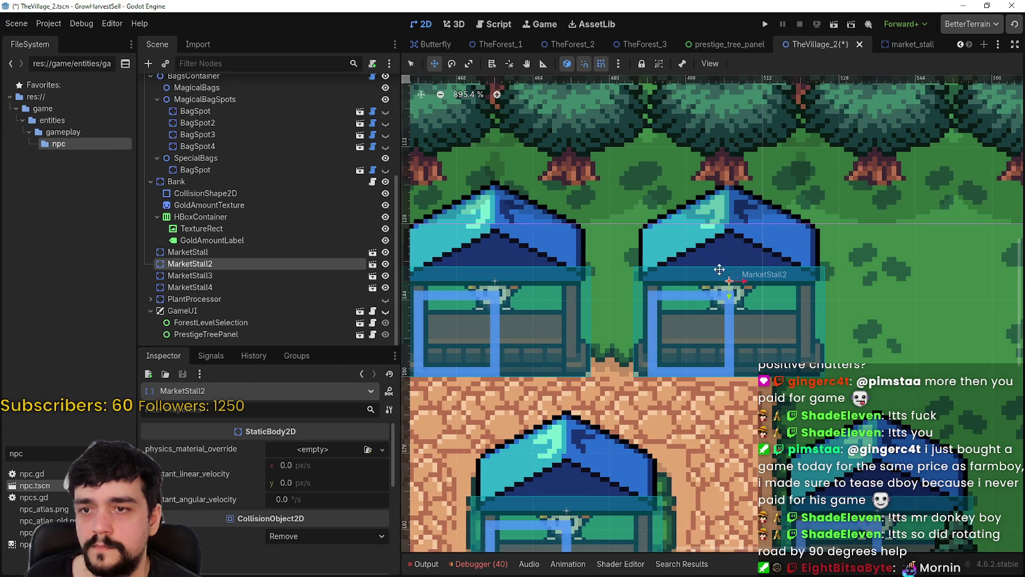
scroll(788, 309, up, 2)
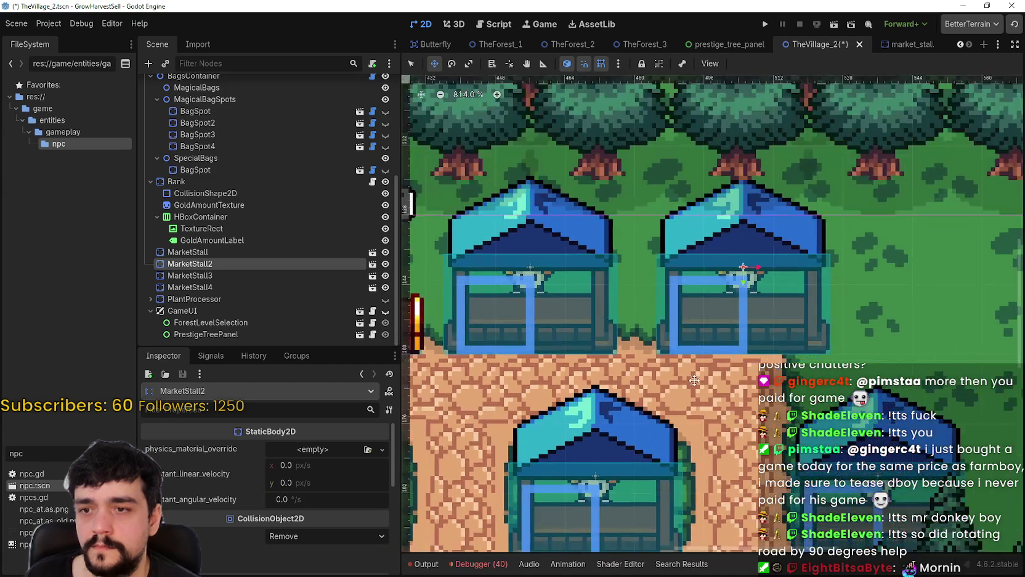
scroll(658, 339, down, 4)
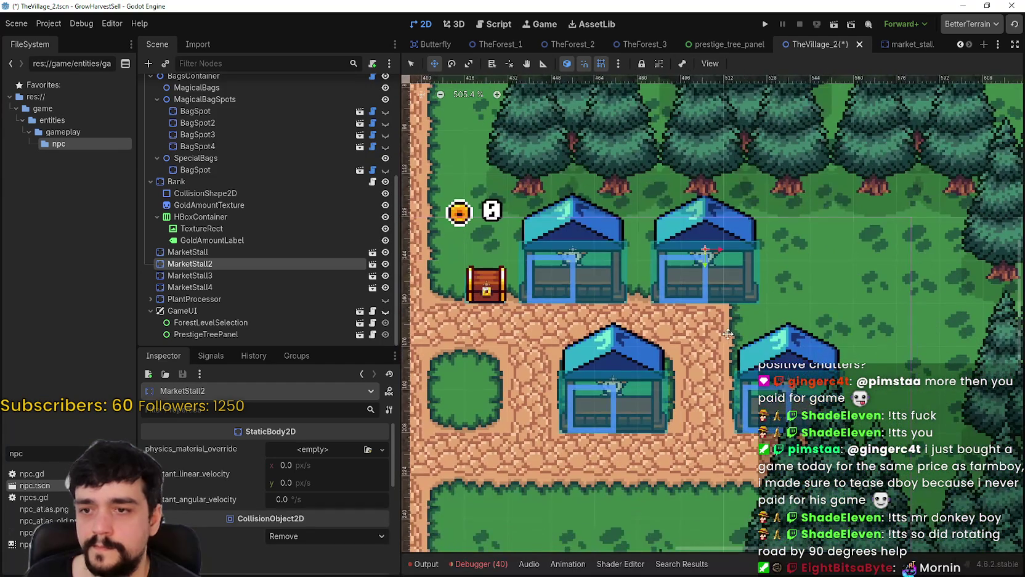
scroll(223, 241, up, 5)
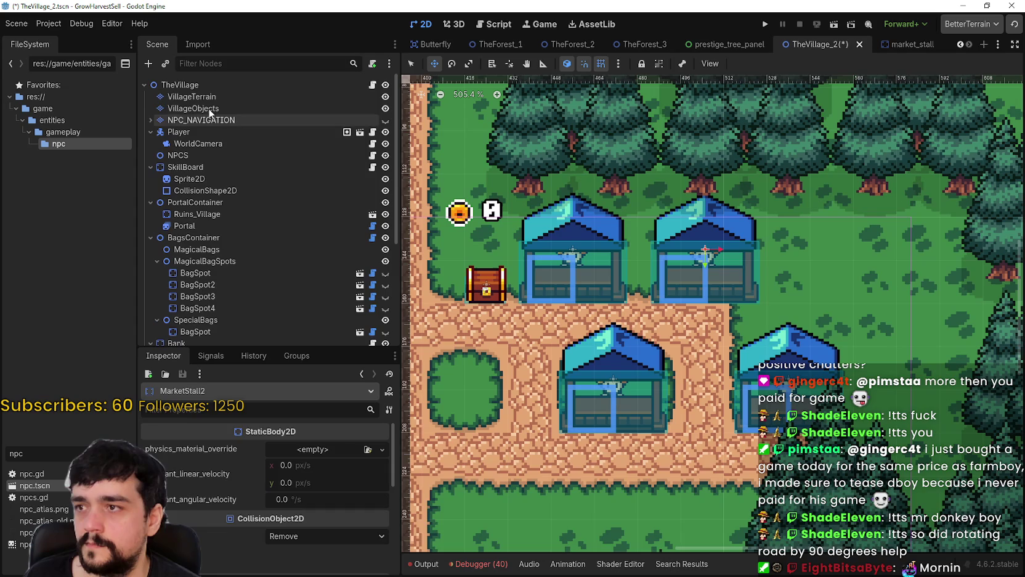
Step: Select VillageTerrain, pick the road terrain, and paint road onto the village path
click(193, 107)
click(191, 98)
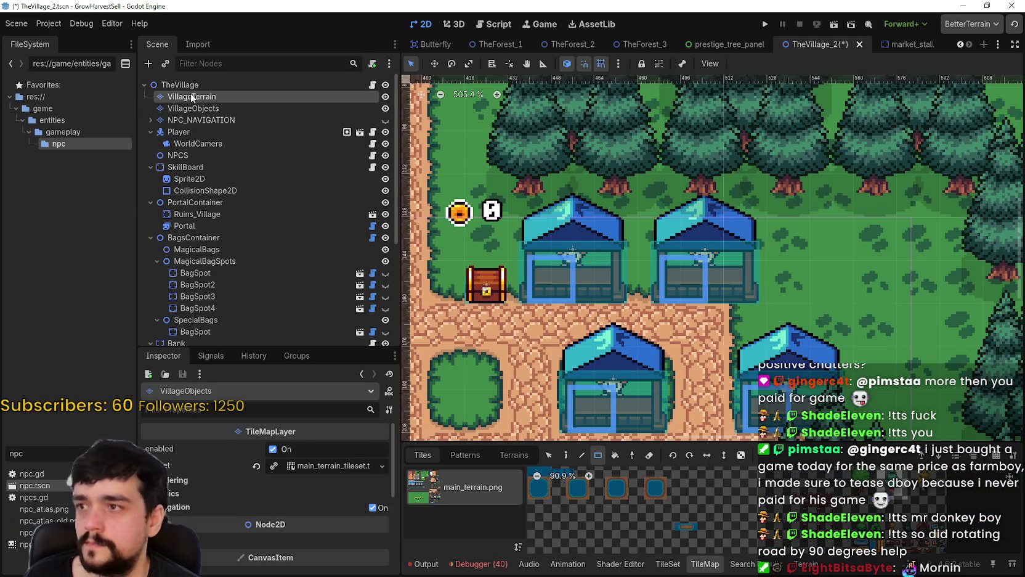
click(773, 569)
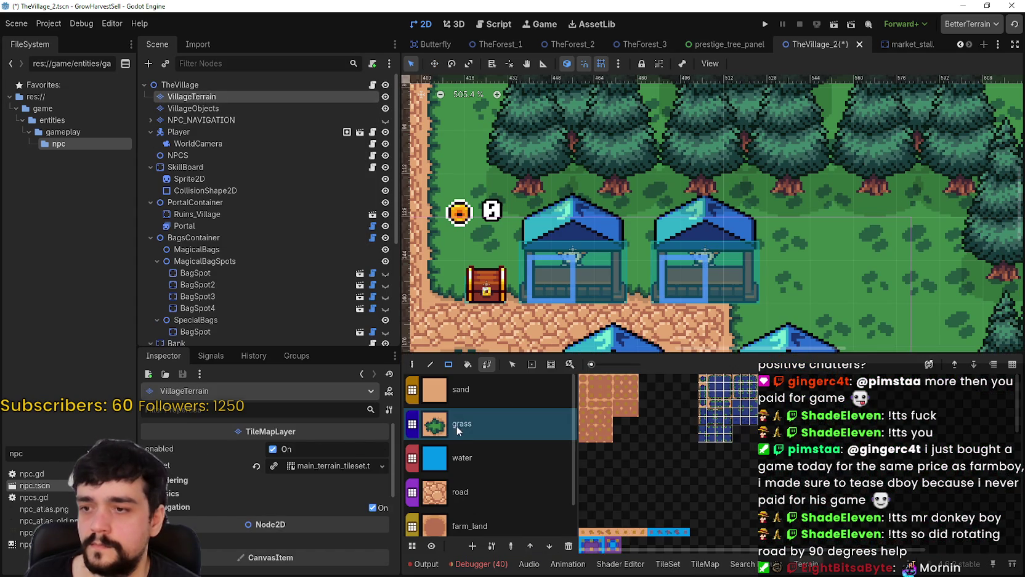
click(492, 489)
click(747, 318)
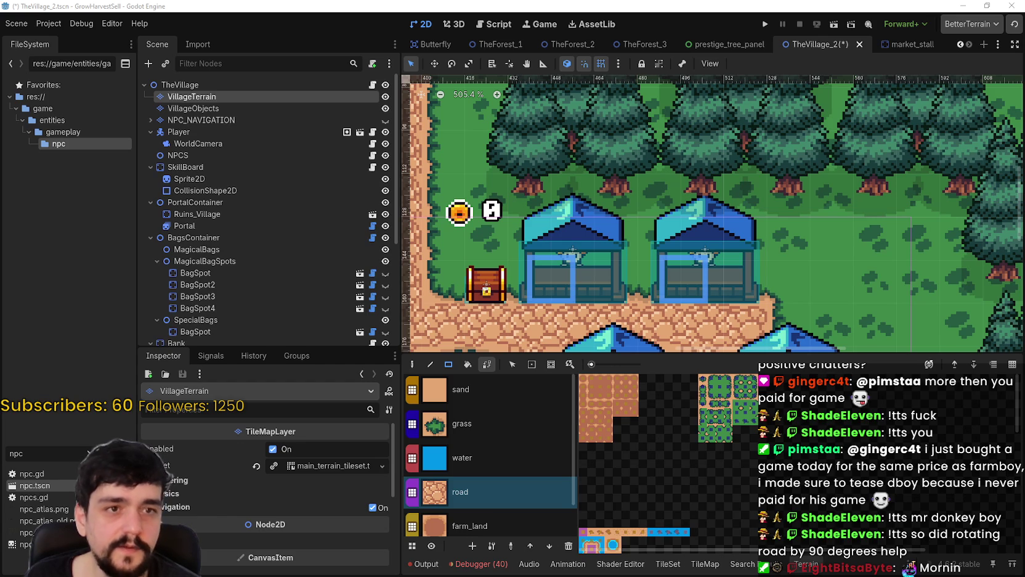
scroll(638, 194, down, 3)
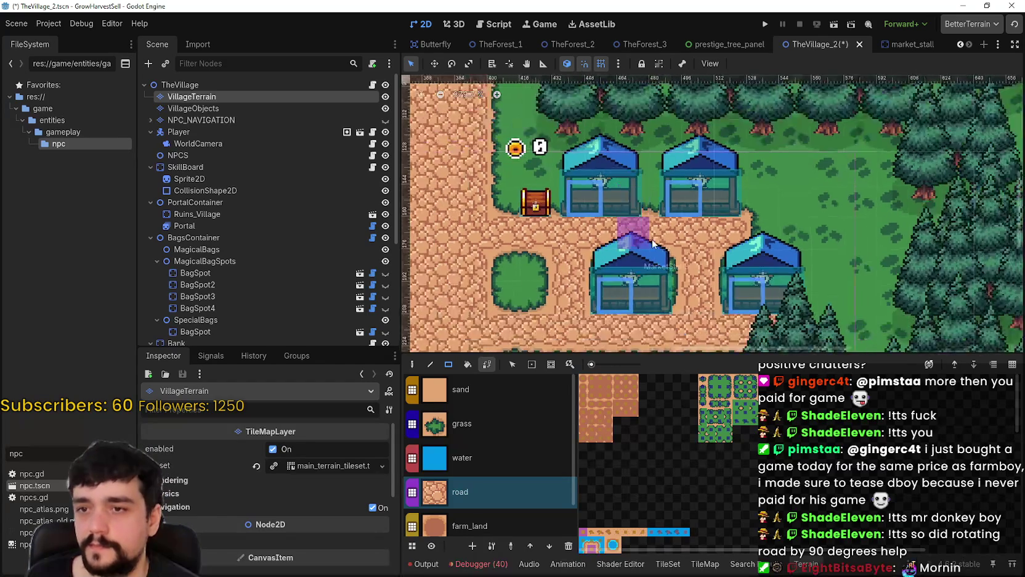
scroll(626, 256, left, 2)
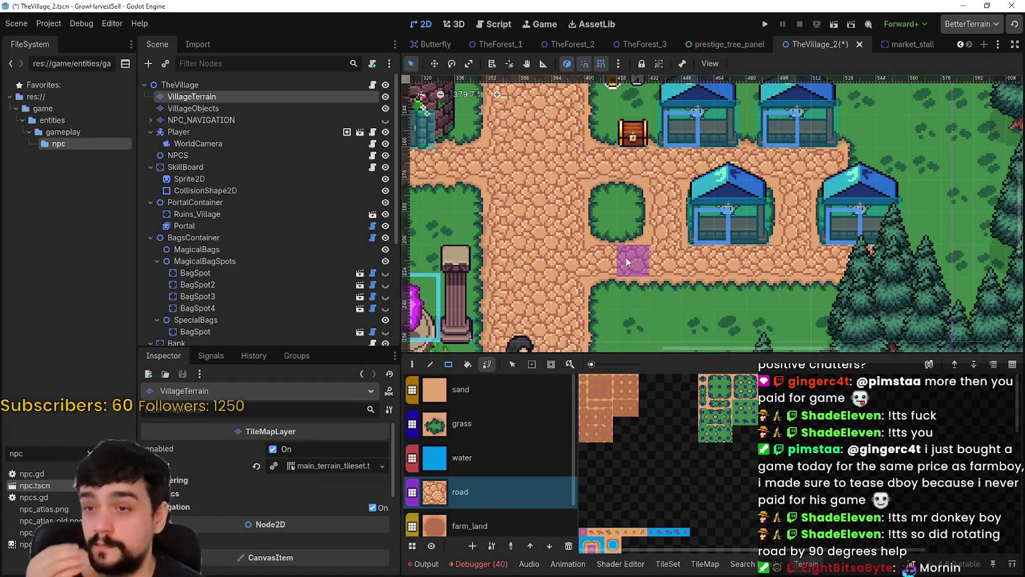
scroll(575, 240, up, 3)
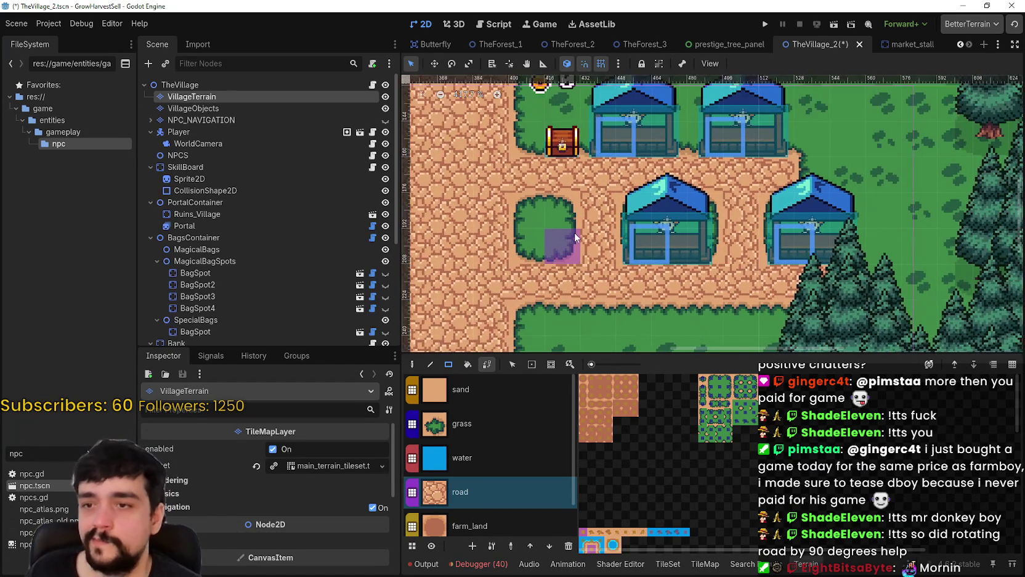
Step: Switch the terrain brush to grass for painting between the stall rows
click(471, 423)
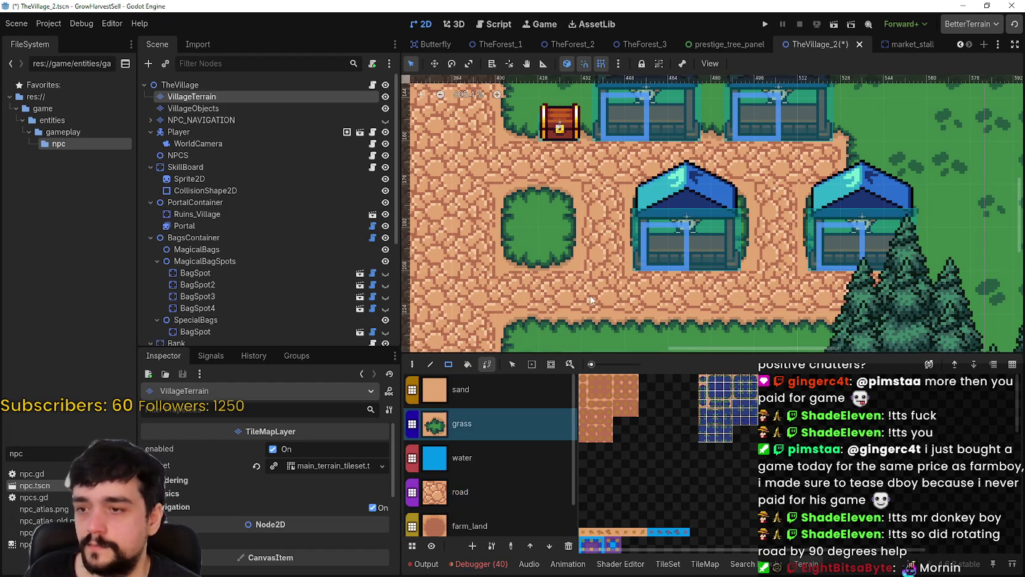
scroll(525, 281, down, 2)
scroll(704, 317, down, 2)
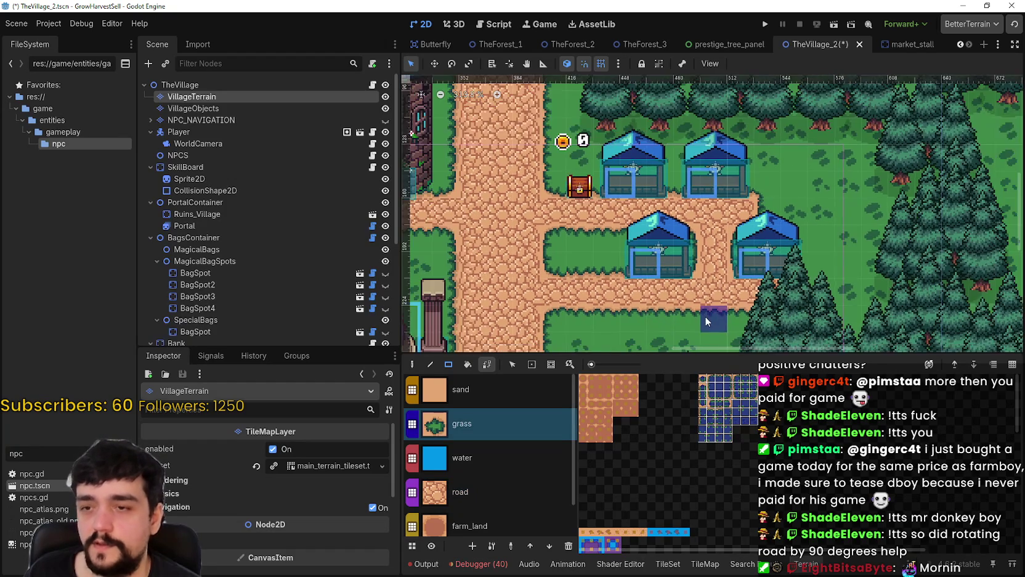
scroll(695, 312, up, 2)
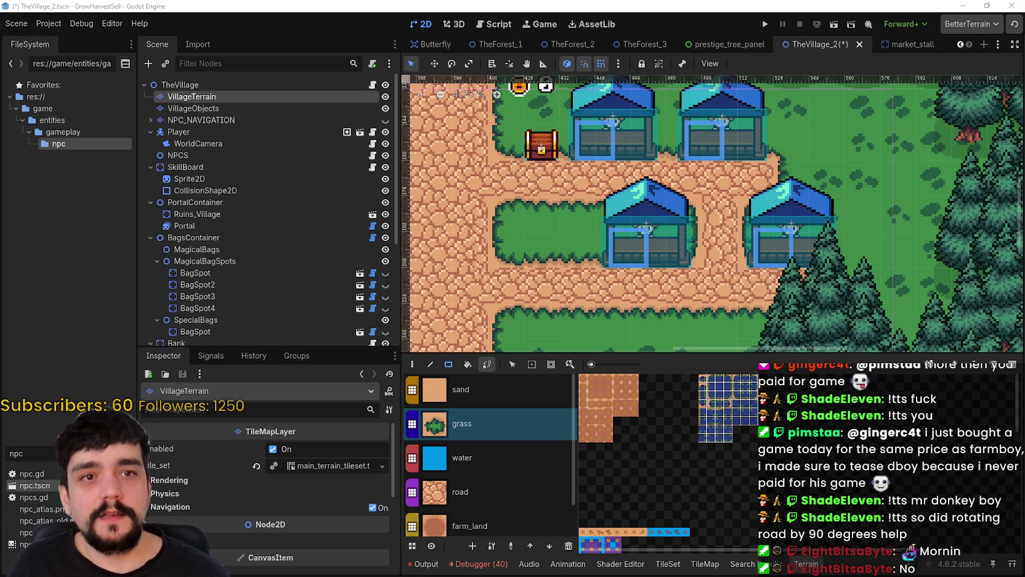
scroll(660, 326, down, 1)
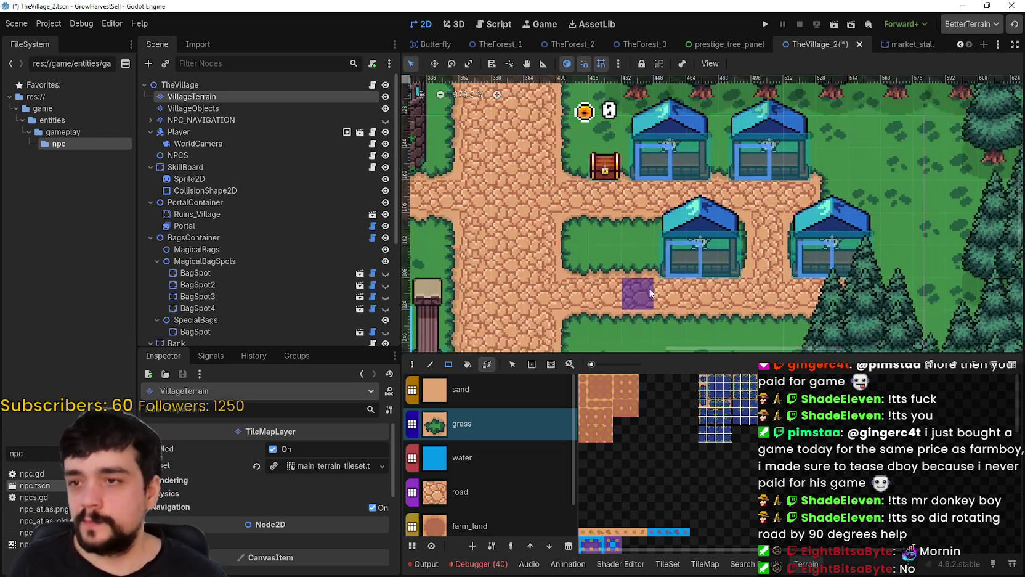
scroll(654, 268, down, 2)
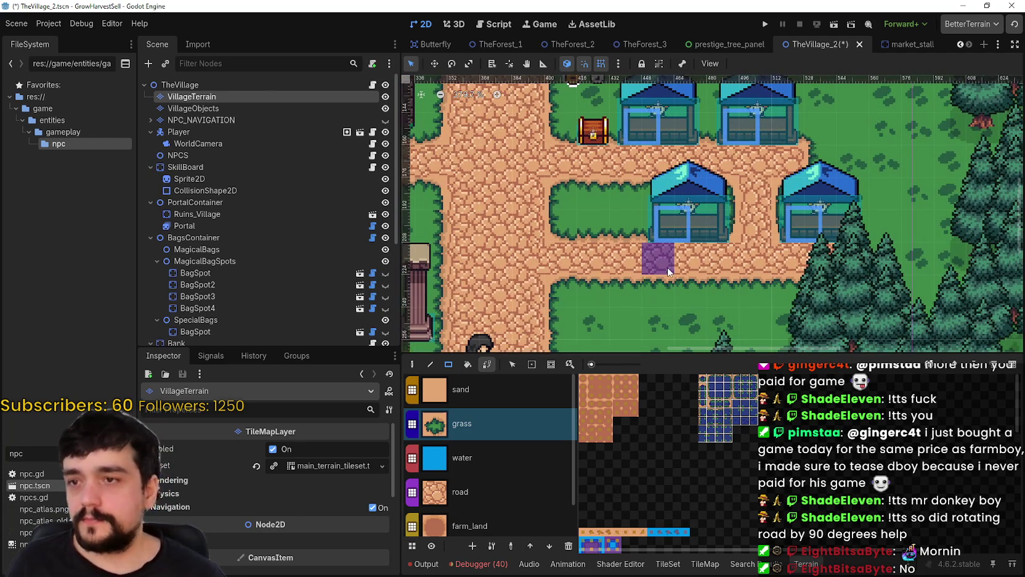
scroll(570, 214, up, 5)
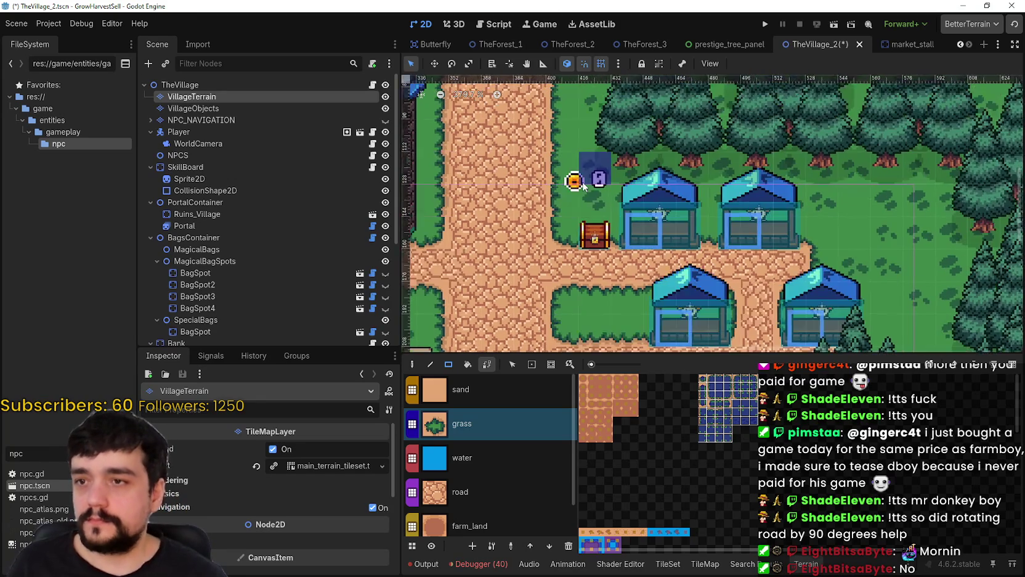
scroll(637, 217, up, 3)
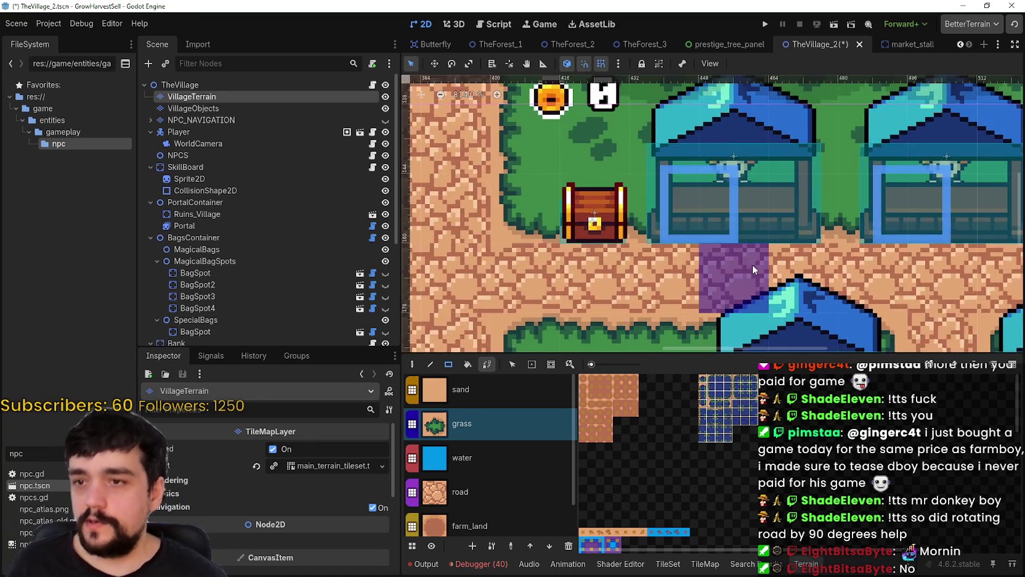
scroll(641, 231, down, 4)
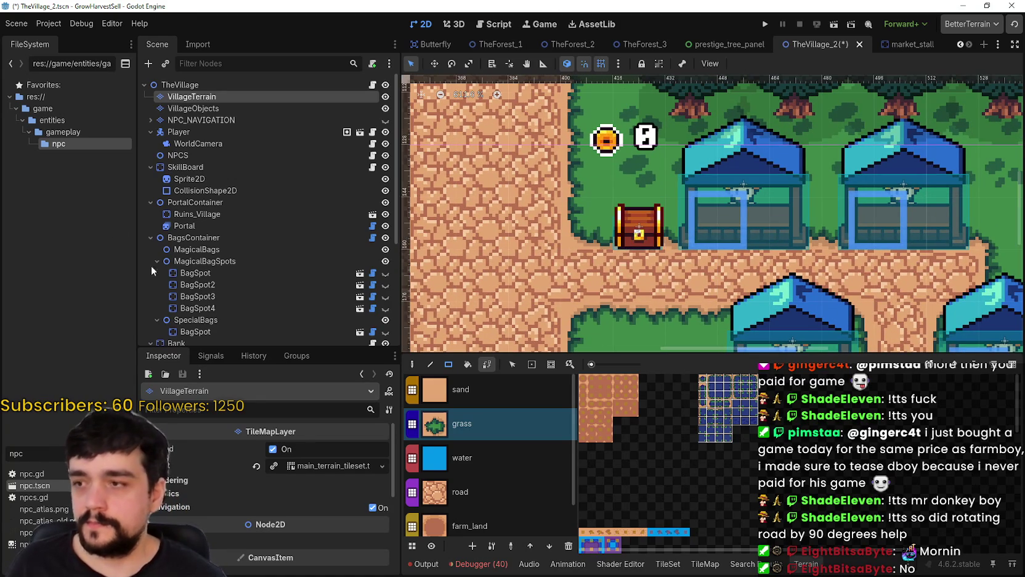
scroll(185, 259, down, 5)
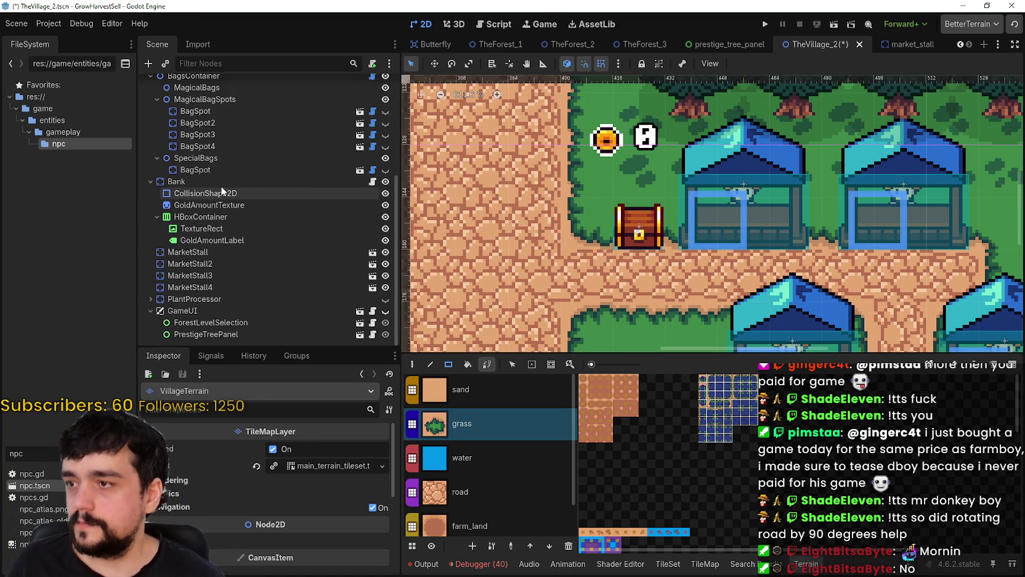
Step: Move the Bank chest slightly left to position 416, 152
click(220, 182)
scroll(578, 203, up, 1)
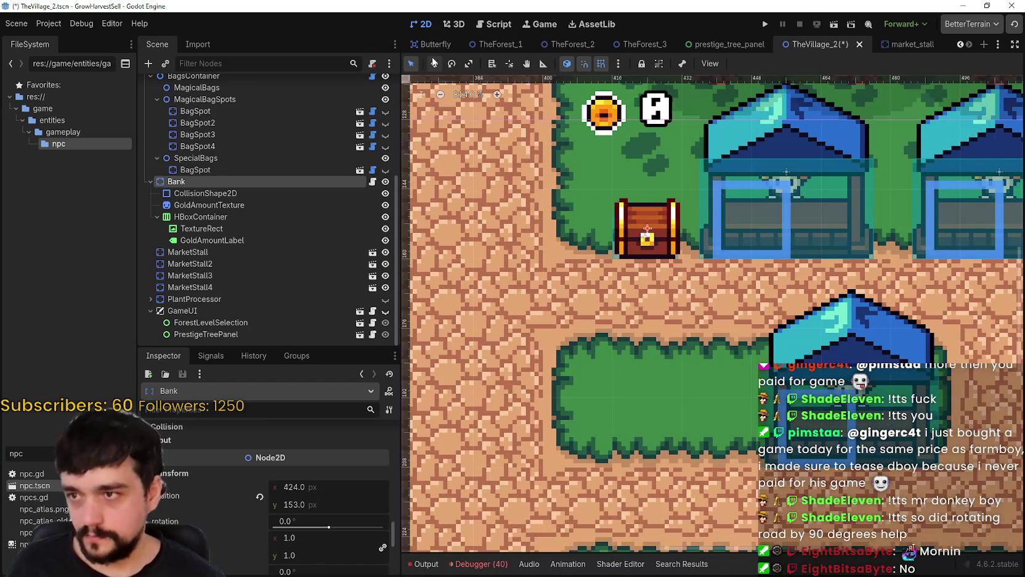
click(433, 62)
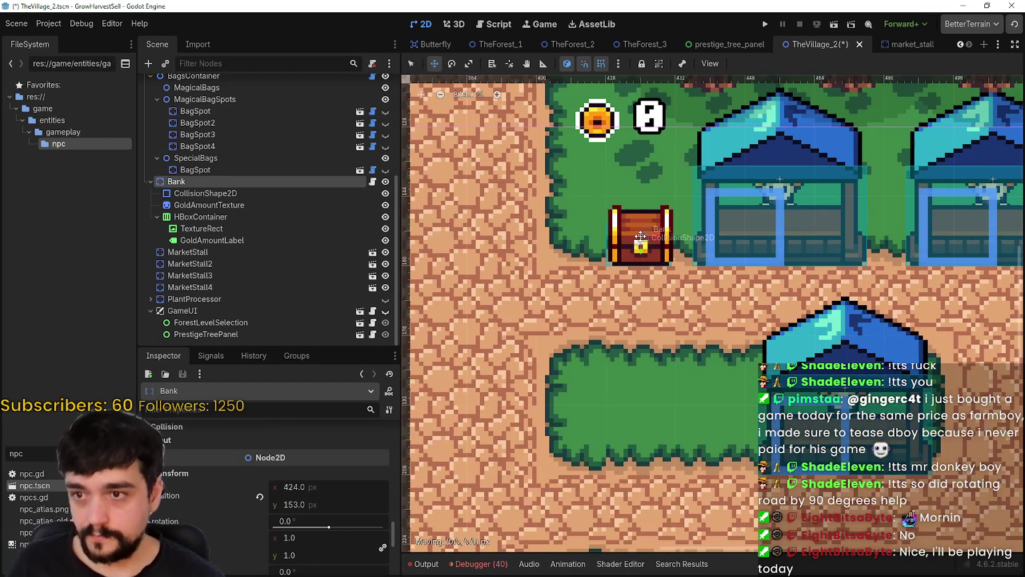
drag(641, 234, 606, 231)
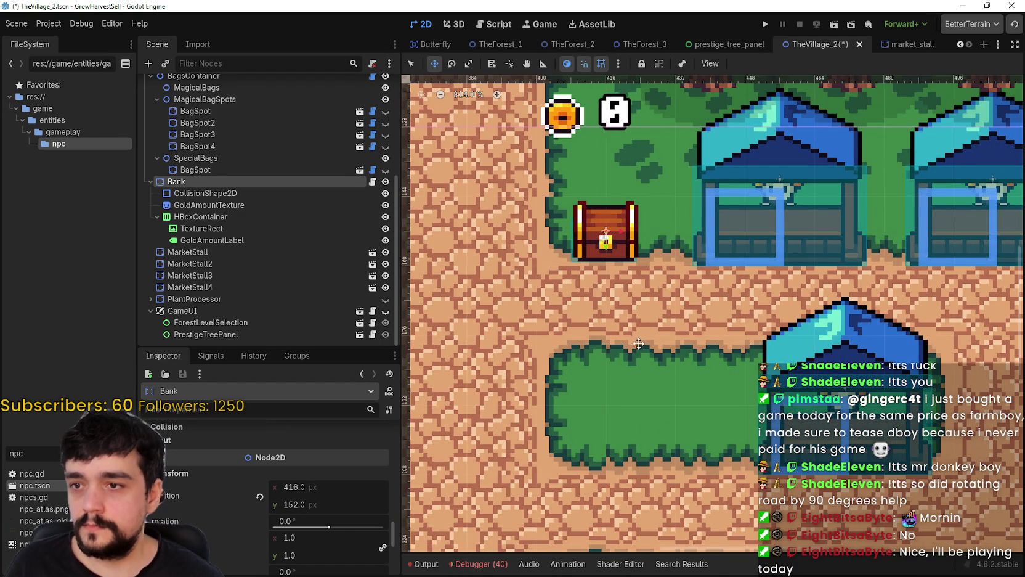
scroll(639, 343, down, 3)
Step: Save the village scene and run the game to play-test it
key(ctrl+s)
scroll(547, 197, down, 3)
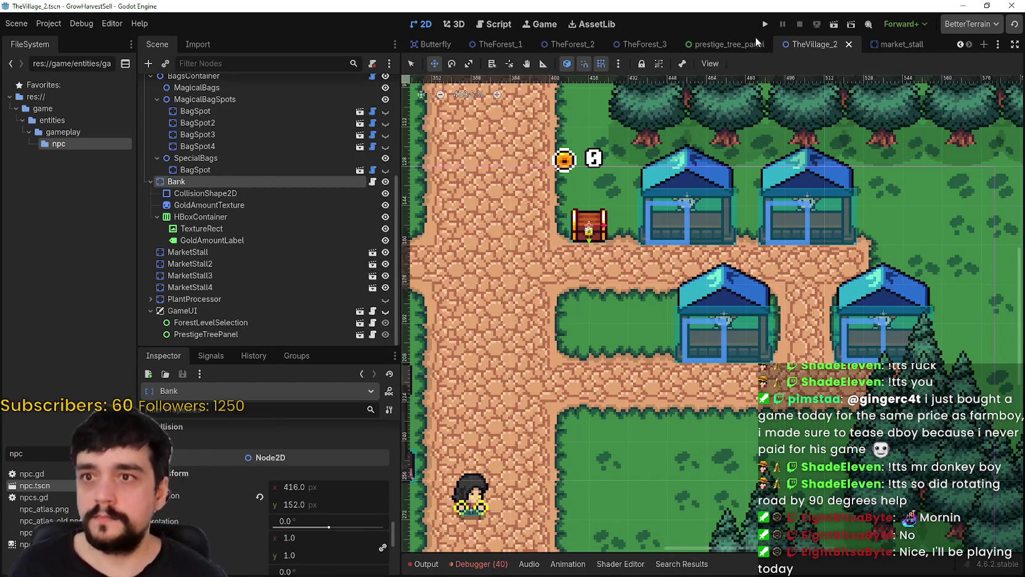
click(764, 30)
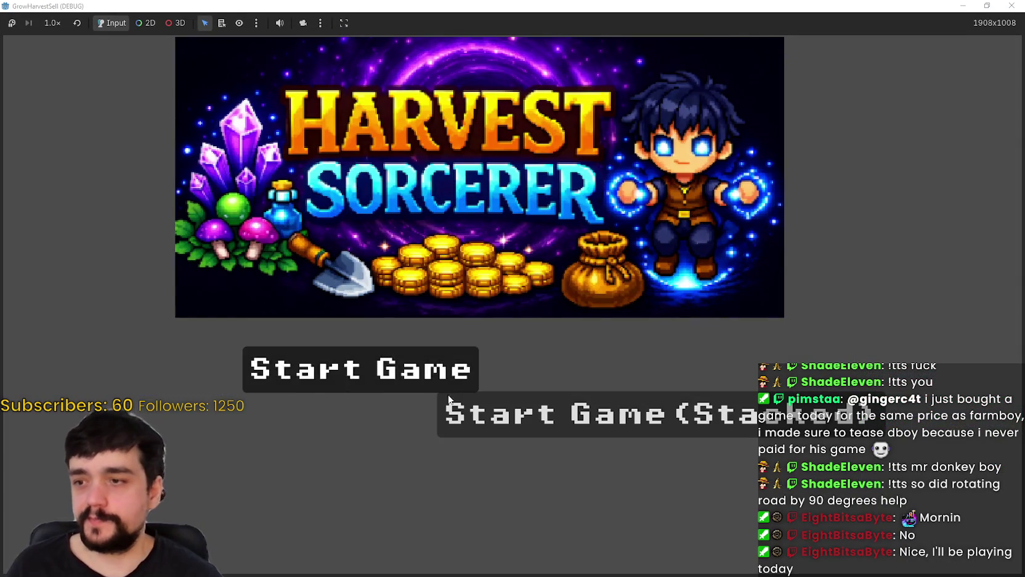
Step: Start the game from the title screen and walk the player up and down the dirt road
click(450, 403)
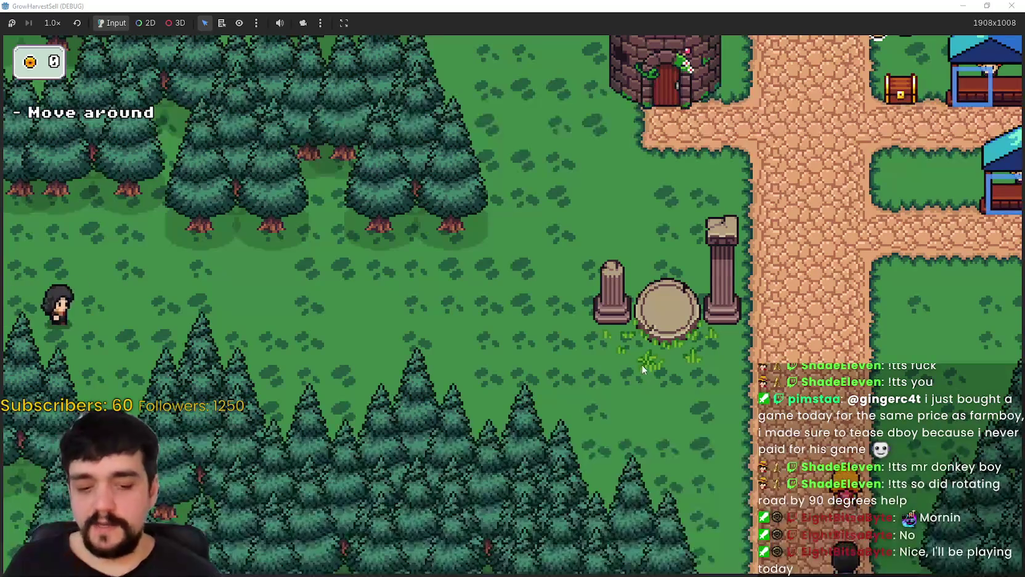
key(d)
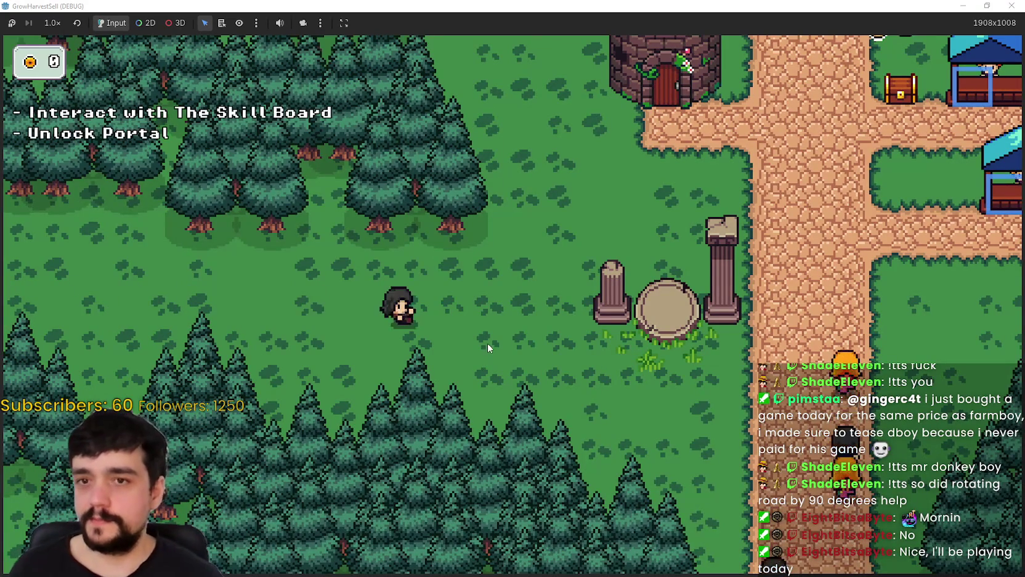
key(w)
key(d)
key(w)
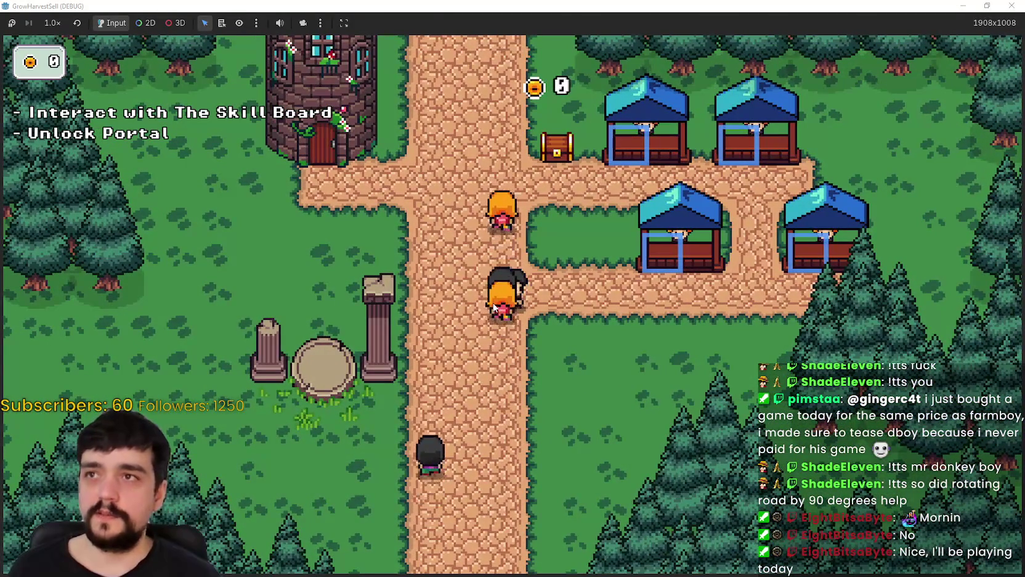
key(a)
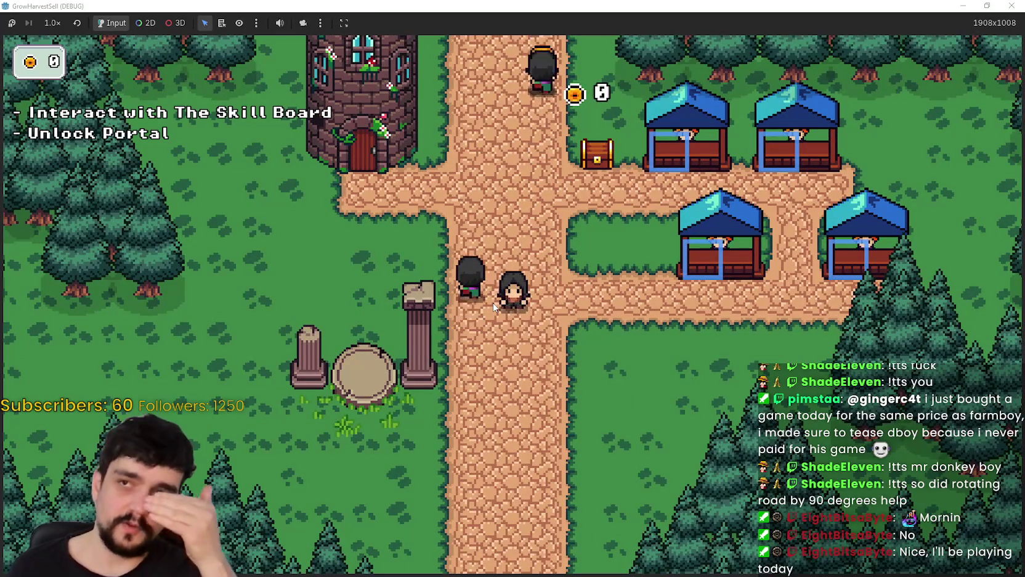
key(s)
key(s)
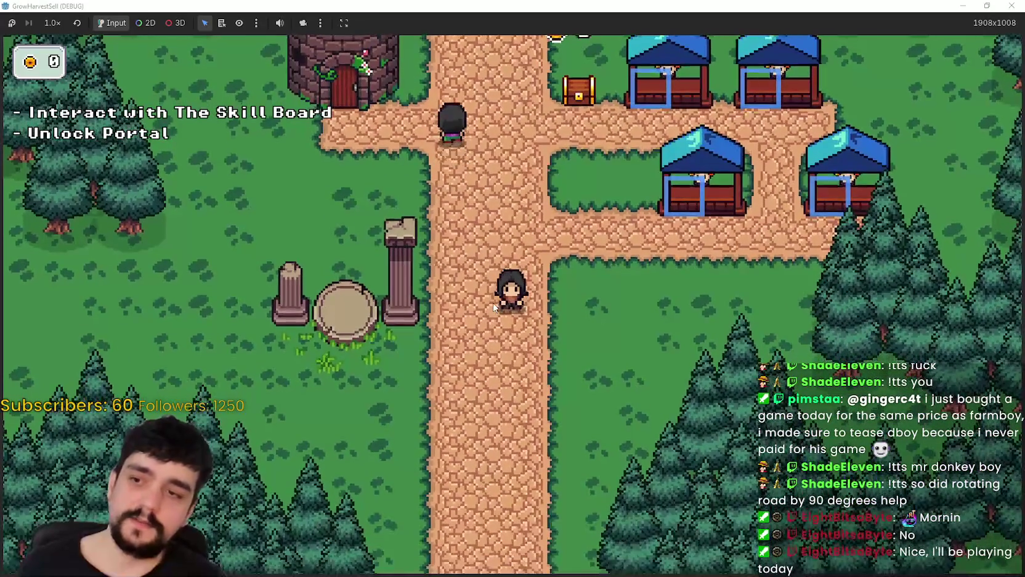
key(w)
key(s)
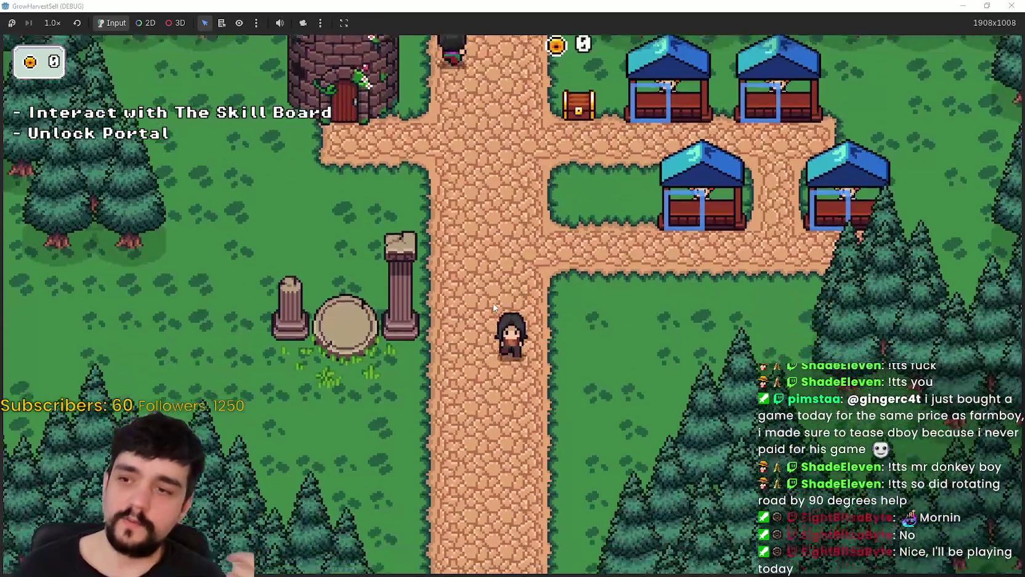
key(w)
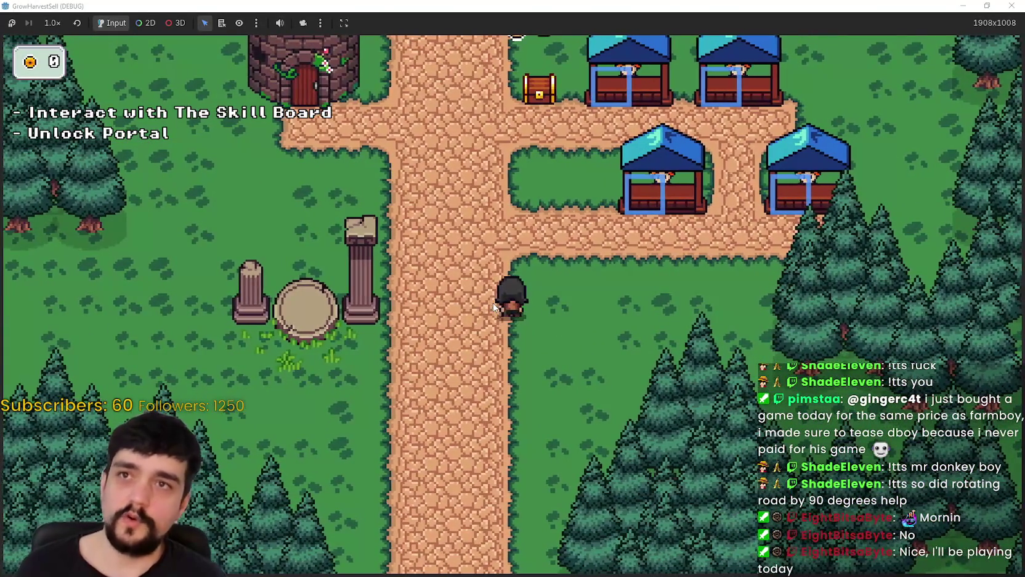
key(s)
key(d)
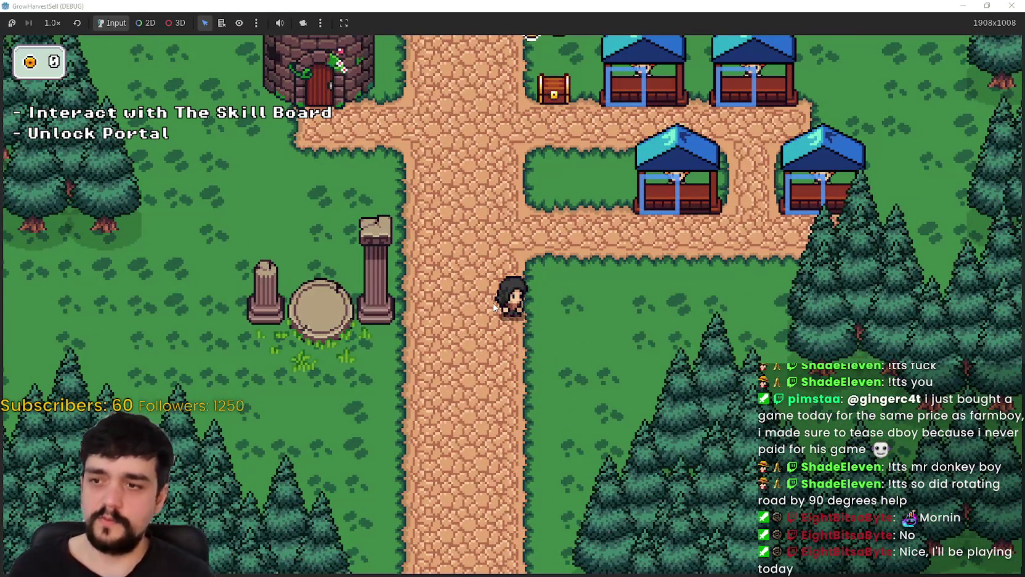
Step: Walk the player between the four market stalls and west across the village, then switch to Aseprite
key(a)
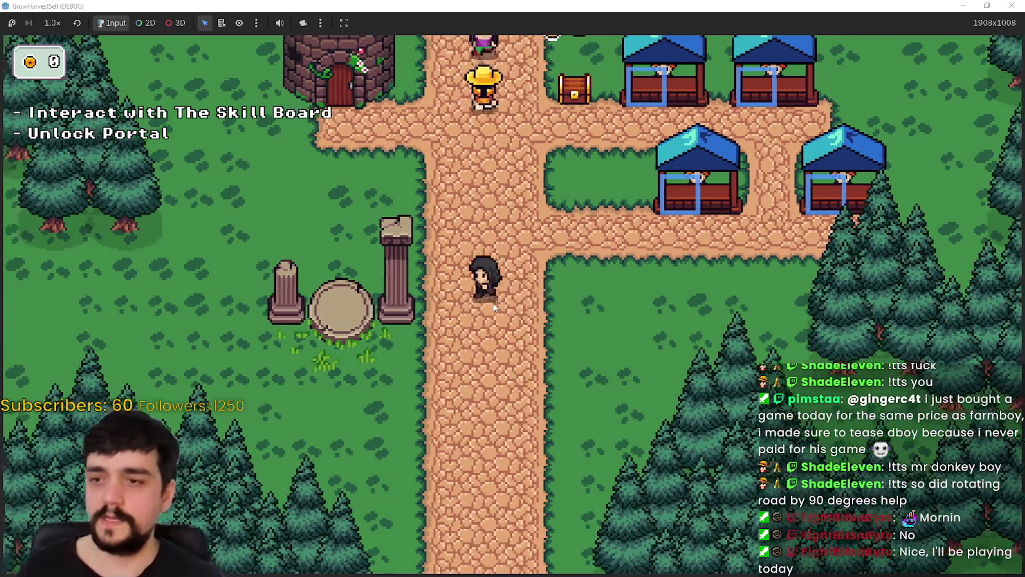
key(w)
key(s)
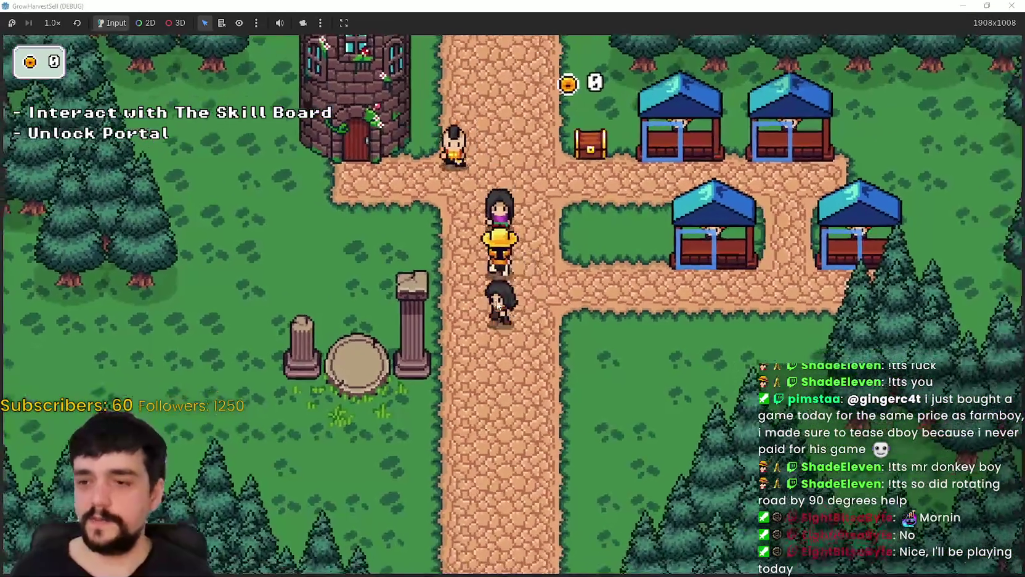
key(s)
key(d)
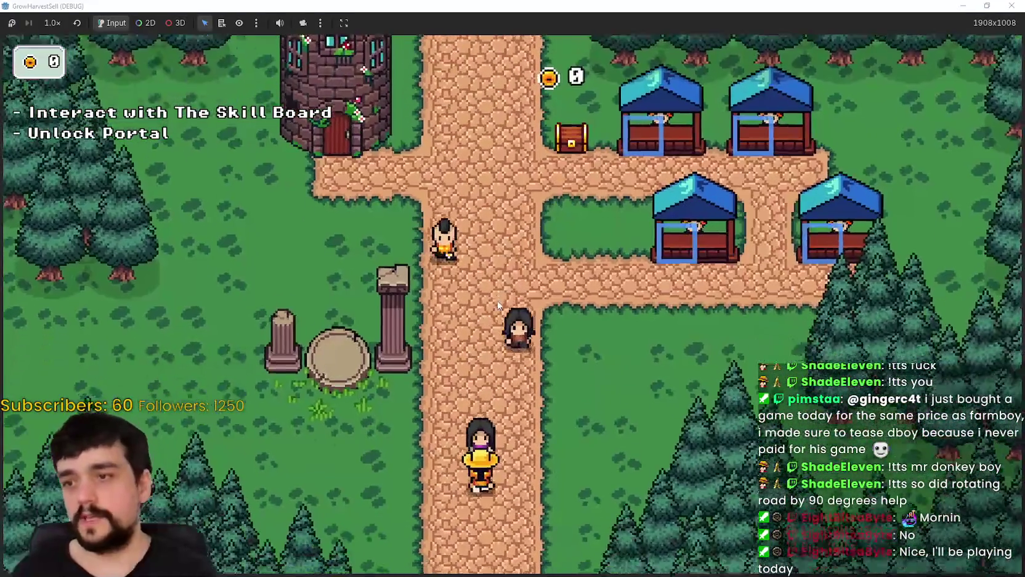
key(w)
key(w)
key(a)
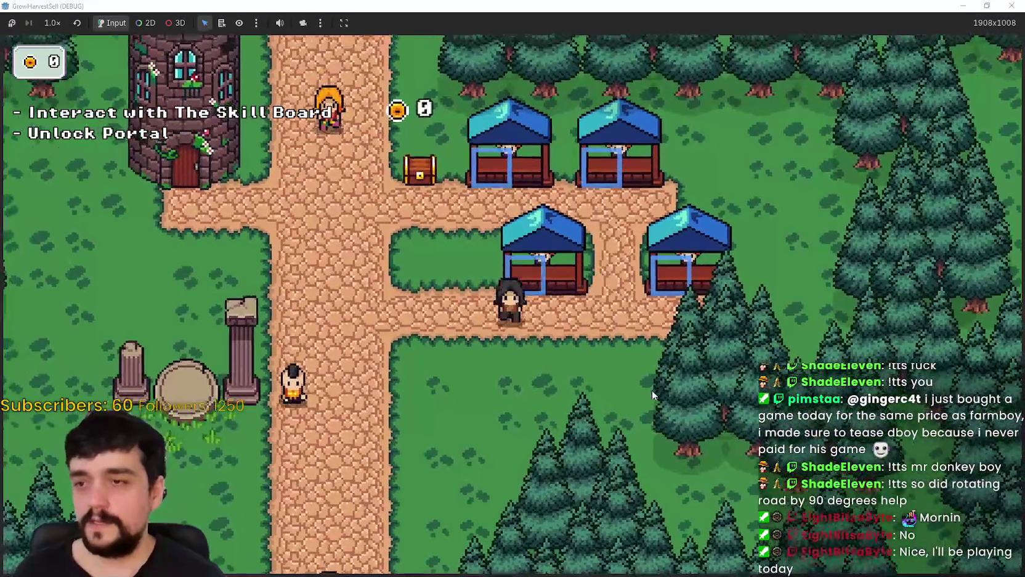
key(s)
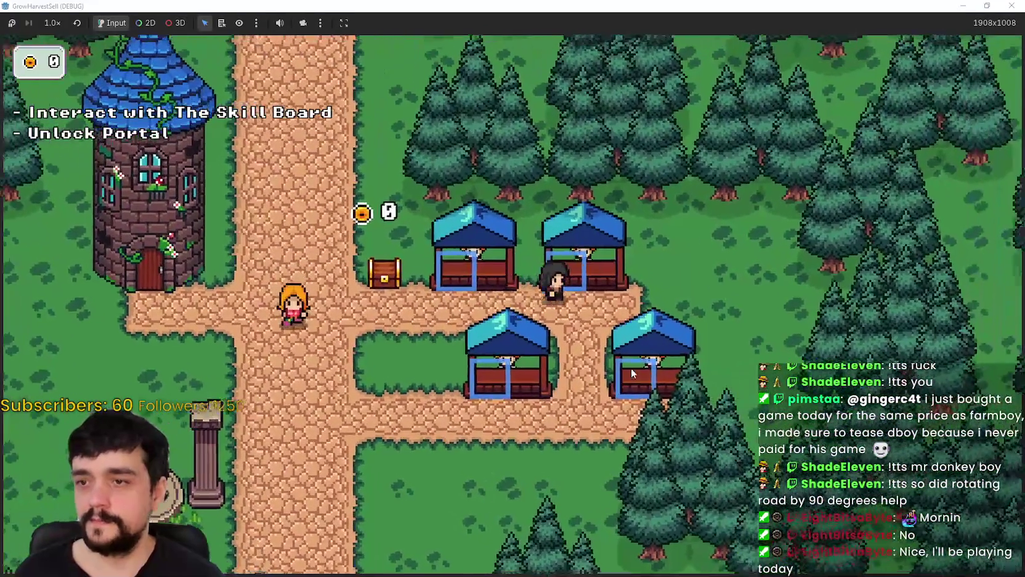
key(s)
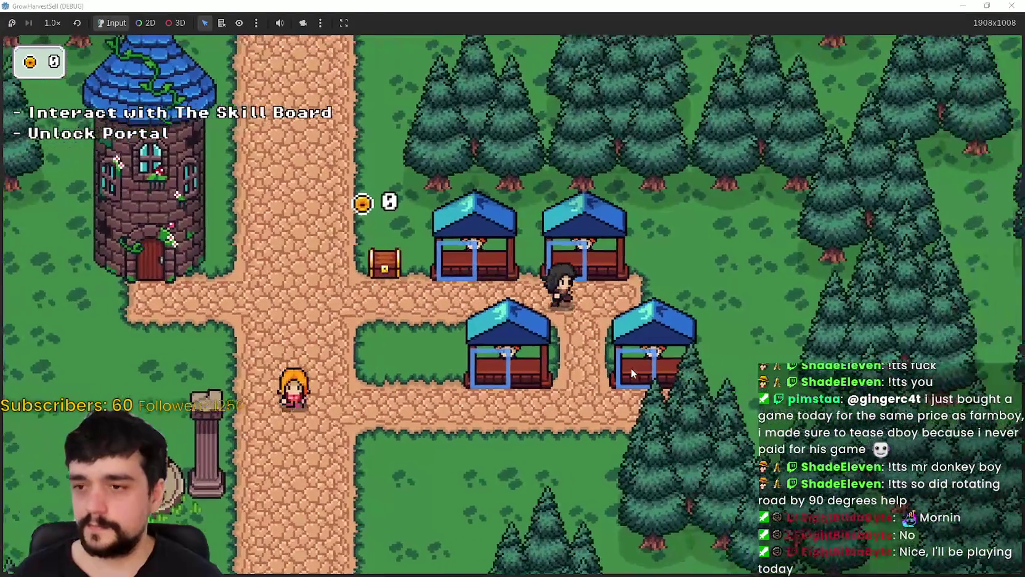
key(a)
key(s)
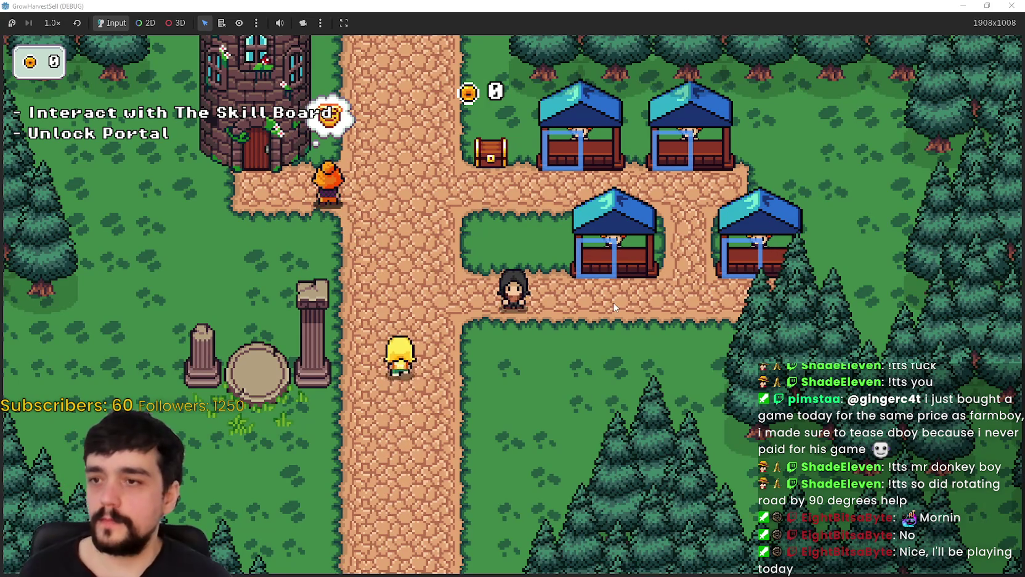
key(a)
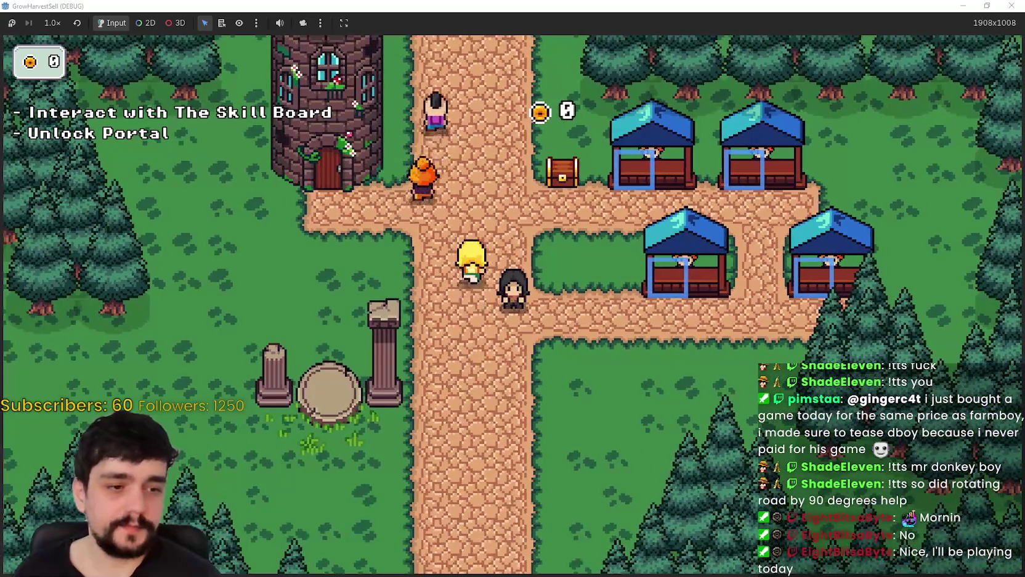
key(alt+Tab)
scroll(528, 205, left, 6)
scroll(528, 204, down, 2)
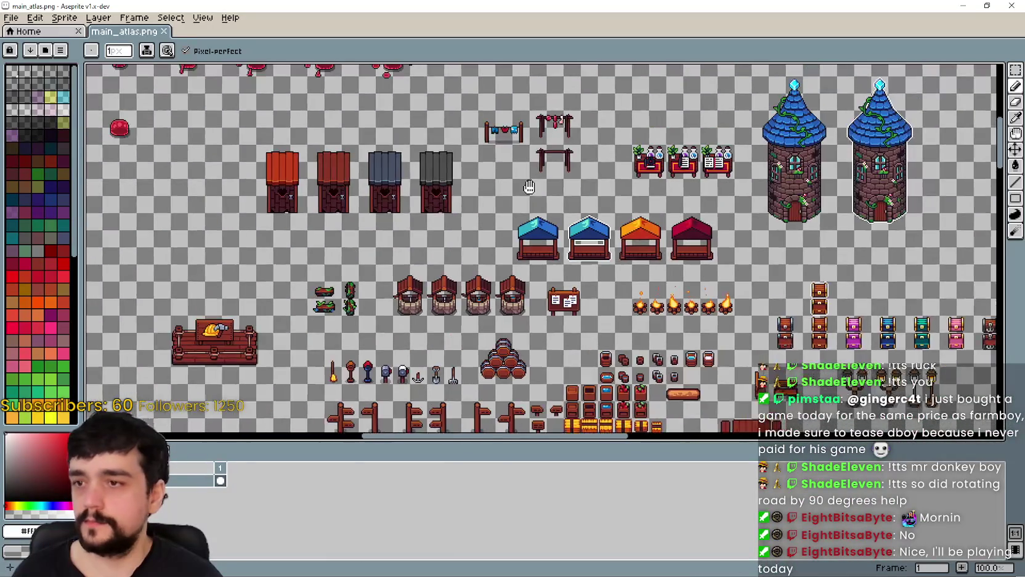
scroll(503, 116, down, 2)
scroll(517, 184, up, 6)
scroll(532, 236, right, 3)
scroll(532, 237, right, 2)
scroll(532, 237, down, 5)
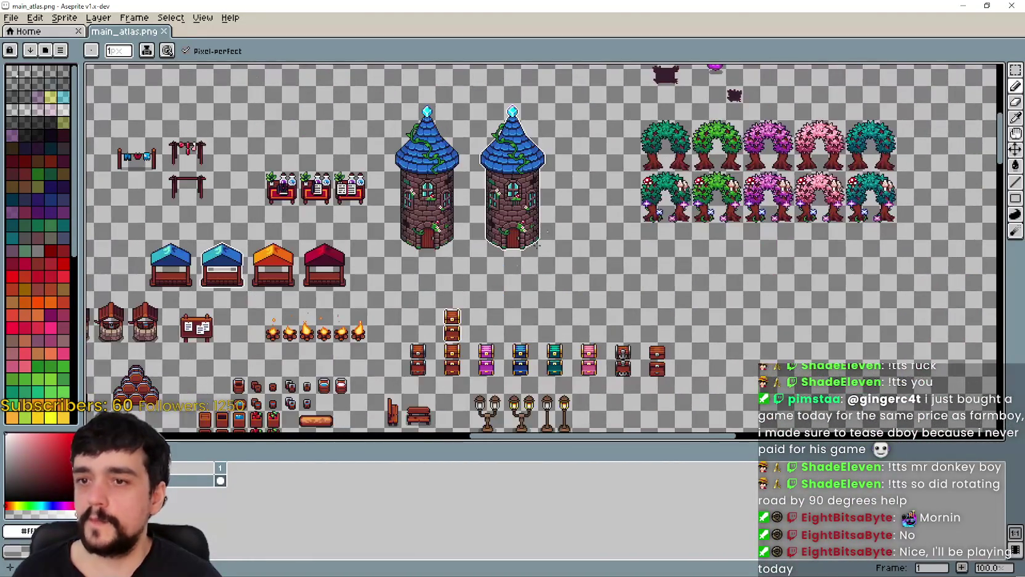
scroll(532, 236, left, 2)
scroll(487, 350, up, 3)
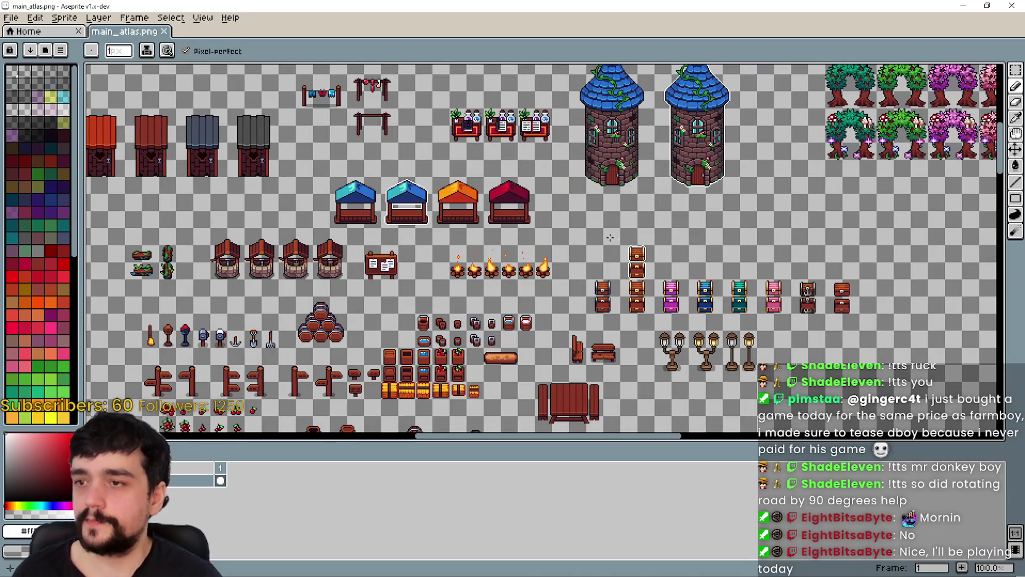
key(alt+Tab)
Step: Walk the player south past the villagers, then west up to the tower door
key(s)
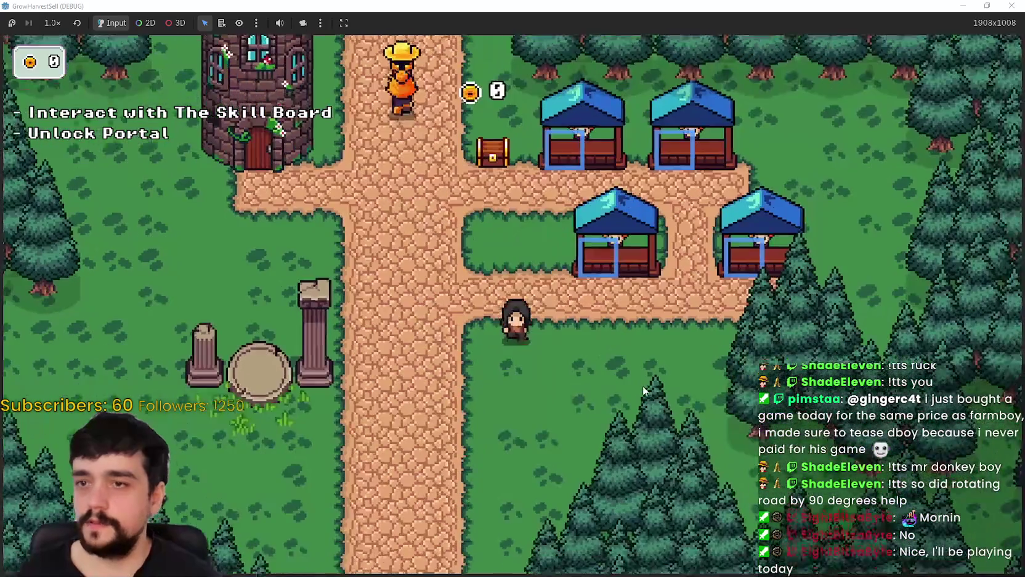
key(w)
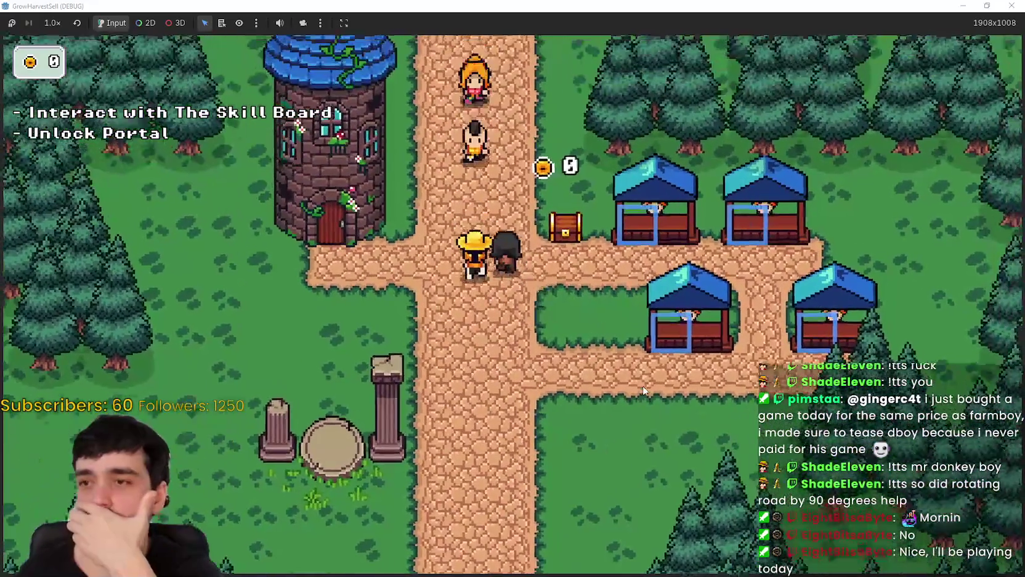
key(s)
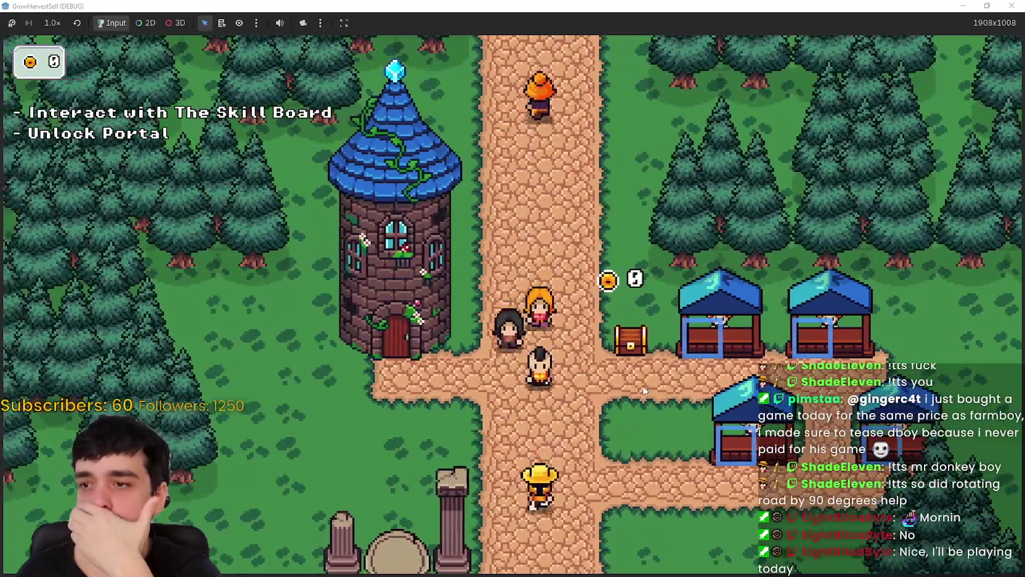
key(s)
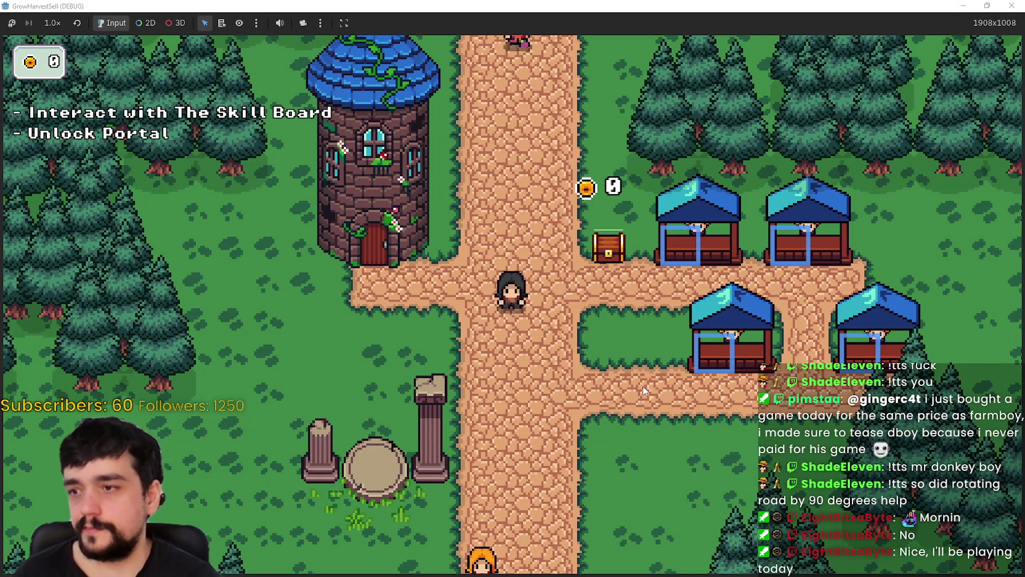
key(a)
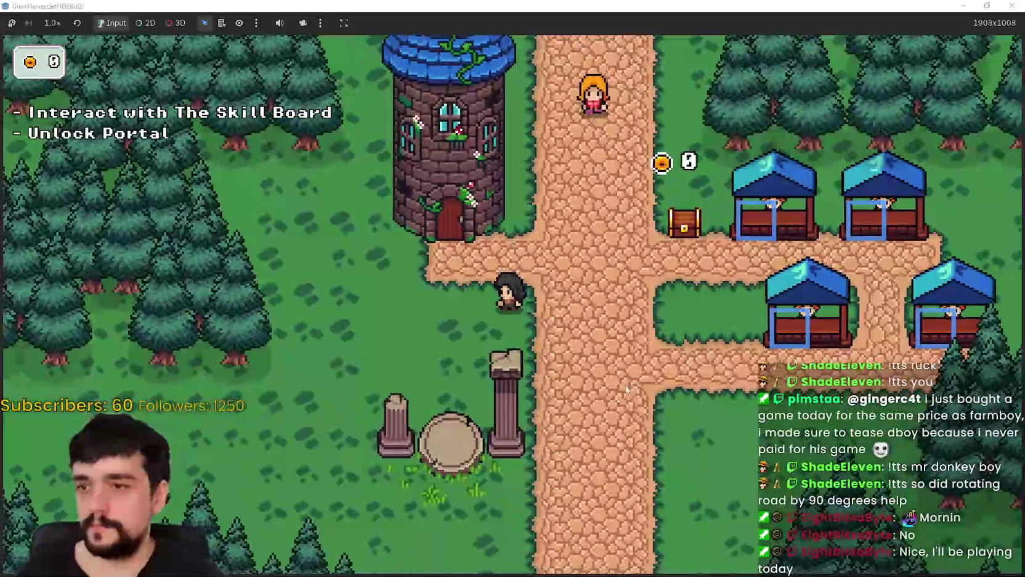
key(w)
key(a)
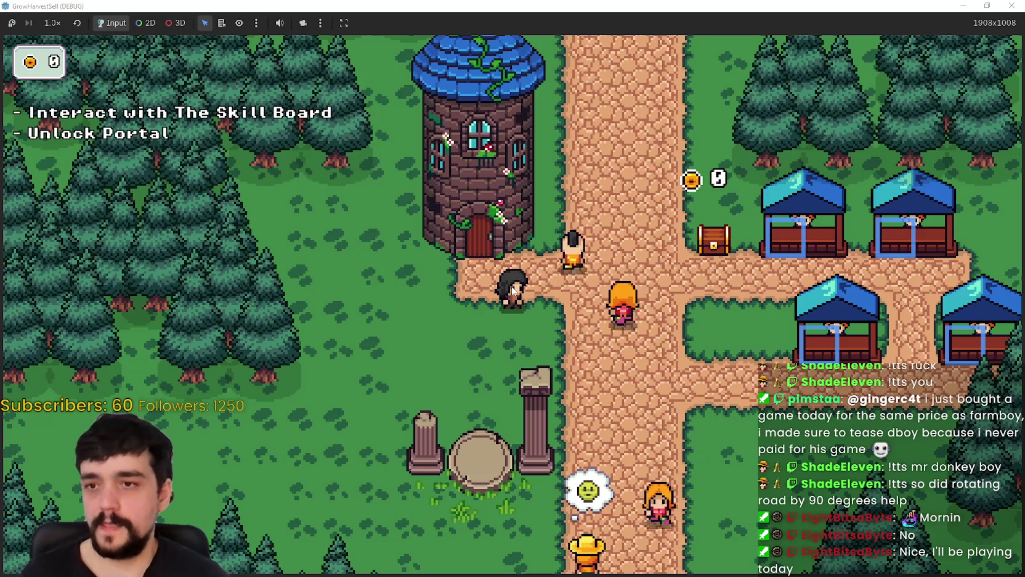
key(d)
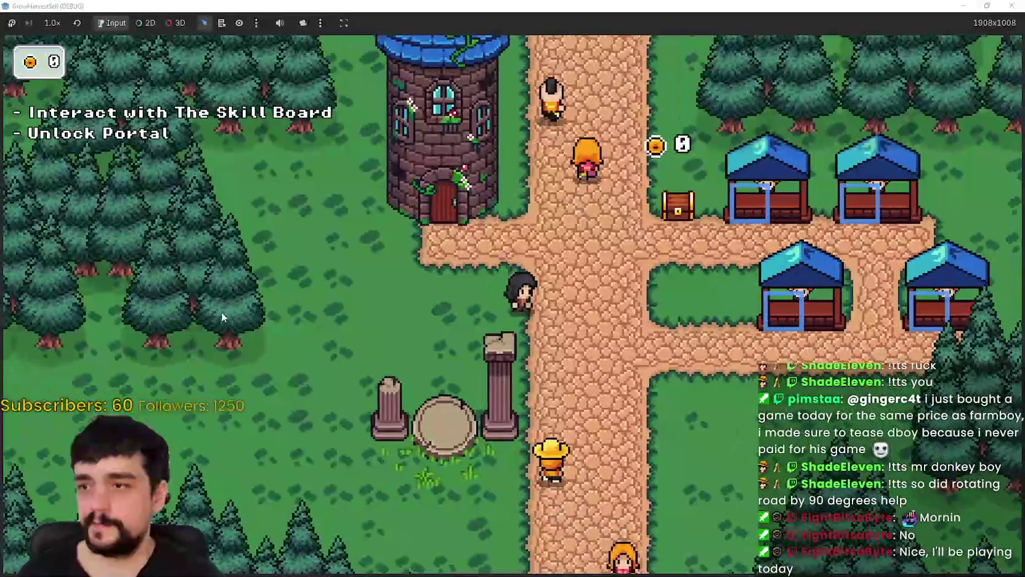
Step: Walk north along the path past the crossroads and stone pillars, then switch to Aseprite
key(s)
key(a)
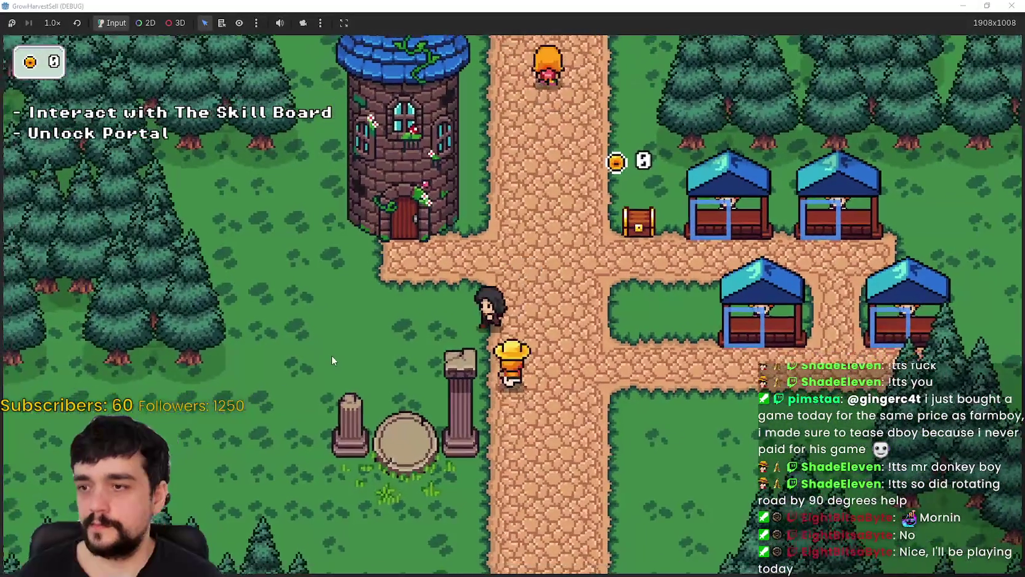
key(w)
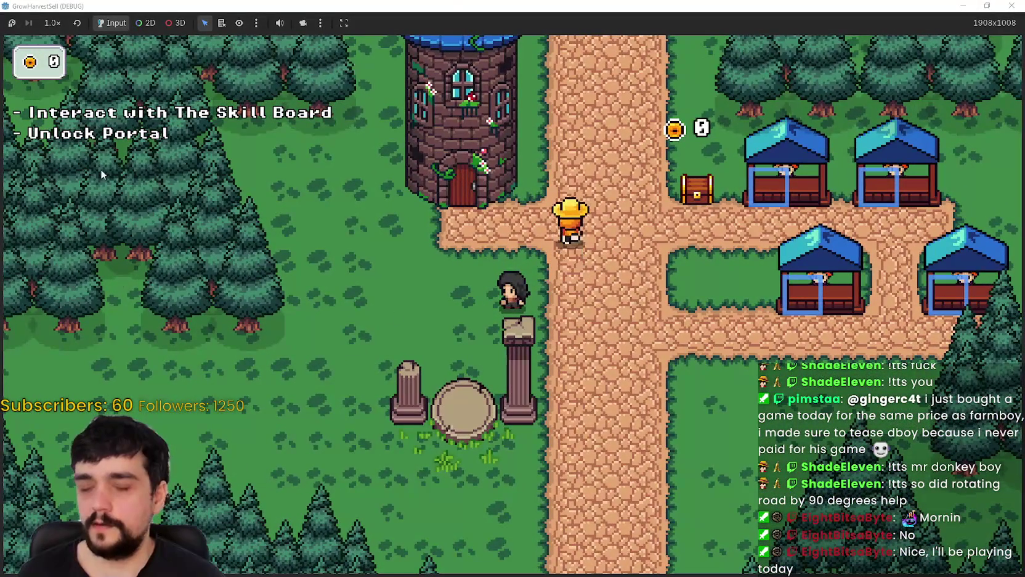
key(d)
key(w)
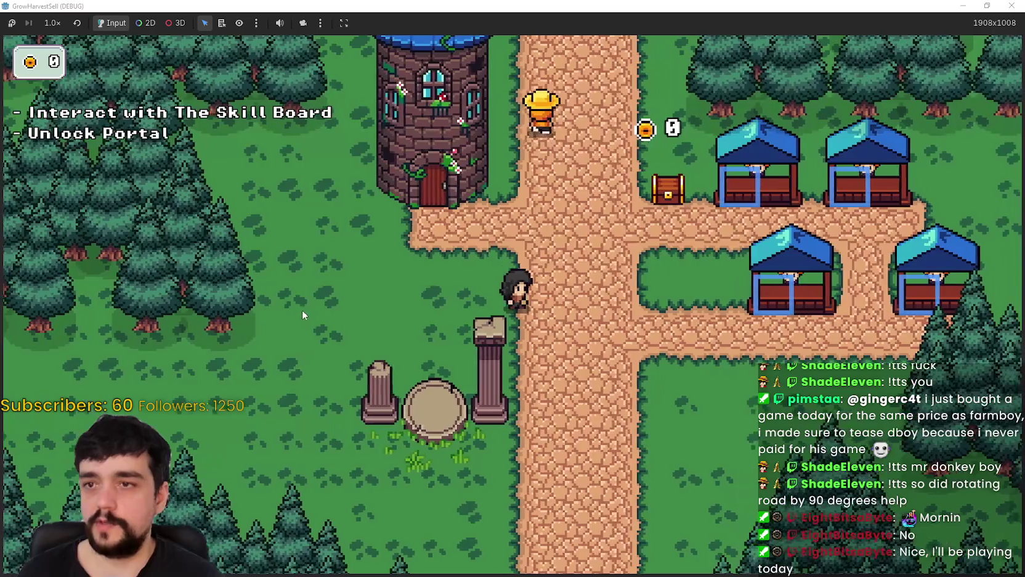
key(w)
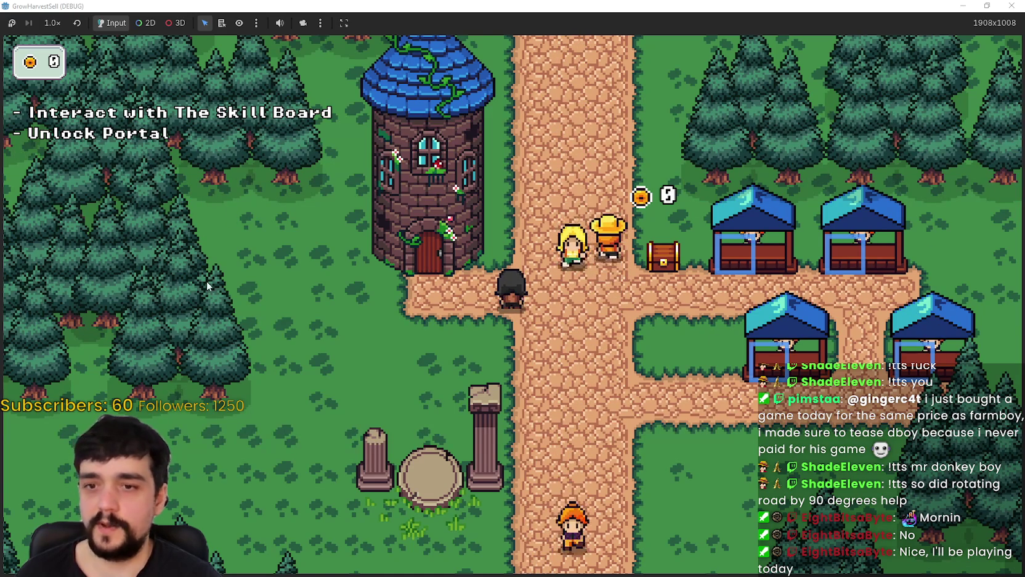
key(d)
key(w)
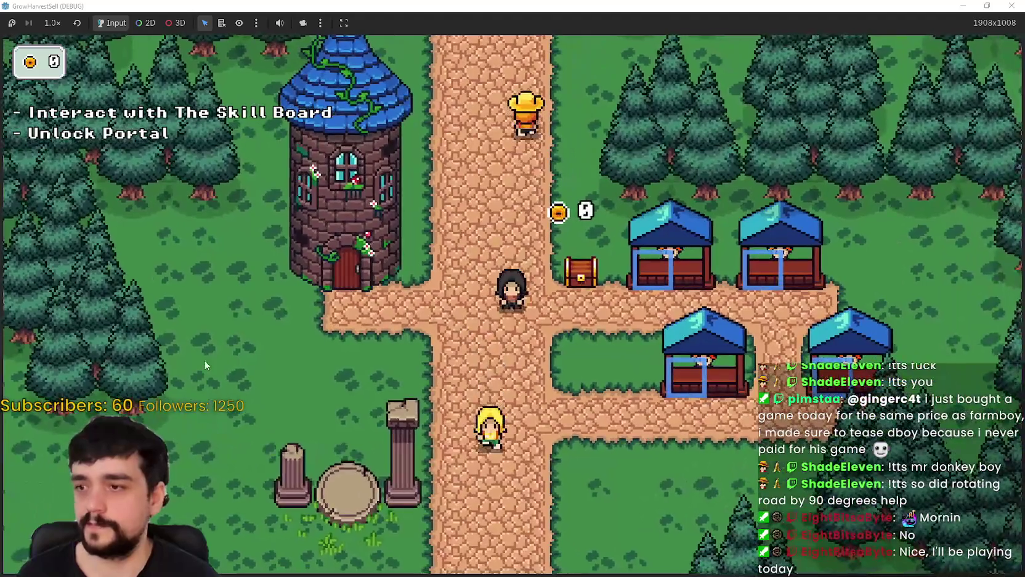
key(w)
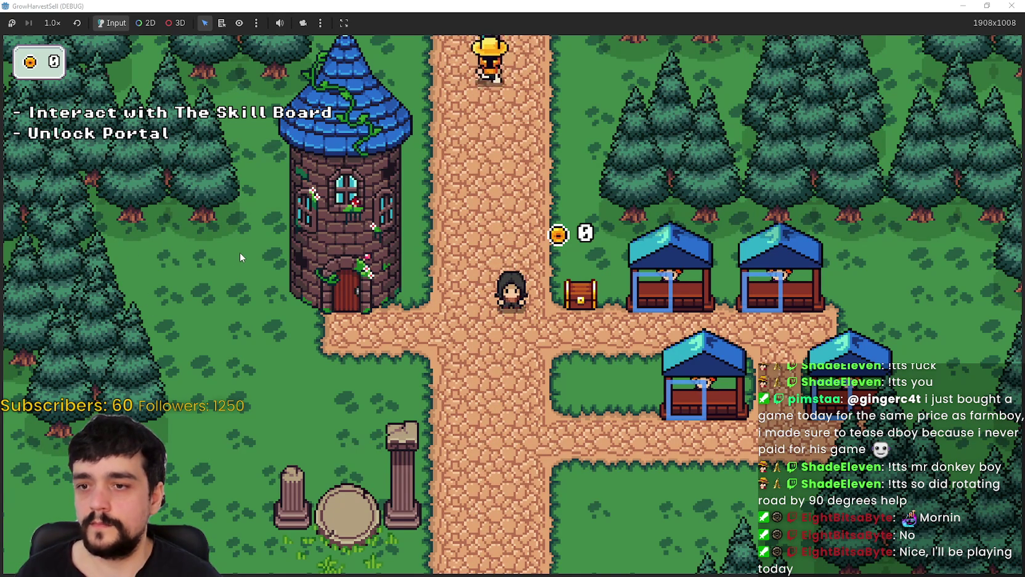
key(alt+Tab)
Step: Select the notice-board sprite on the atlas with the rectangular selection tool
scroll(508, 213, up, 1)
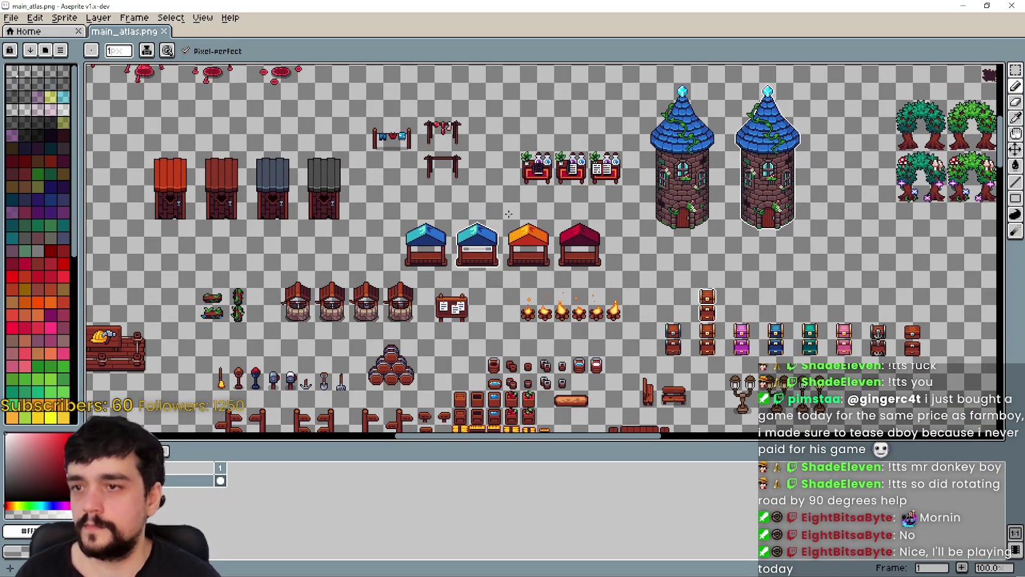
scroll(796, 144, left, 2)
scroll(796, 143, up, 1)
click(1016, 69)
scroll(523, 306, down, 2)
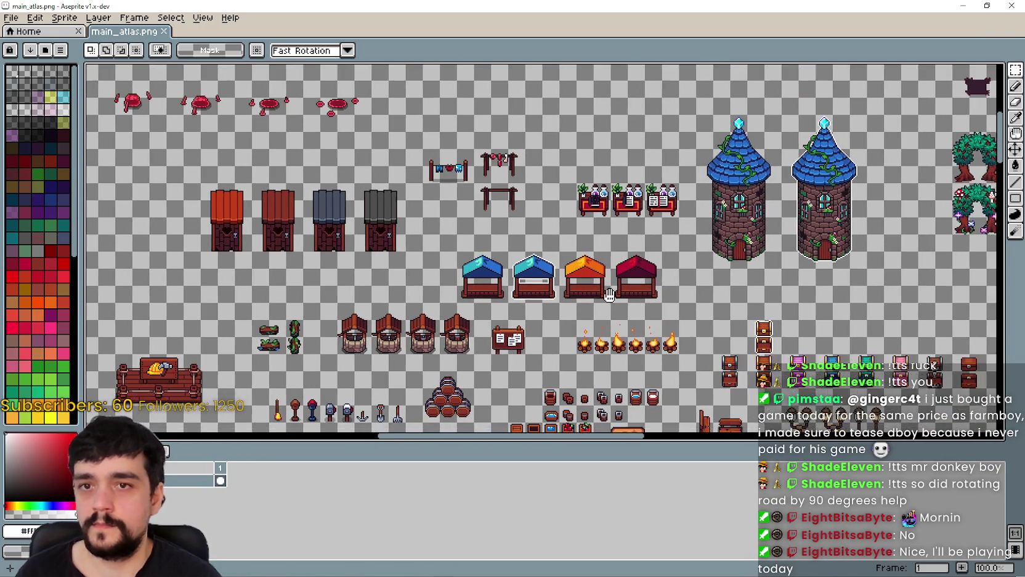
scroll(523, 305, right, 1)
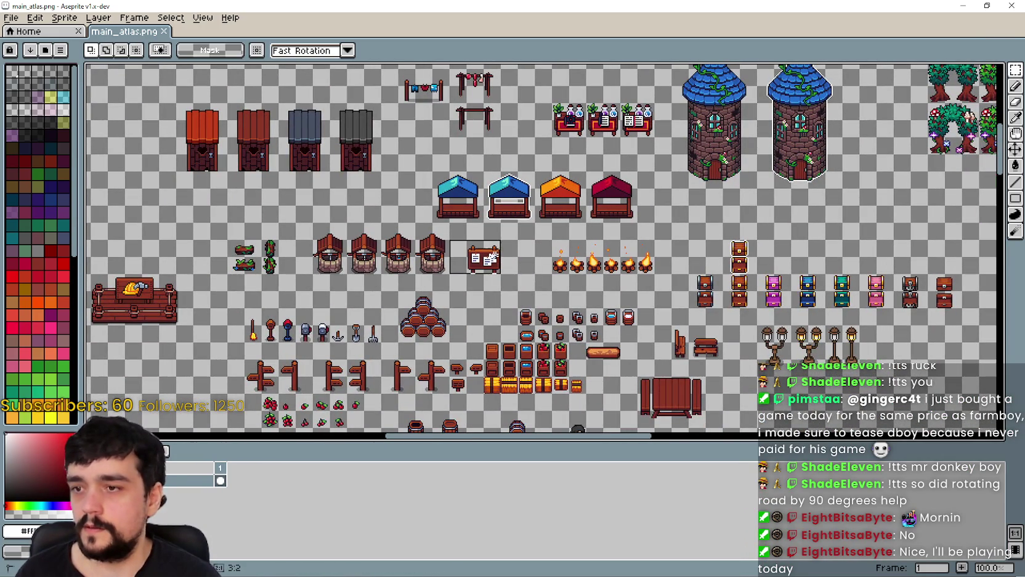
scroll(494, 255, down, 1)
scroll(478, 256, up, 5)
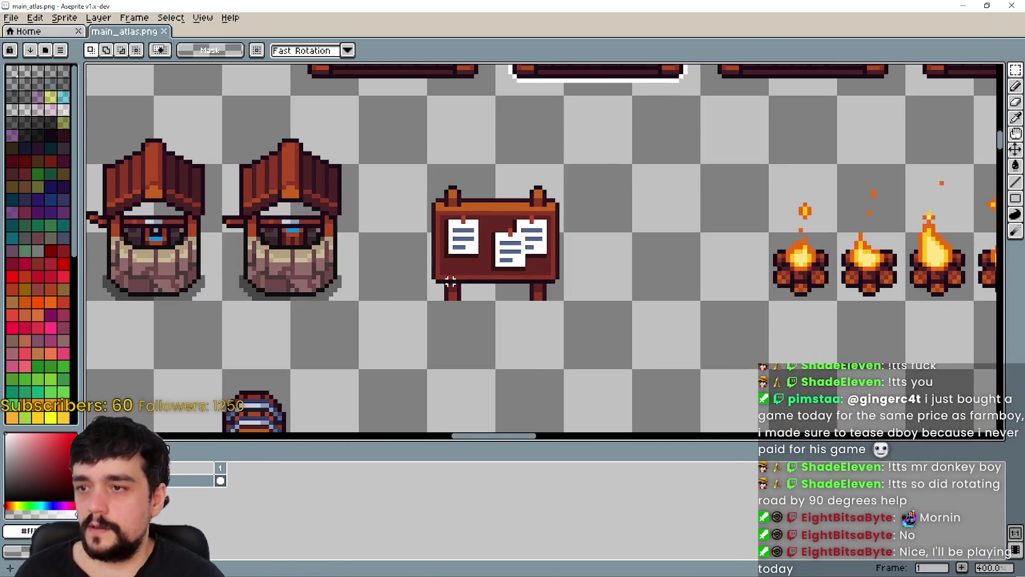
drag(420, 315, 585, 154)
Step: Paste a copy of the notice board and drop it just right of the original
scroll(562, 223, down, 2)
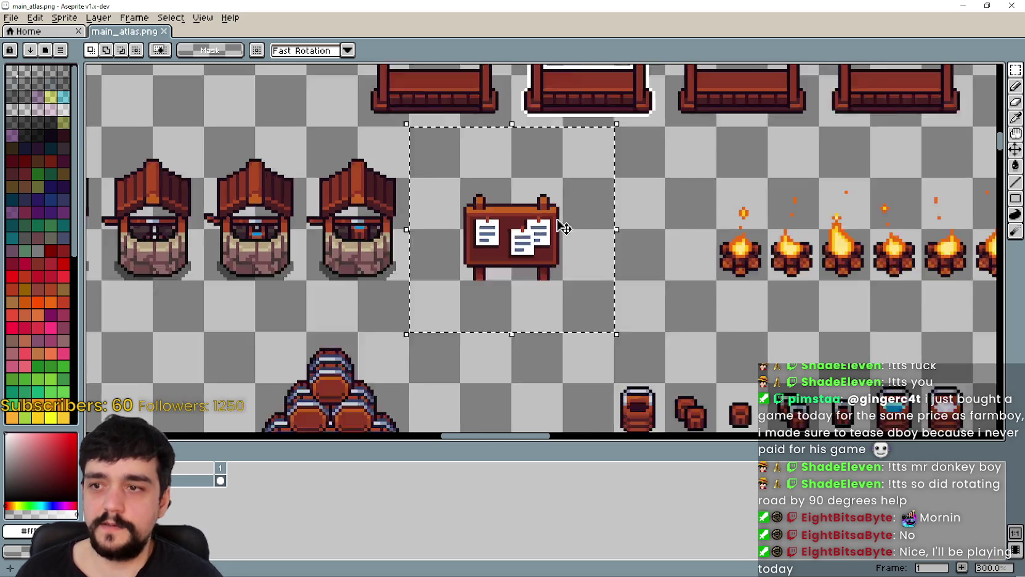
scroll(562, 223, down, 1)
mouse_move(562, 223)
mouse_down()
mouse_move(346, 199)
mouse_move(456, 213)
mouse_move(457, 431)
mouse_move(353, 163)
mouse_up()
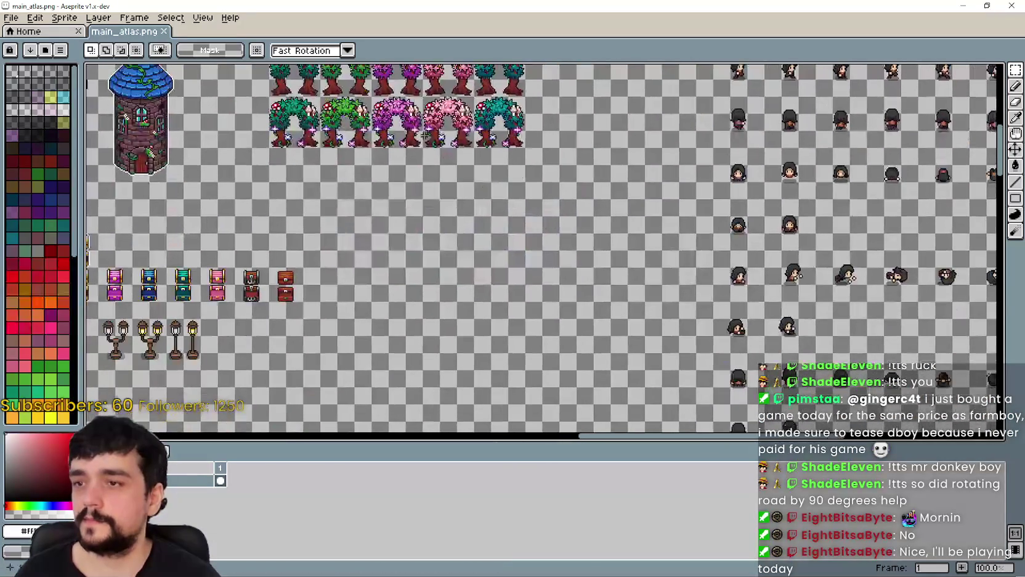
key(ctrl+v)
scroll(585, 271, up, 1)
drag(508, 237, 295, 245)
drag(404, 262, 608, 271)
mouse_move(496, 270)
mouse_down()
mouse_move(394, 256)
mouse_move(571, 345)
mouse_up()
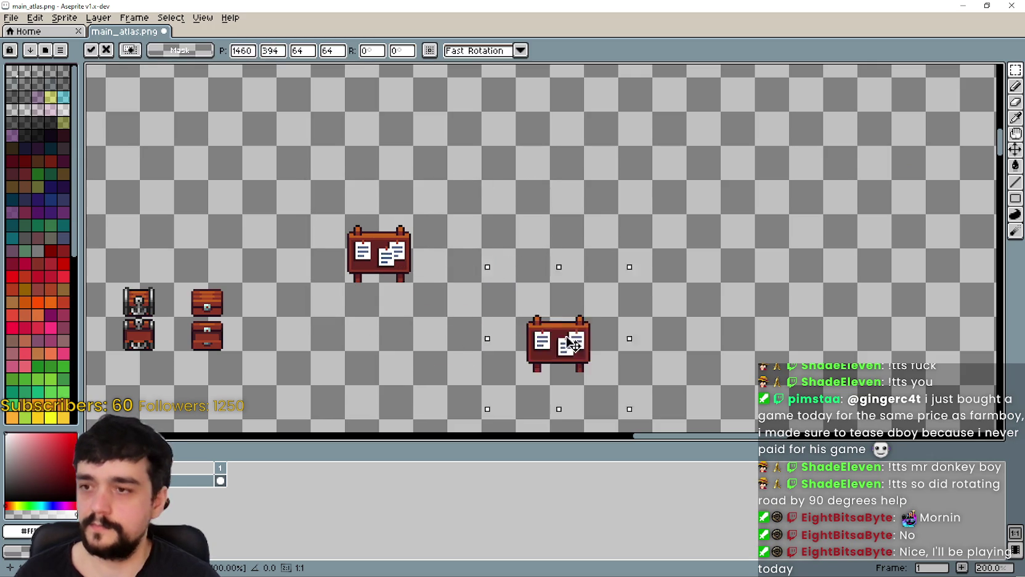
click(473, 320)
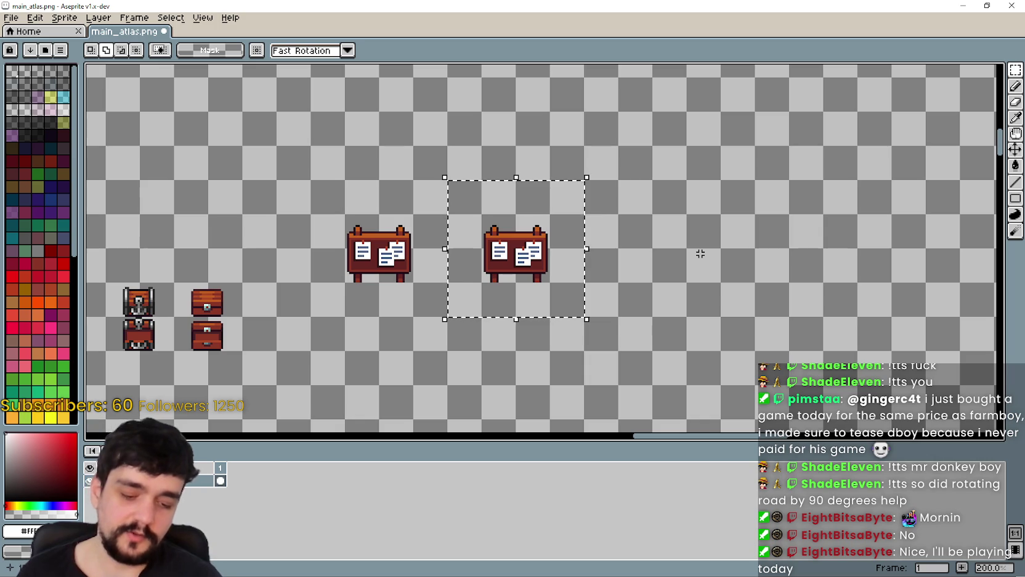
key(shift+o)
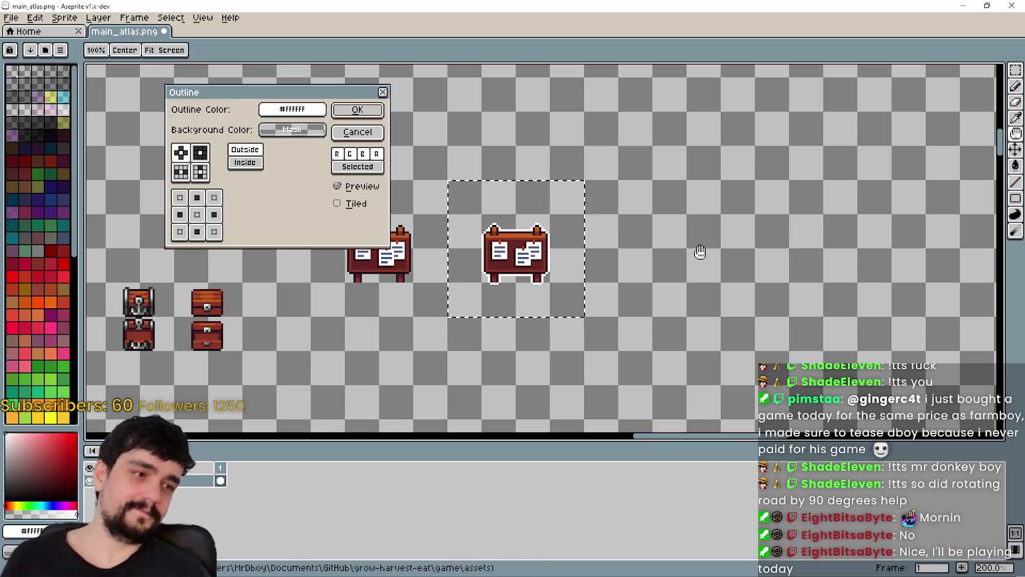
Step: Apply a white outside outline to the notice-board copy
drag(253, 102, 290, 65)
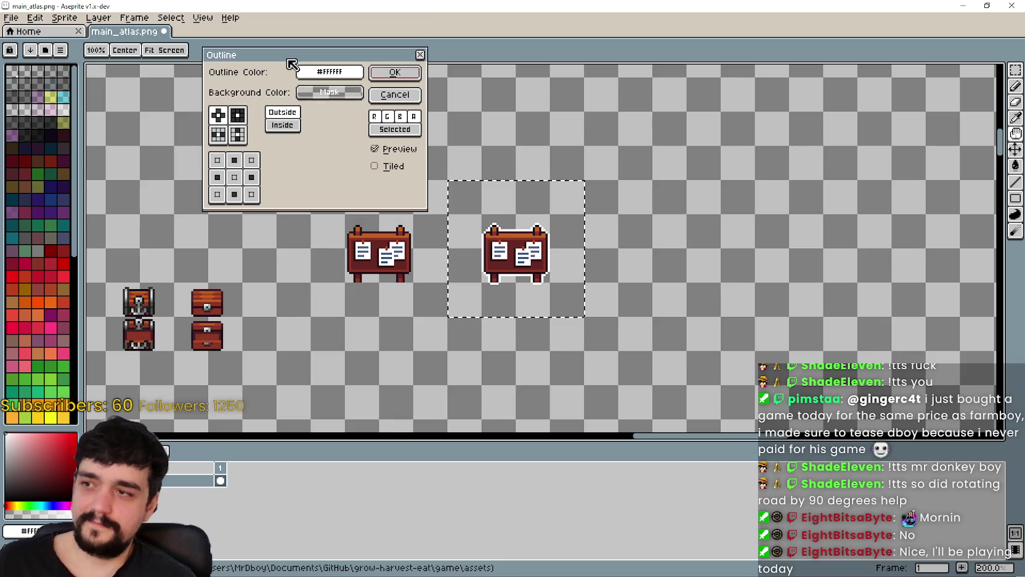
scroll(432, 277, down, 1)
scroll(438, 279, up, 2)
scroll(438, 279, up, 1)
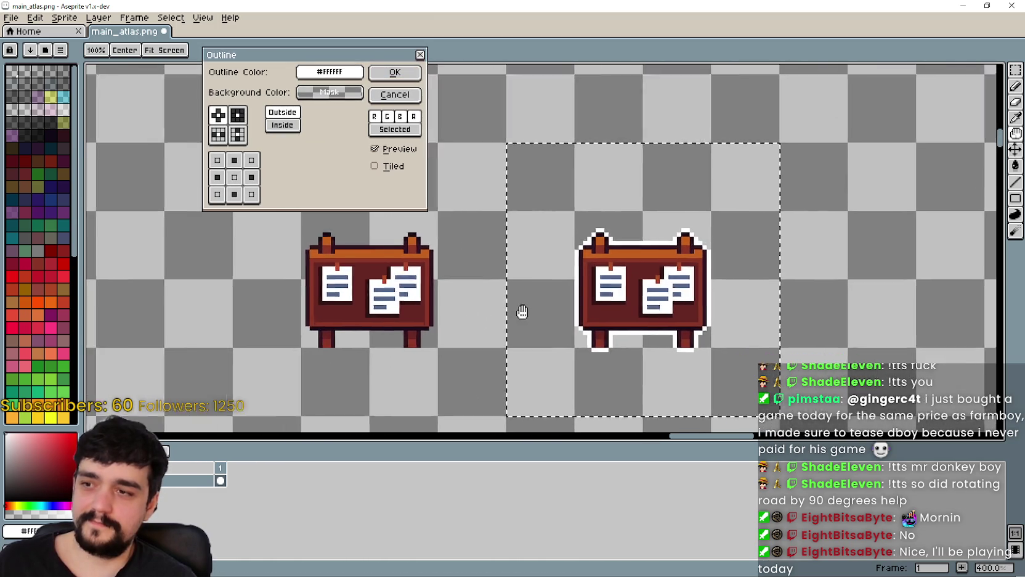
drag(522, 312, 576, 271)
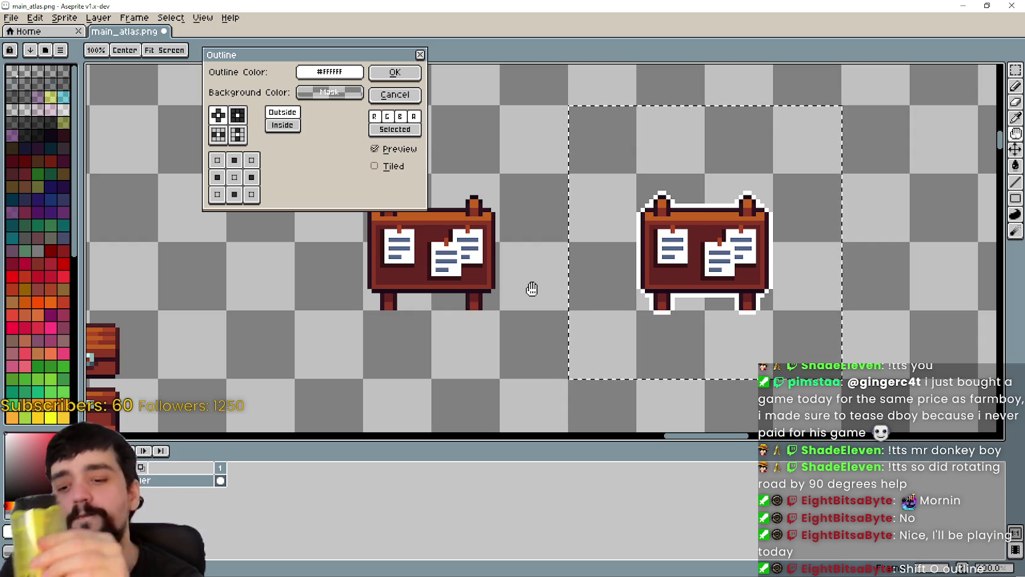
scroll(526, 345, down, 1)
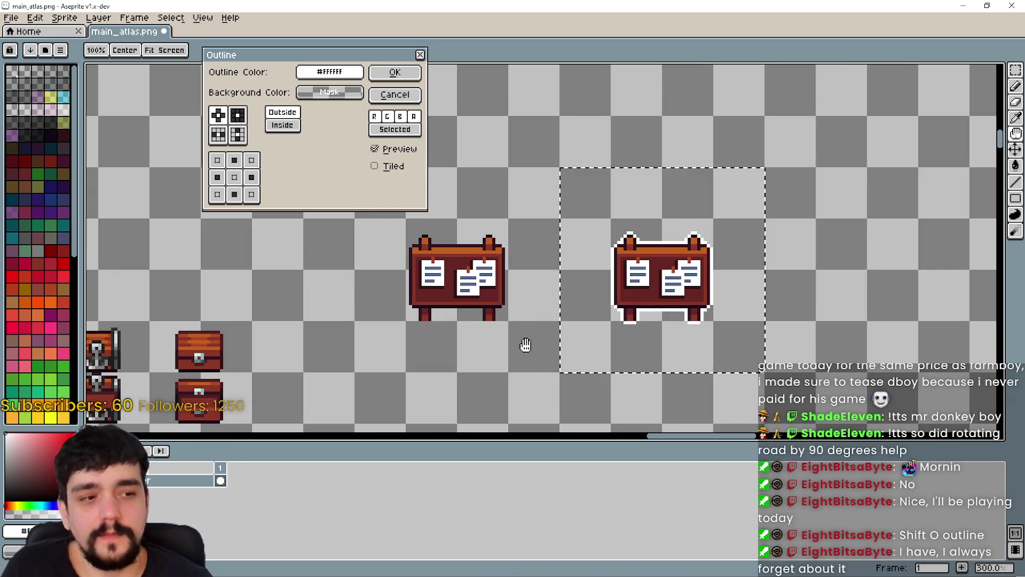
drag(497, 318, 460, 299)
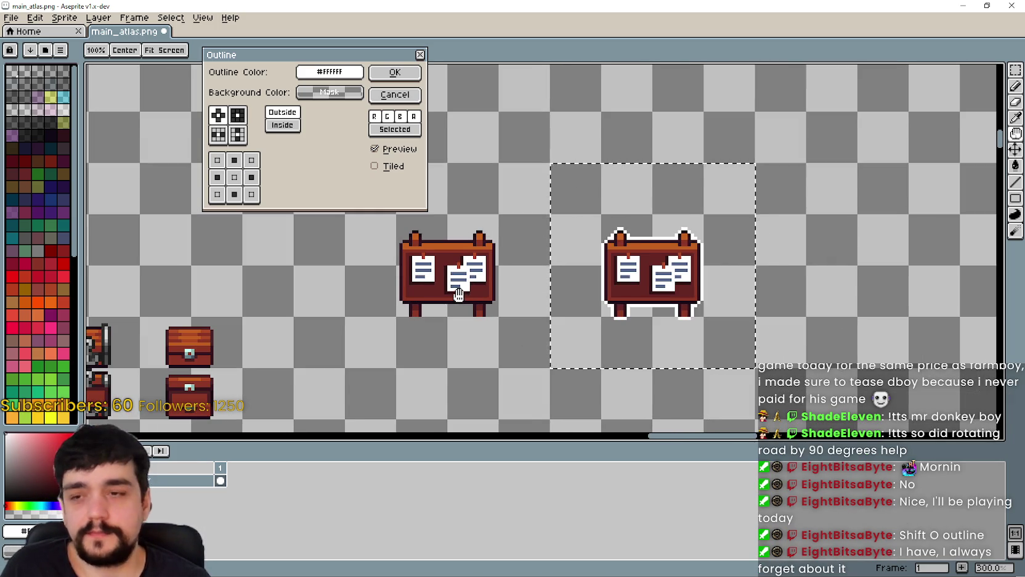
scroll(684, 421, down, 1)
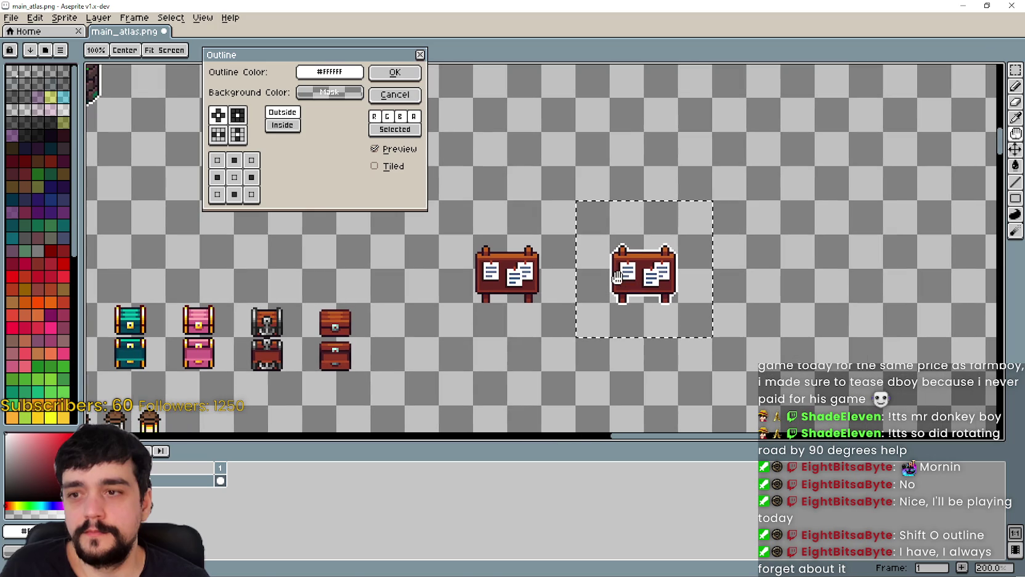
click(397, 70)
Step: Look over the atlas, then return to the running game and walk the player down the path
scroll(507, 278, down, 1)
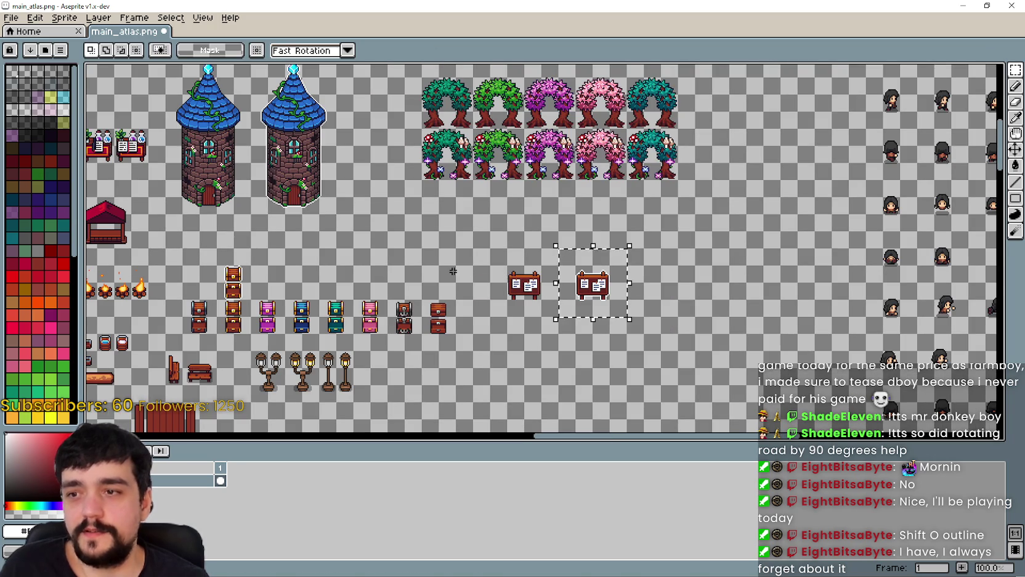
drag(453, 271, 473, 263)
scroll(488, 292, up, 2)
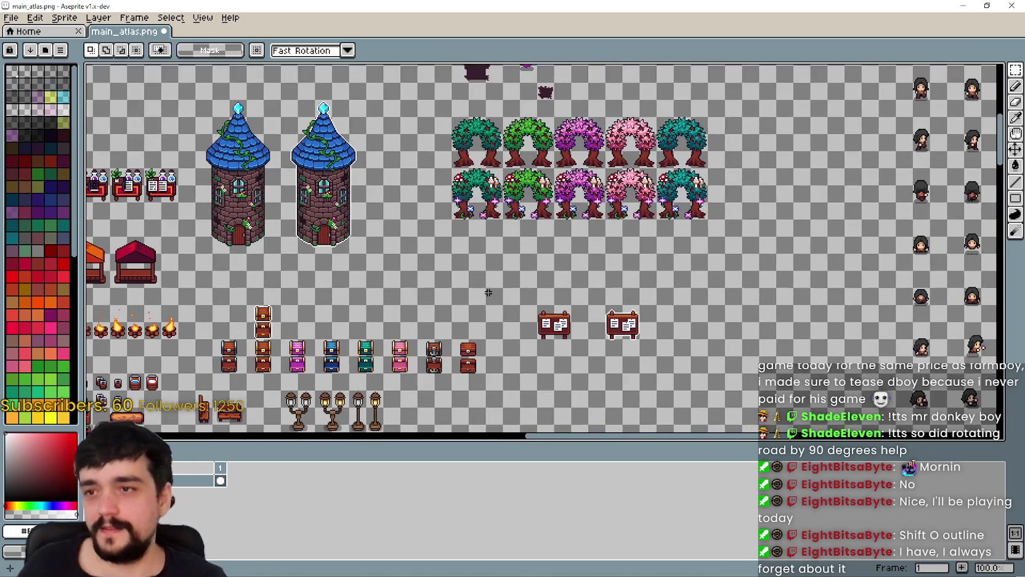
scroll(491, 279, left, 8)
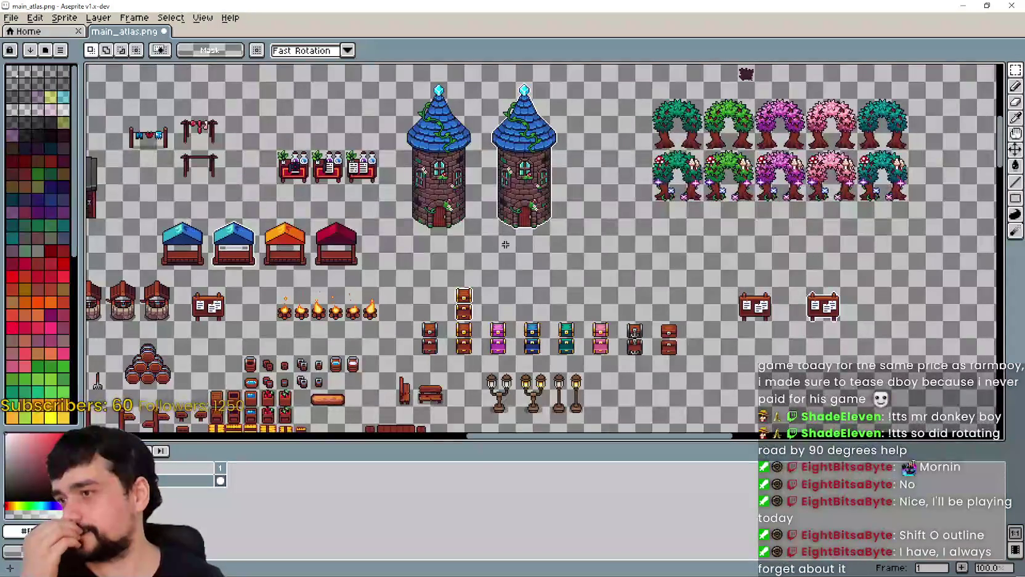
scroll(677, 291, down, 4)
scroll(676, 291, left, 4)
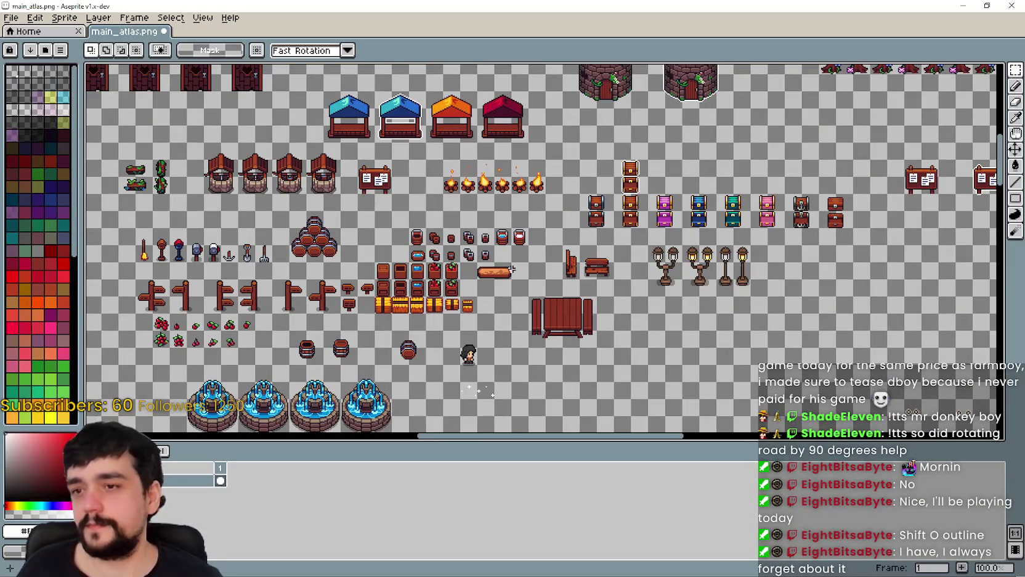
scroll(356, 259, down, 2)
scroll(357, 259, left, 3)
scroll(461, 352, right, 11)
scroll(461, 352, up, 4)
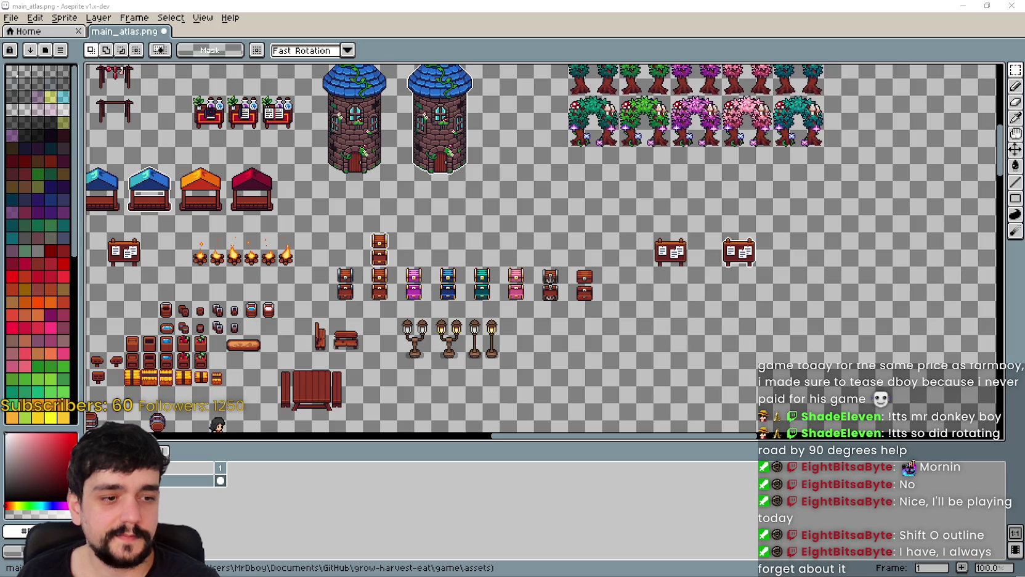
key(alt+Tab)
key(s)
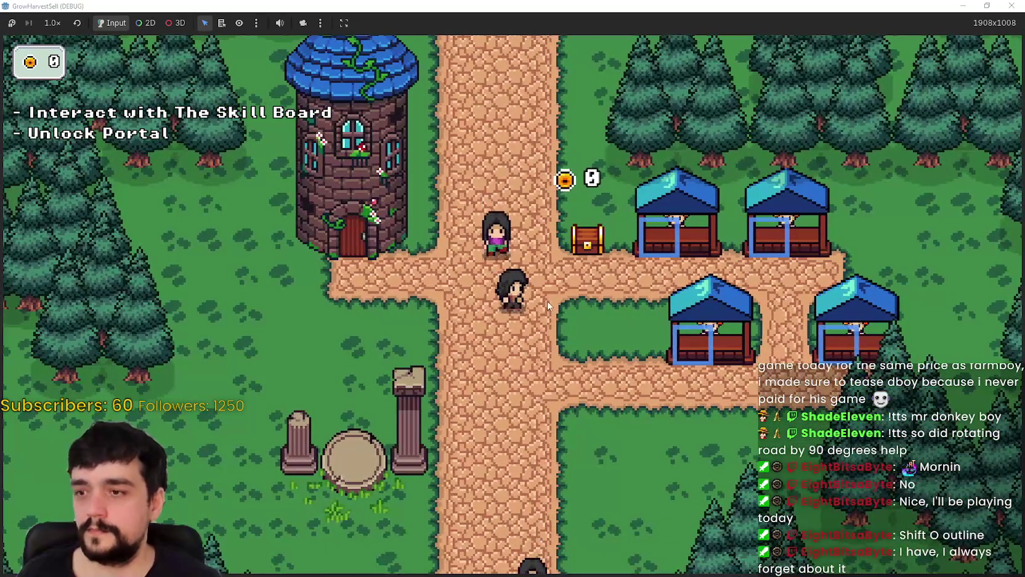
Step: Walk the player between the market stalls and up toward the chest
key(a)
key(s)
key(d)
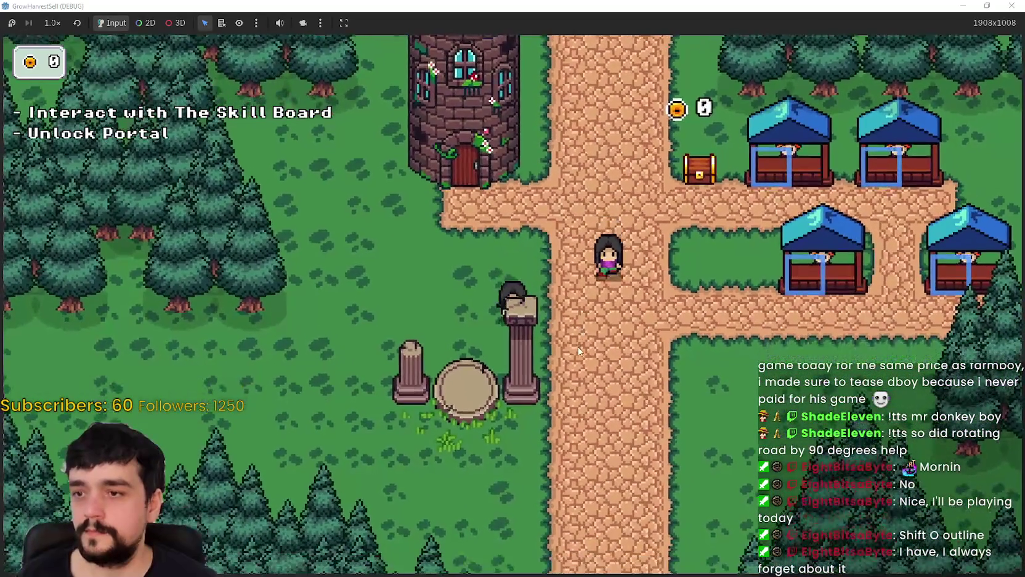
key(d)
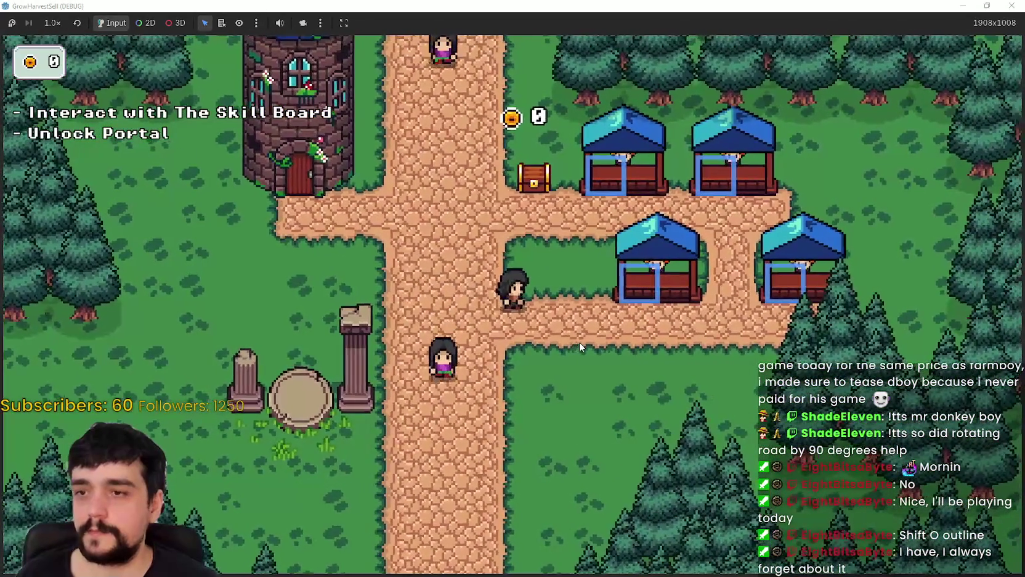
key(w)
key(w)
key(d)
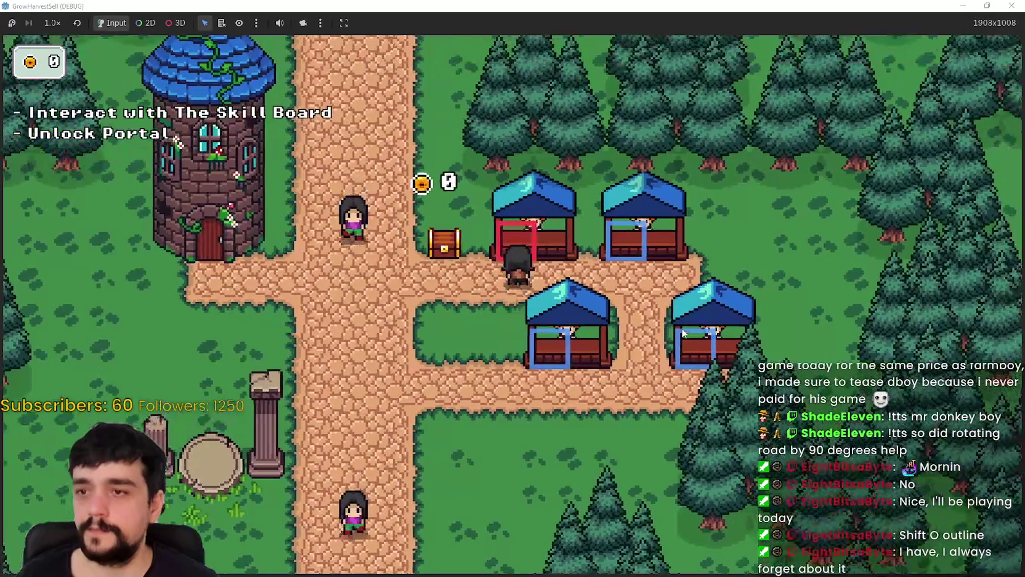
key(s)
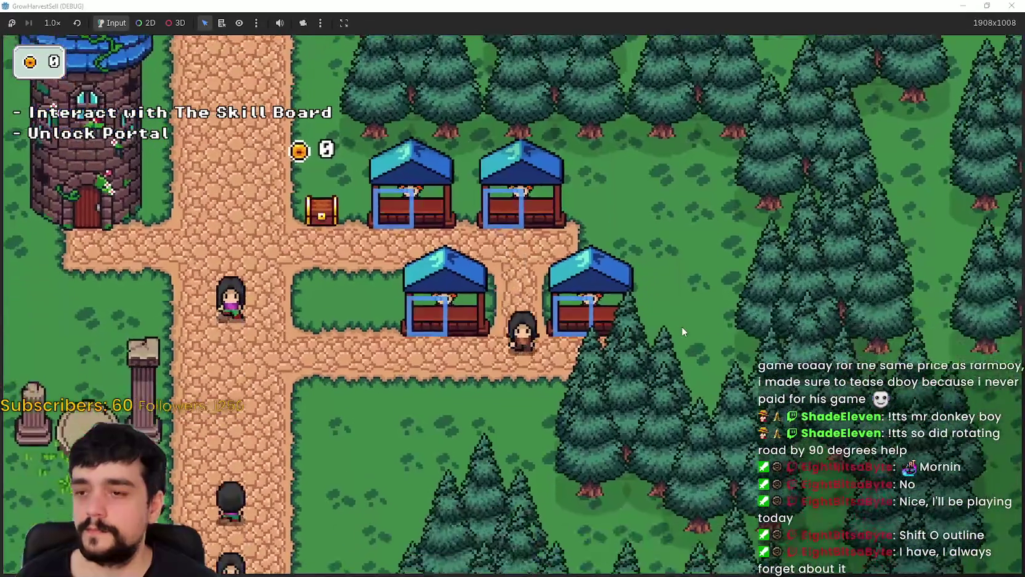
key(a)
key(a)
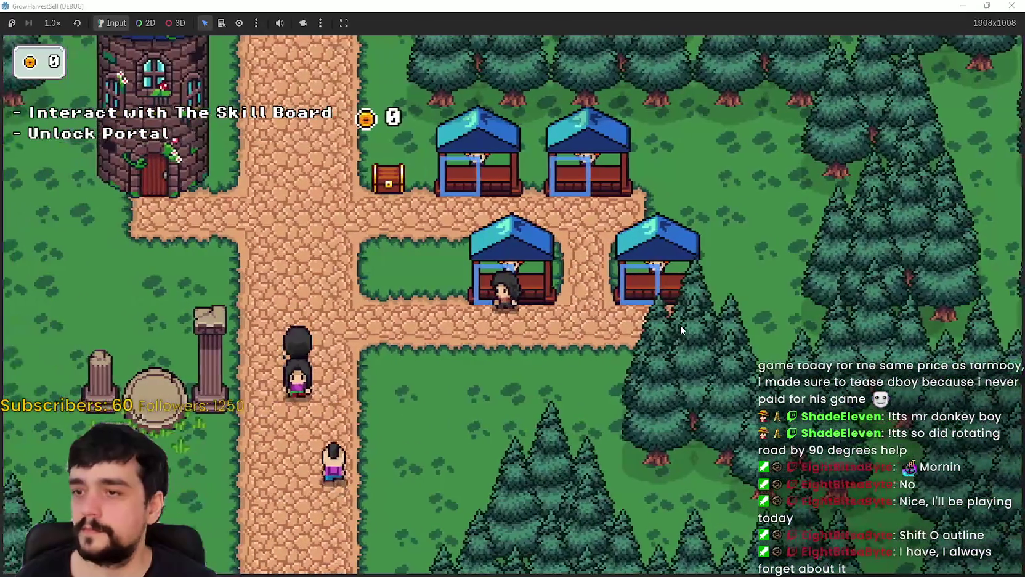
key(w)
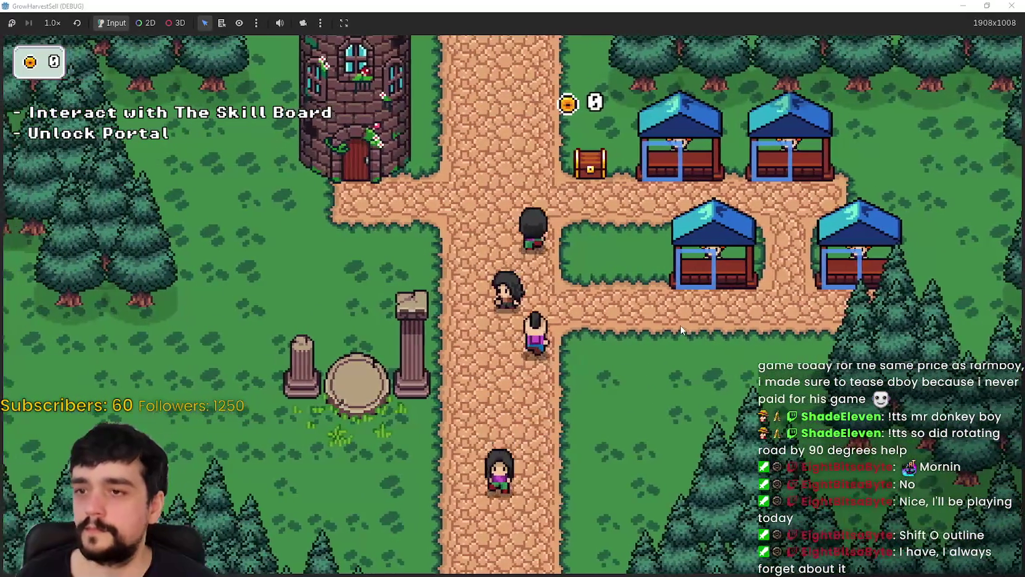
key(w)
key(d)
key(d)
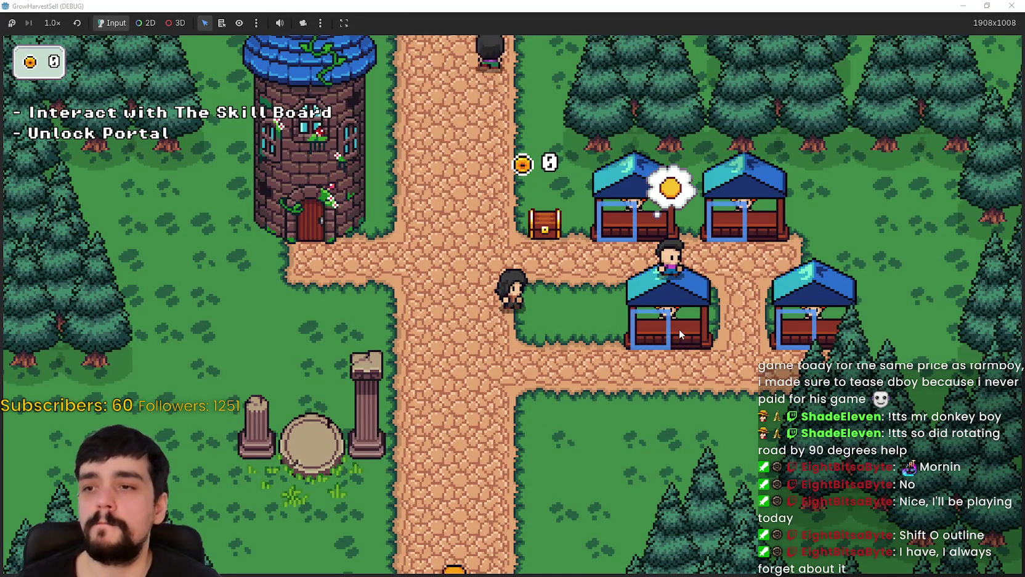
key(a)
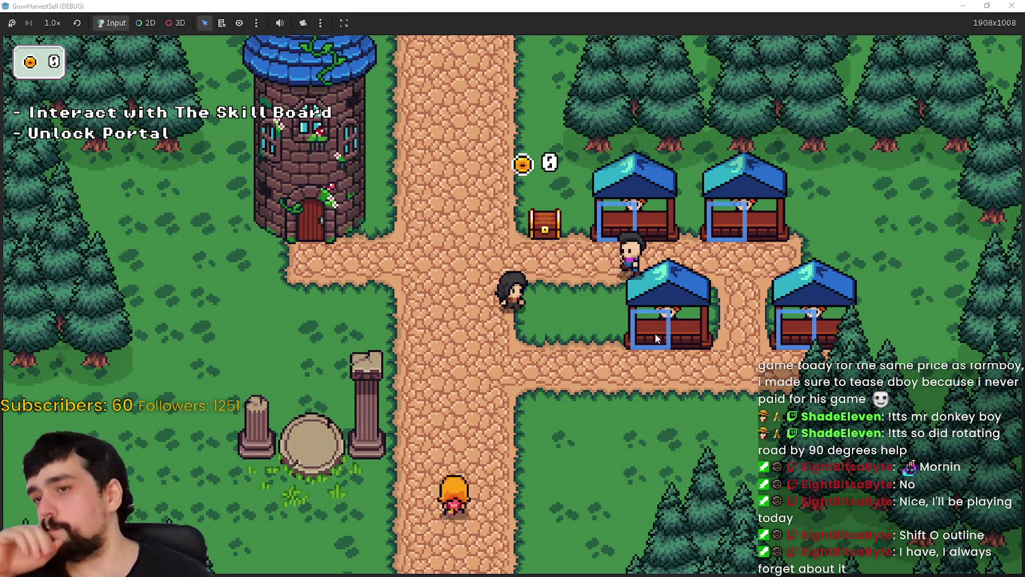
Step: Glance at the sprite atlas, walk between the stalls again, then return to the Godot editor
key(alt+Tab)
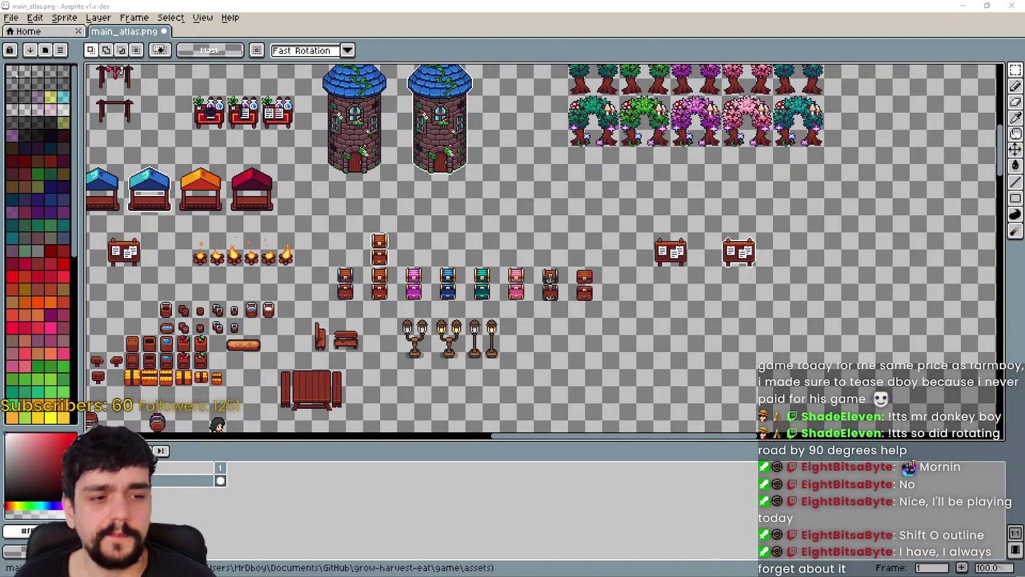
key(alt+Tab)
key(d)
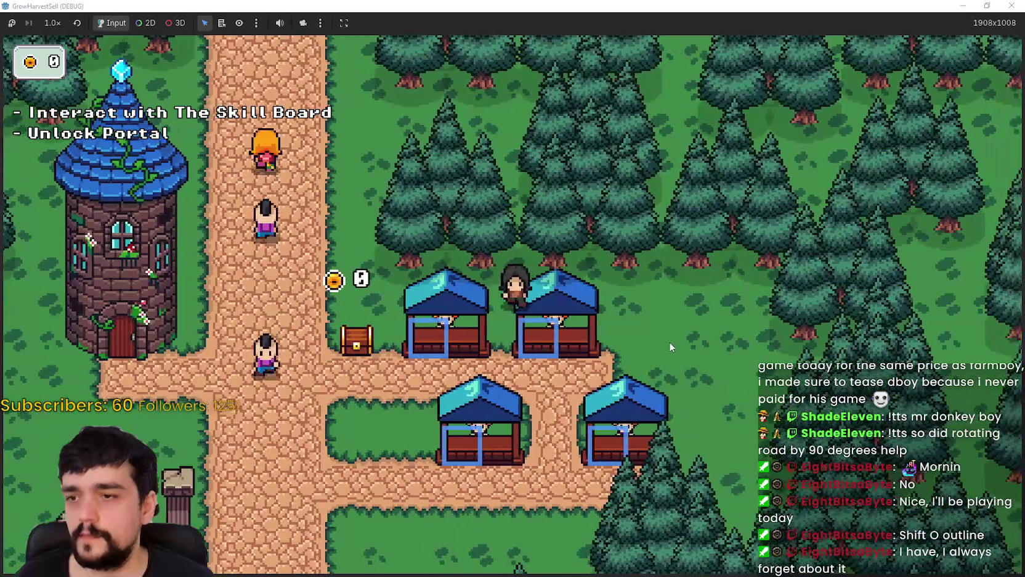
key(s)
key(a)
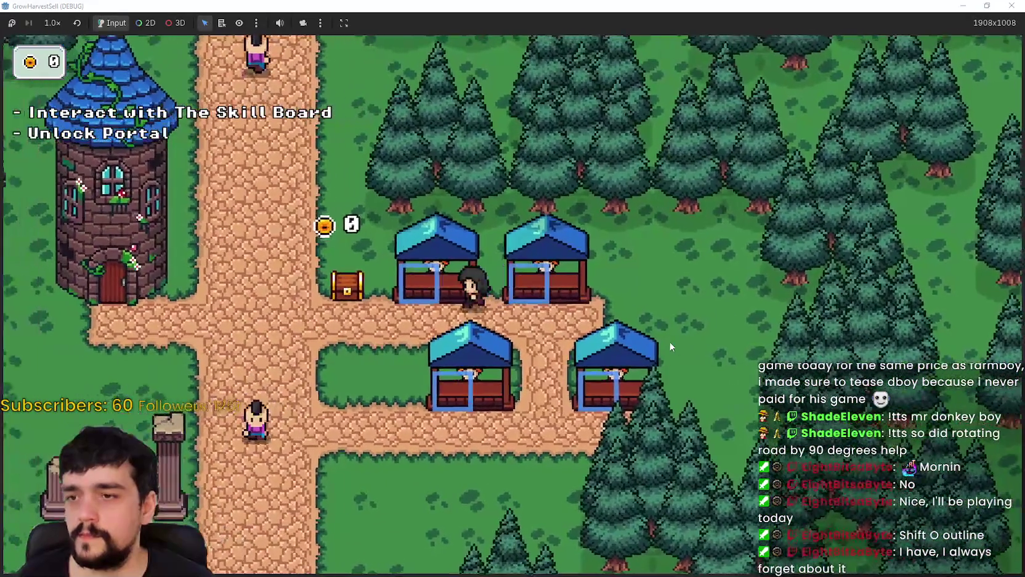
key(alt+Tab)
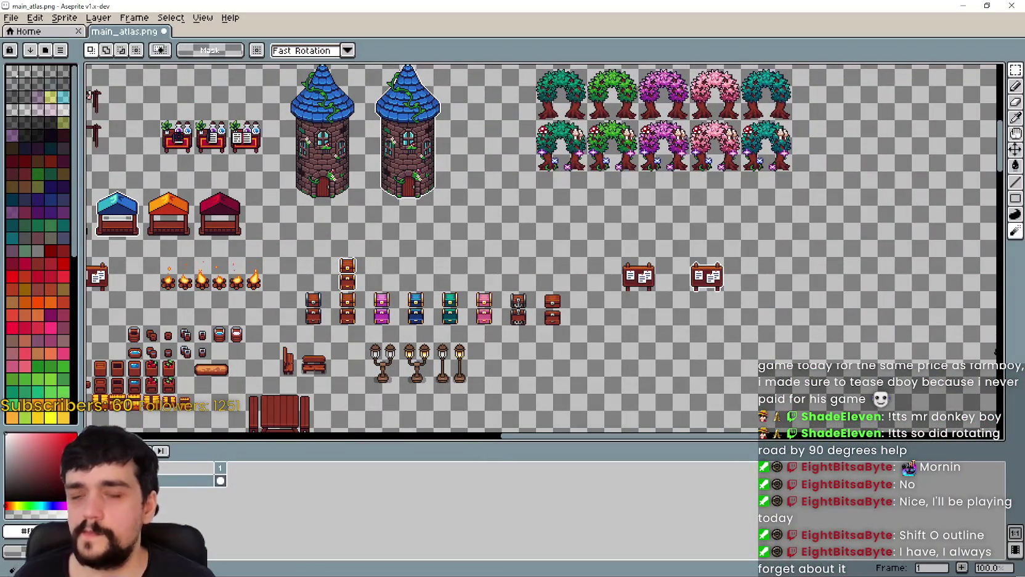
key(alt+Tab)
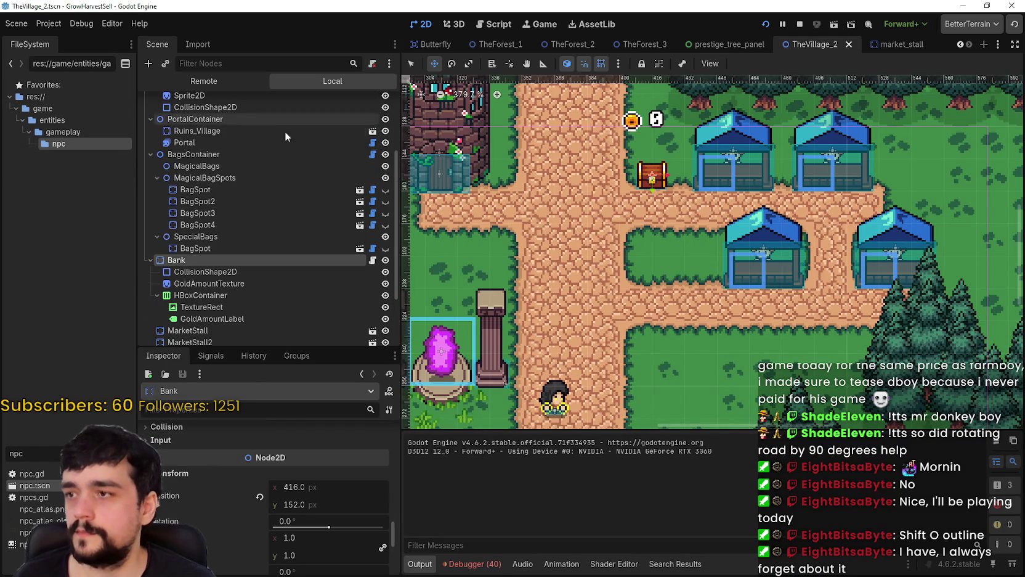
Step: Open market_stall.tscn and set the MarketStall's Ordering Z Index to 1
click(896, 44)
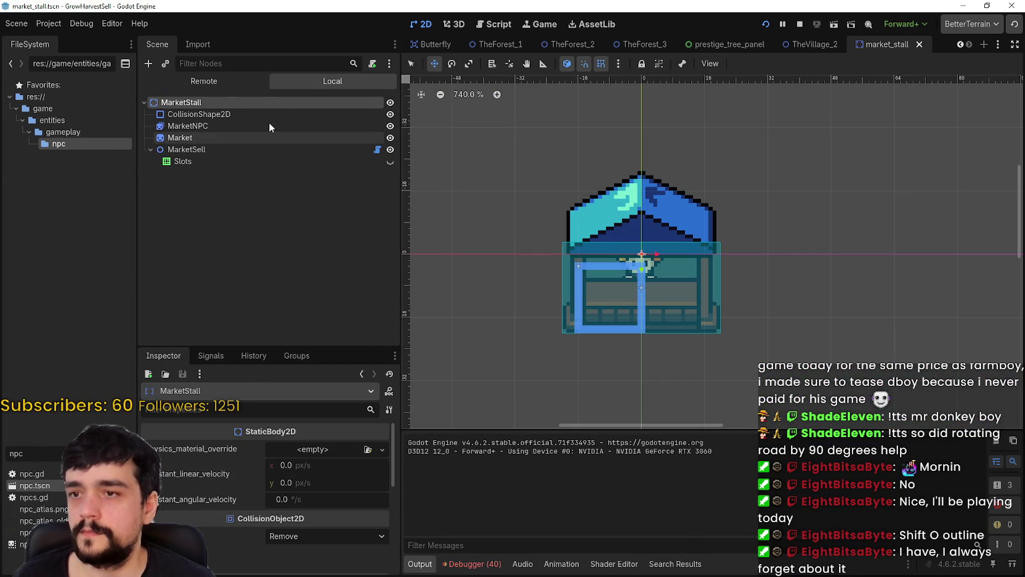
scroll(310, 523, down, 10)
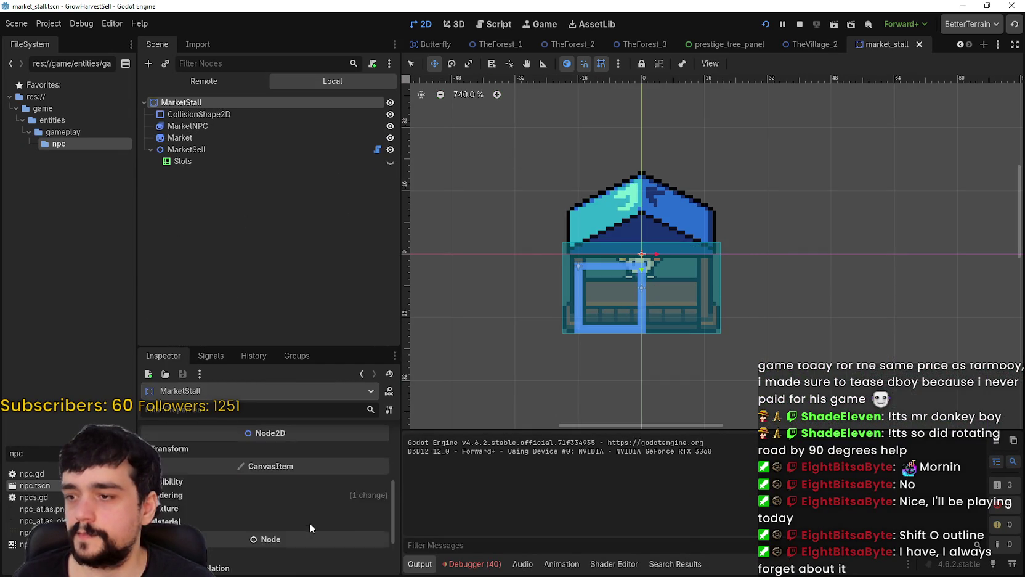
scroll(254, 470, up, 2)
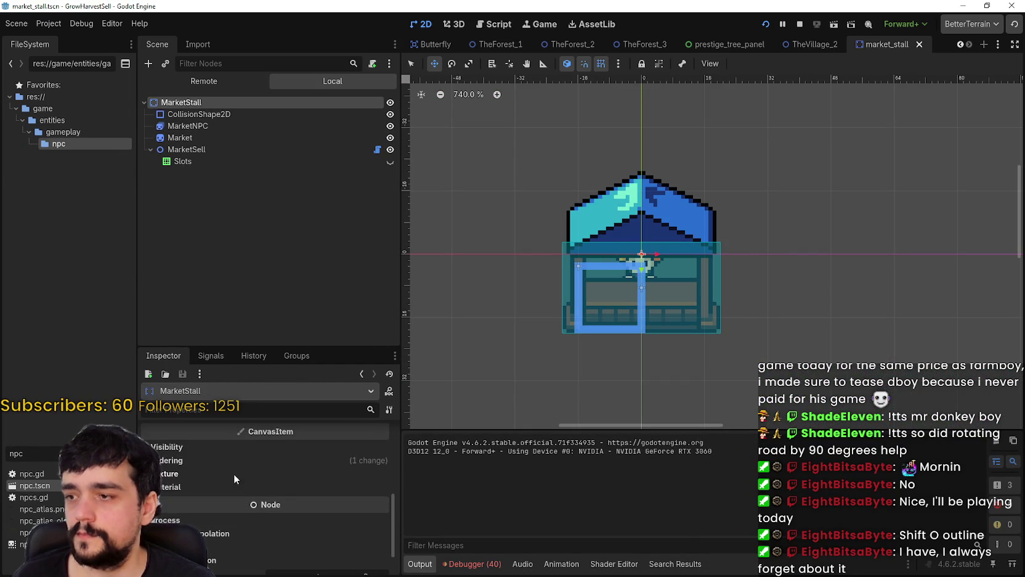
click(234, 446)
click(198, 445)
click(199, 459)
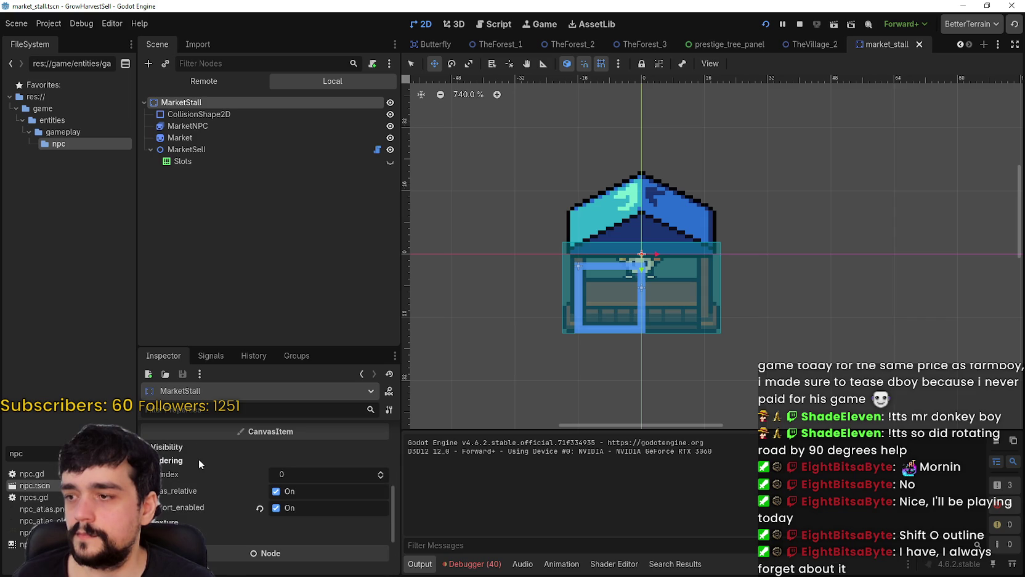
click(379, 471)
key(alt+Tab)
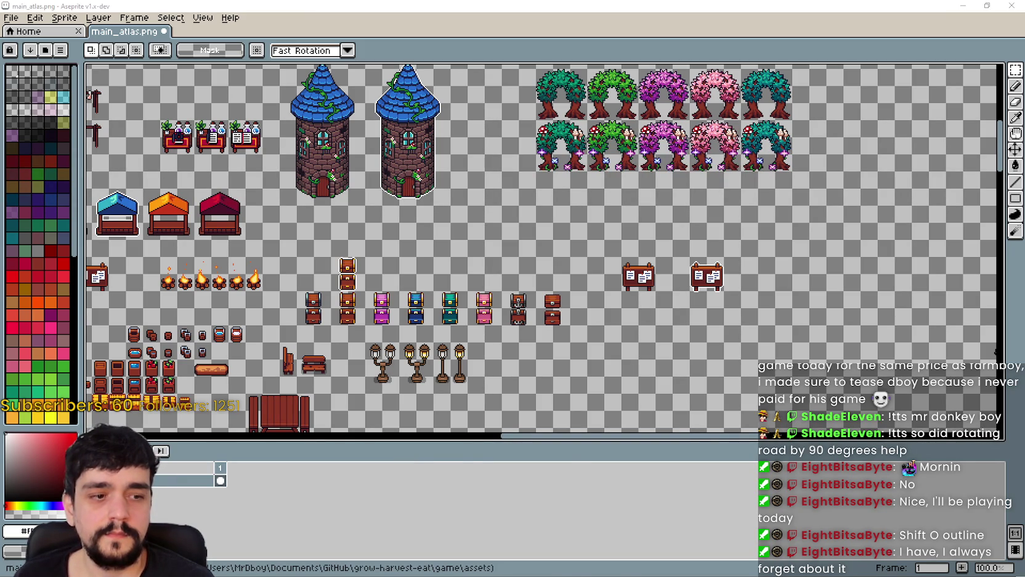
Step: Walk the character past the stalls west to the tower, then open and close the Prestige skill board
key(alt+Tab)
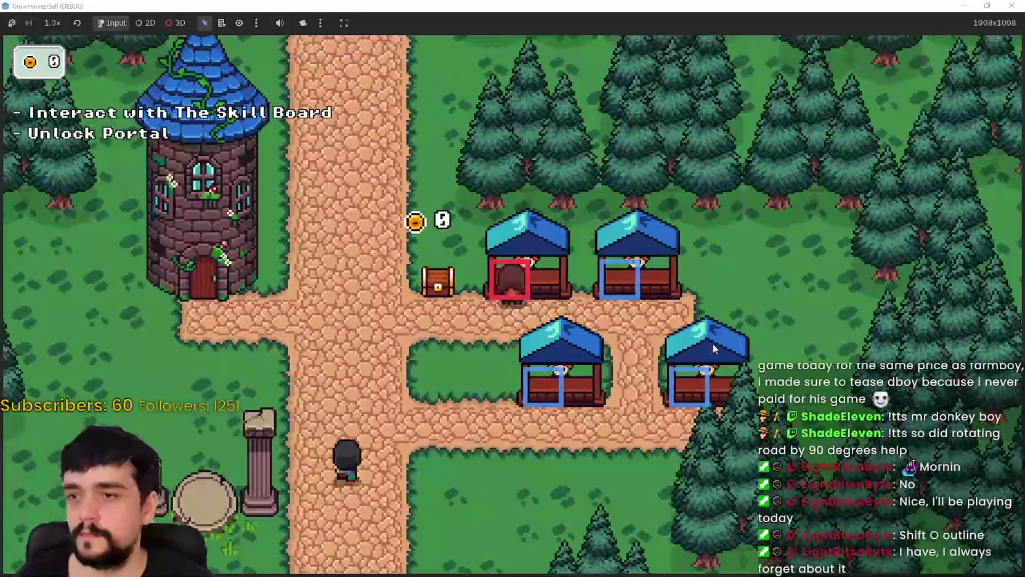
key(w)
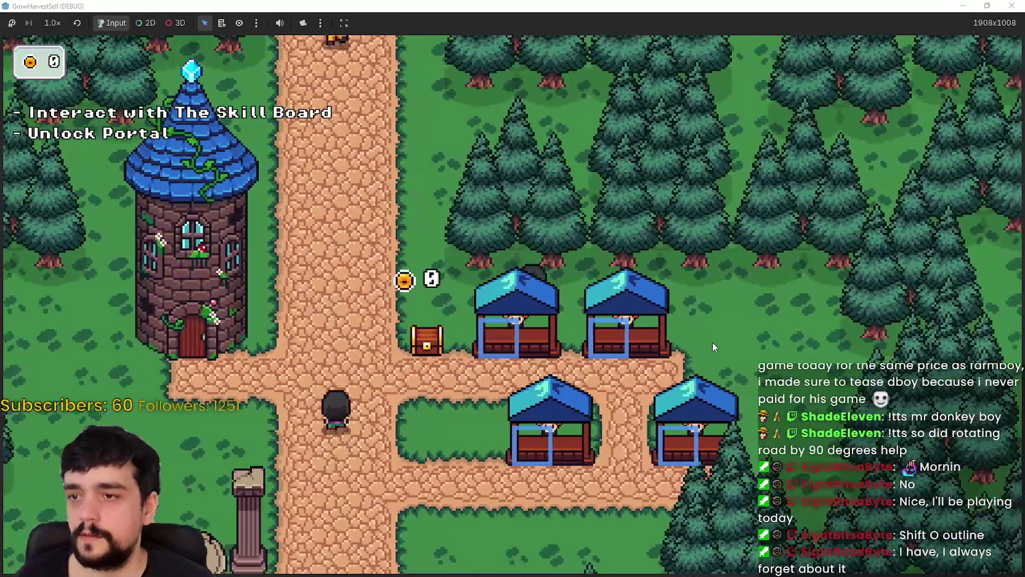
key(s)
key(d)
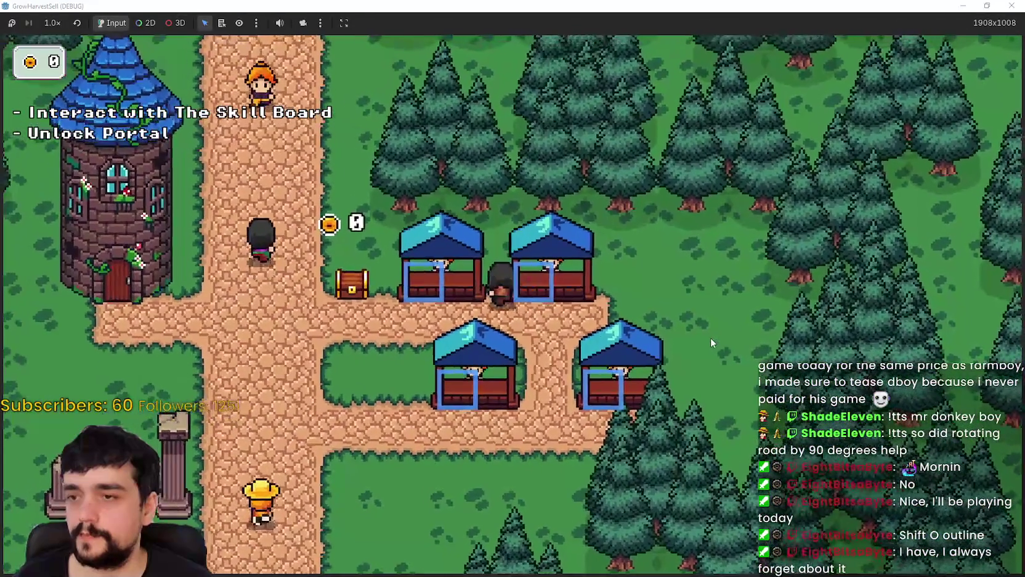
key(d)
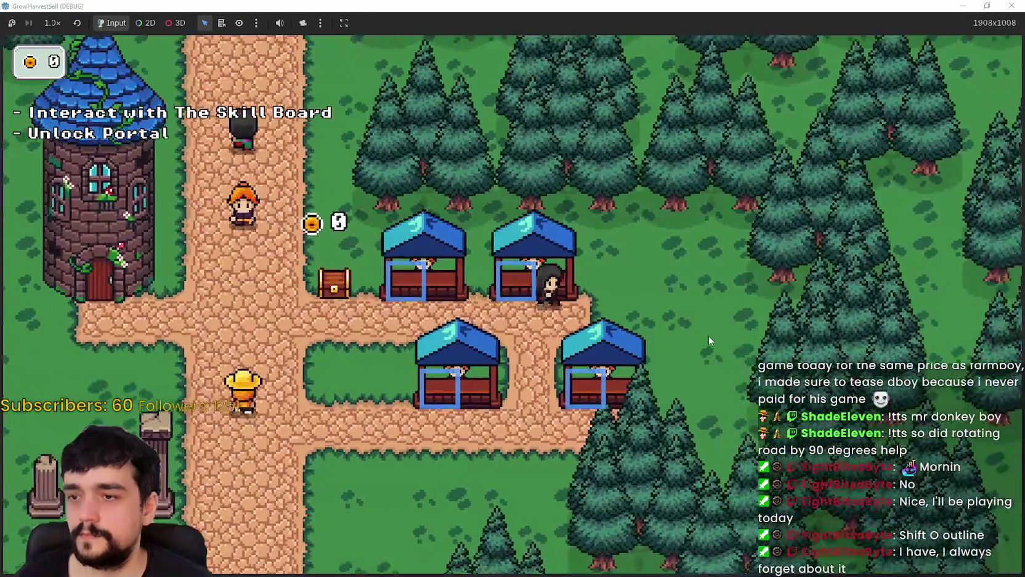
key(s)
key(a)
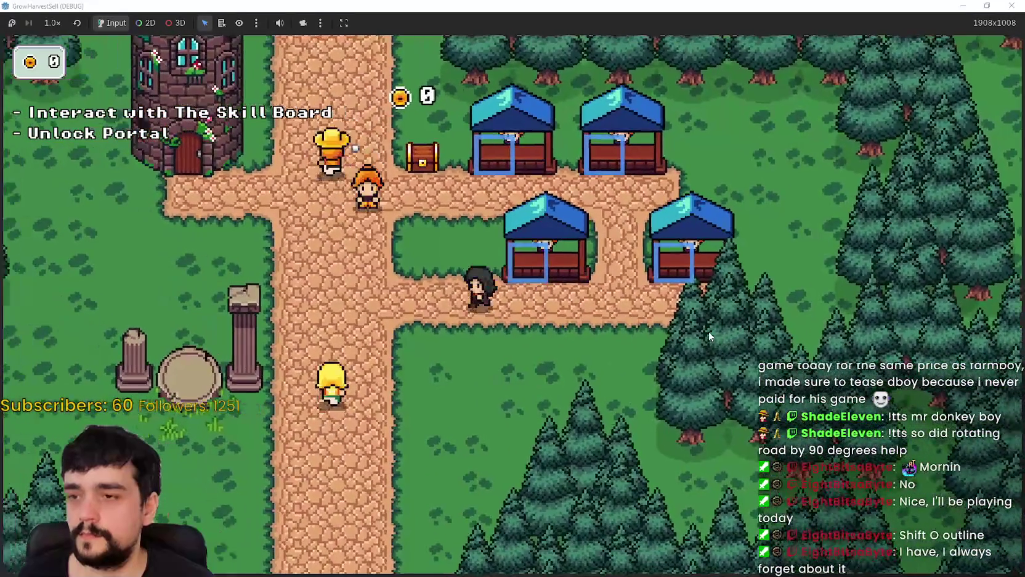
key(d)
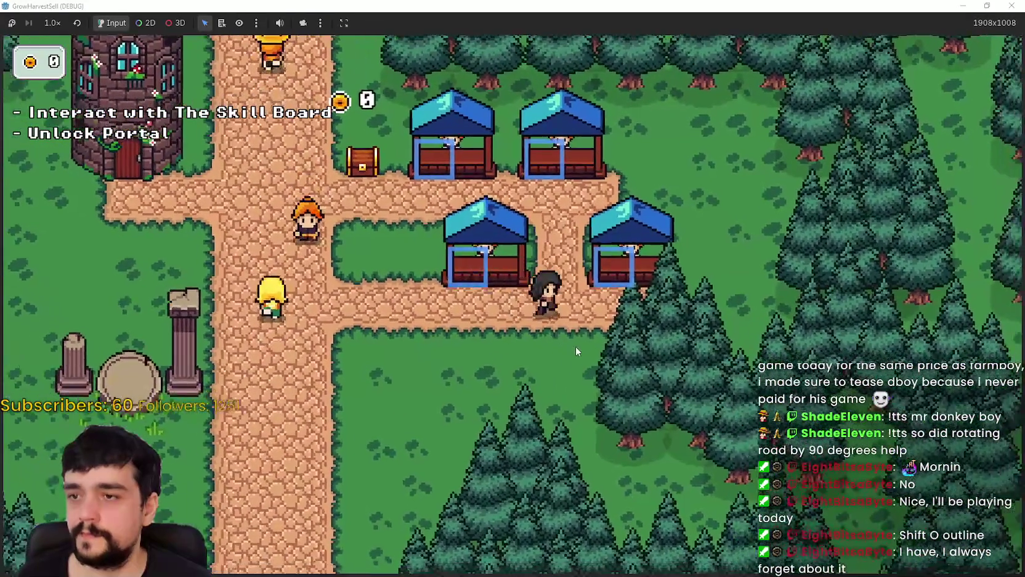
key(a)
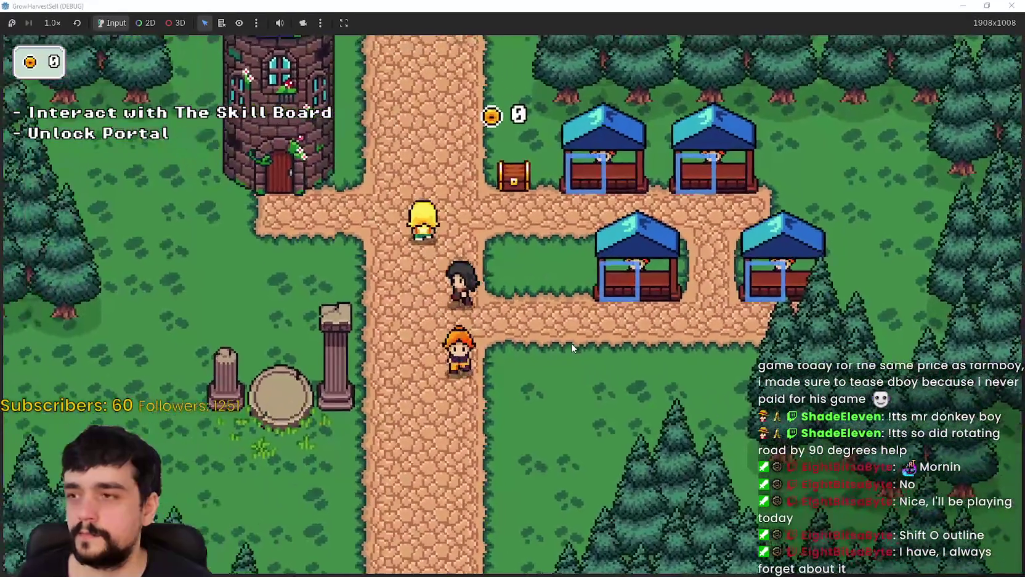
key(a)
key(e)
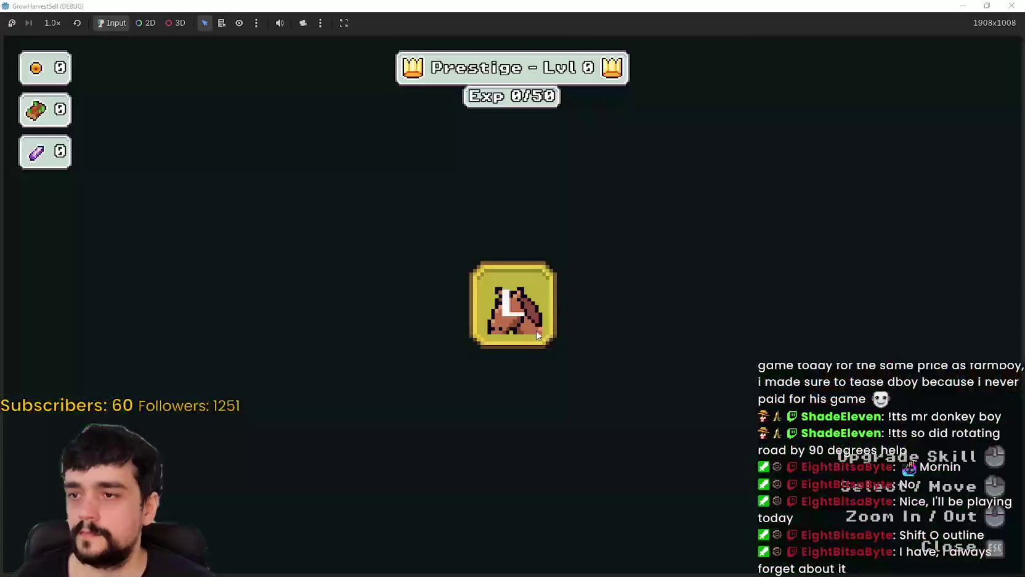
key(Escape)
Step: Step onto the portal and travel to the Stage 1 forest
key(s)
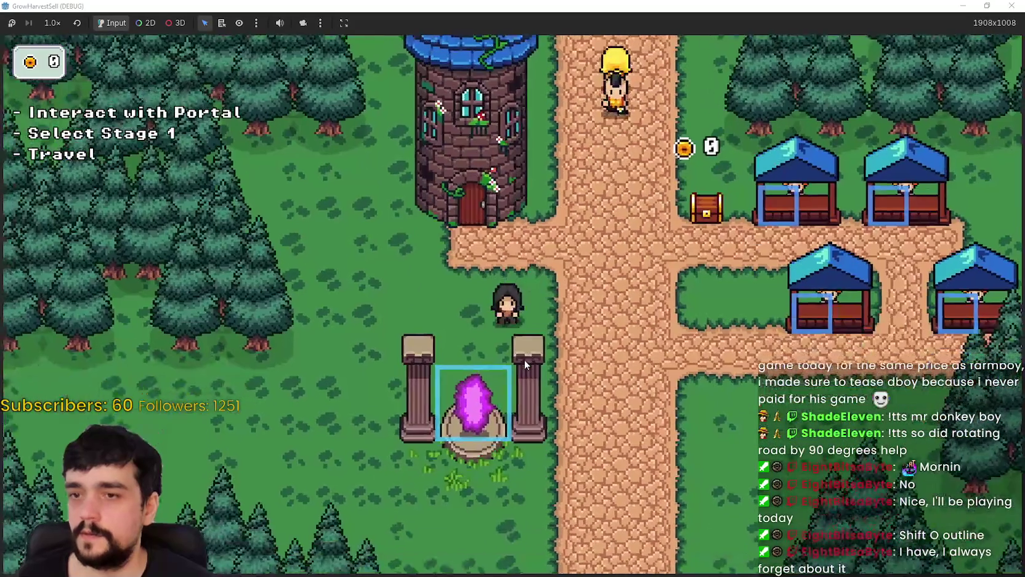
key(e)
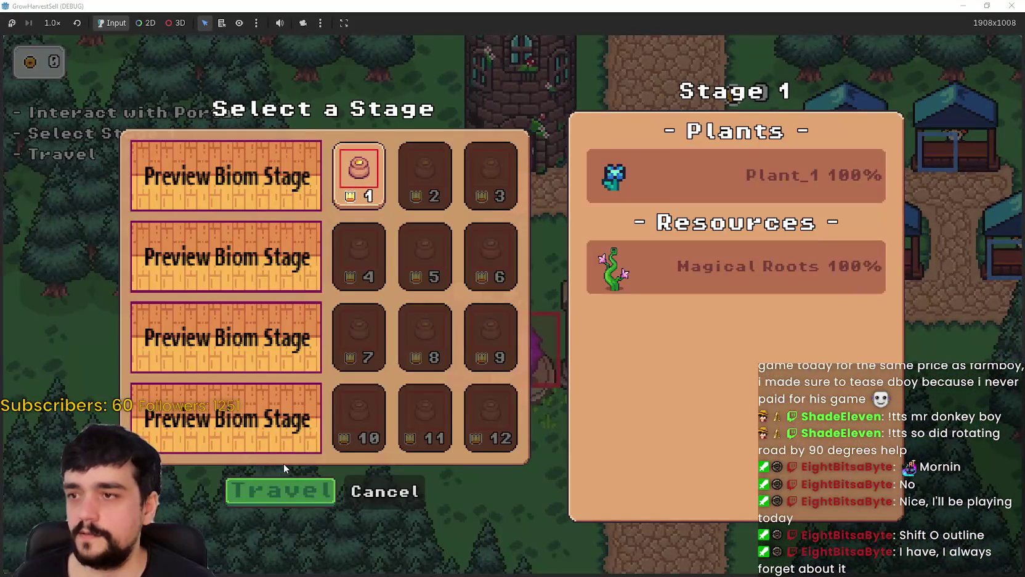
key(Return)
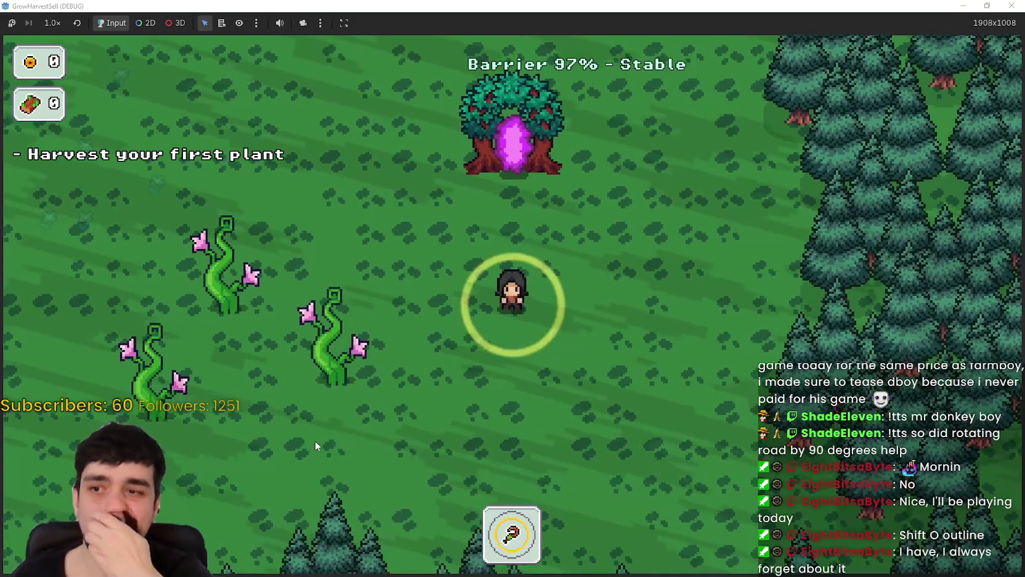
Step: Walk through the forest, harvest a plant, and return via the portal tree
key(a)
key(w)
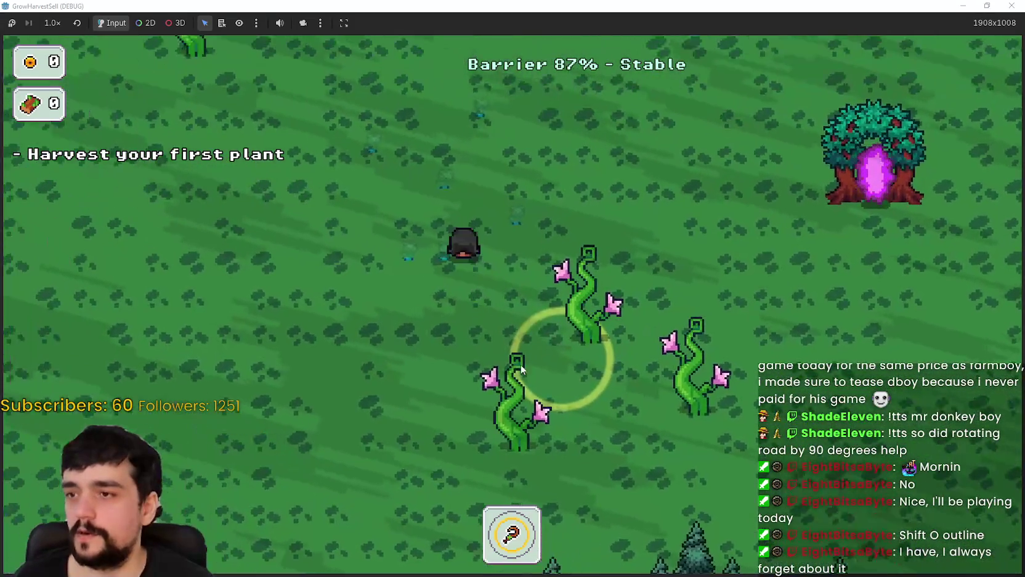
key(w)
key(d)
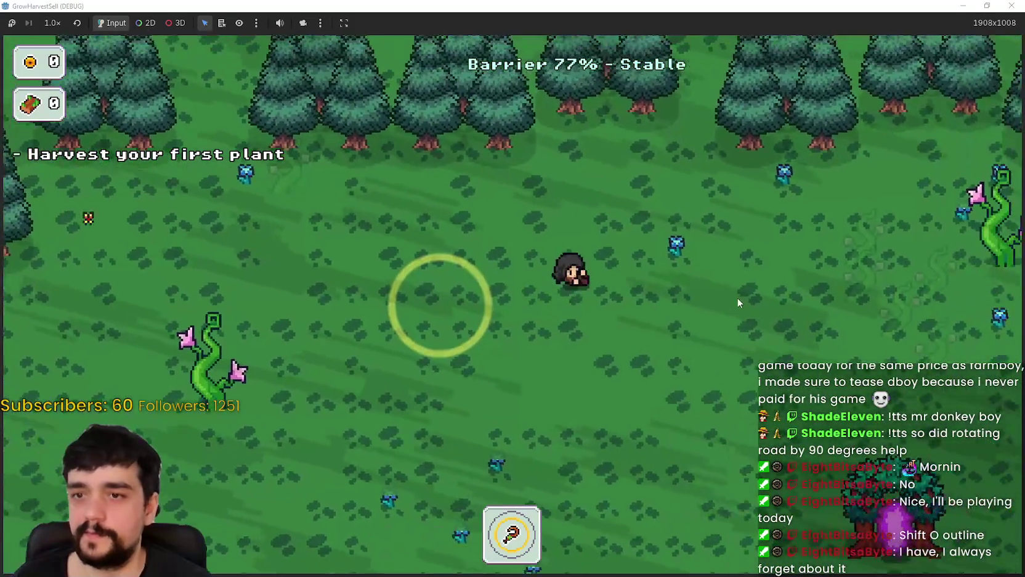
click(653, 349)
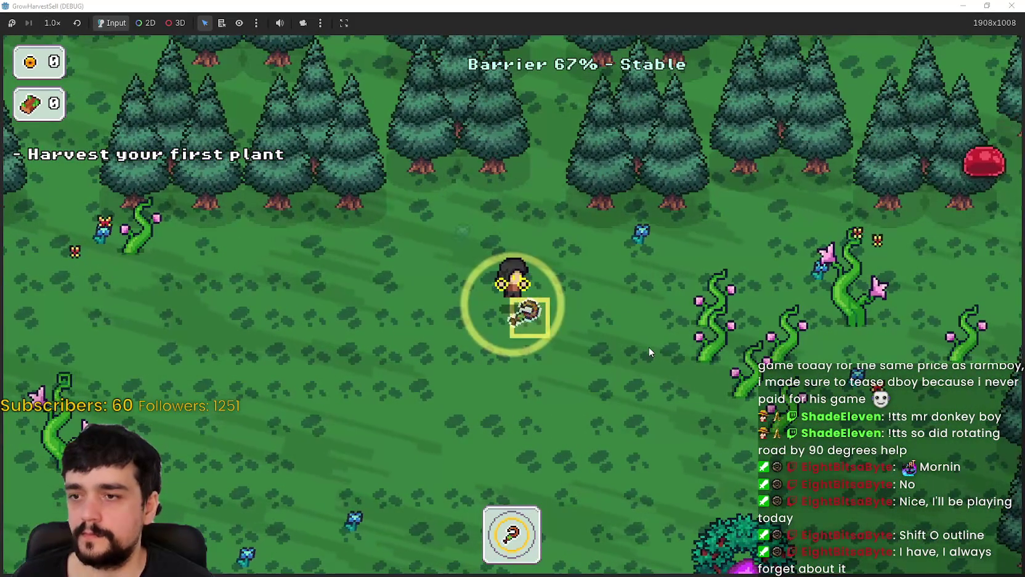
key(w)
key(d)
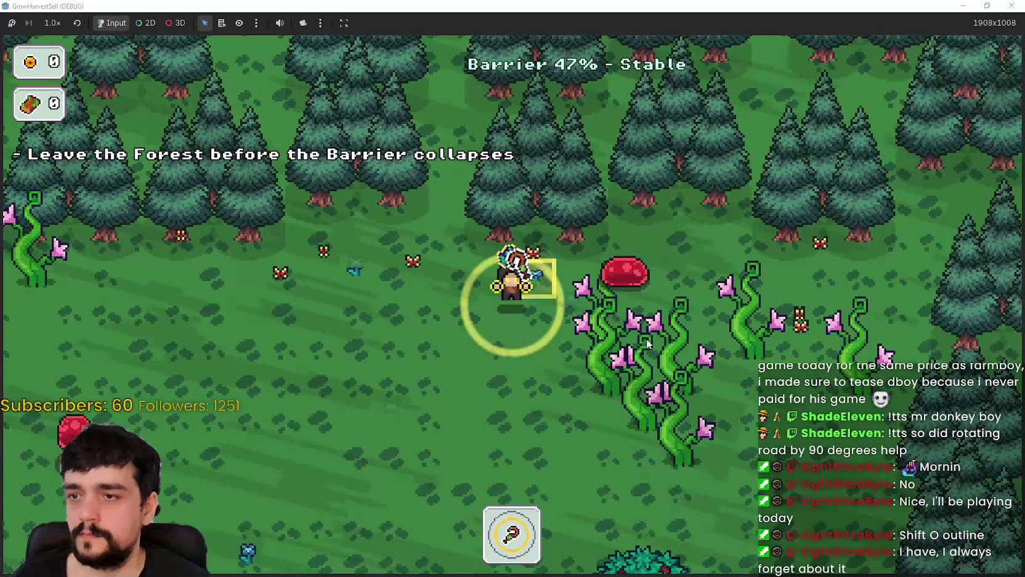
key(s)
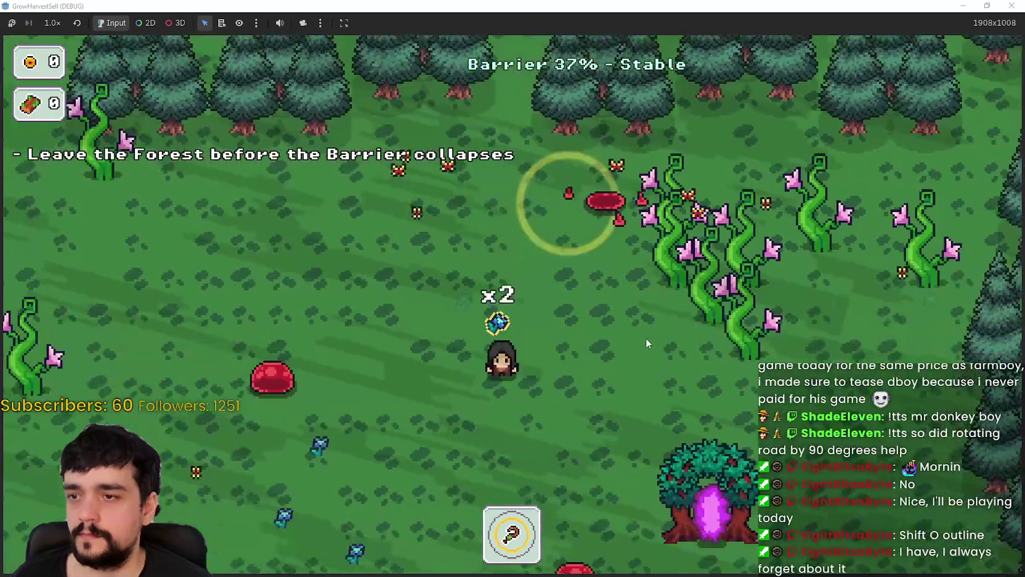
key(d)
key(d)
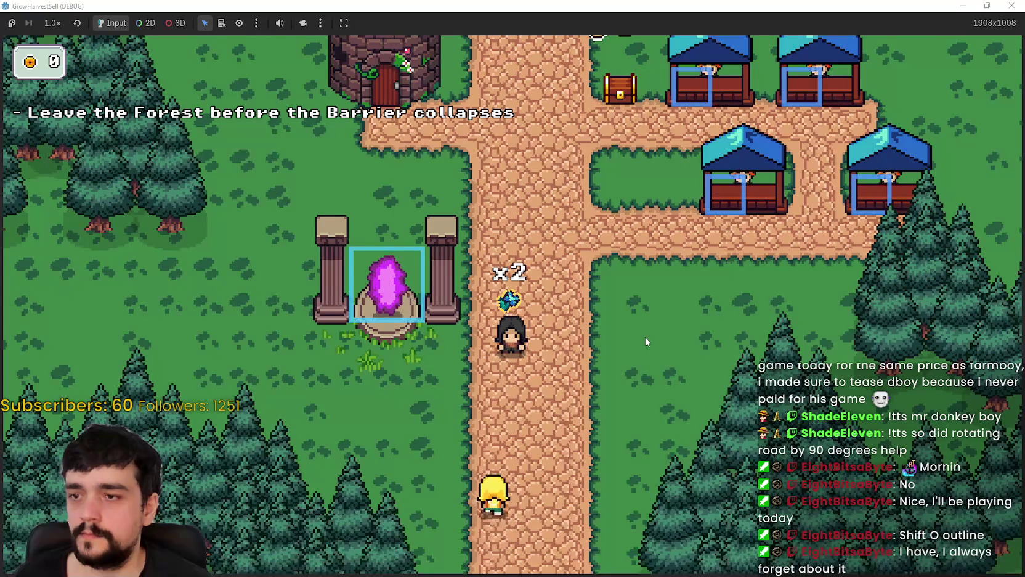
Step: Walk the character up-right past the stalls, then left, down and back up toward the upper stalls
key(w)
key(d)
key(w)
key(d)
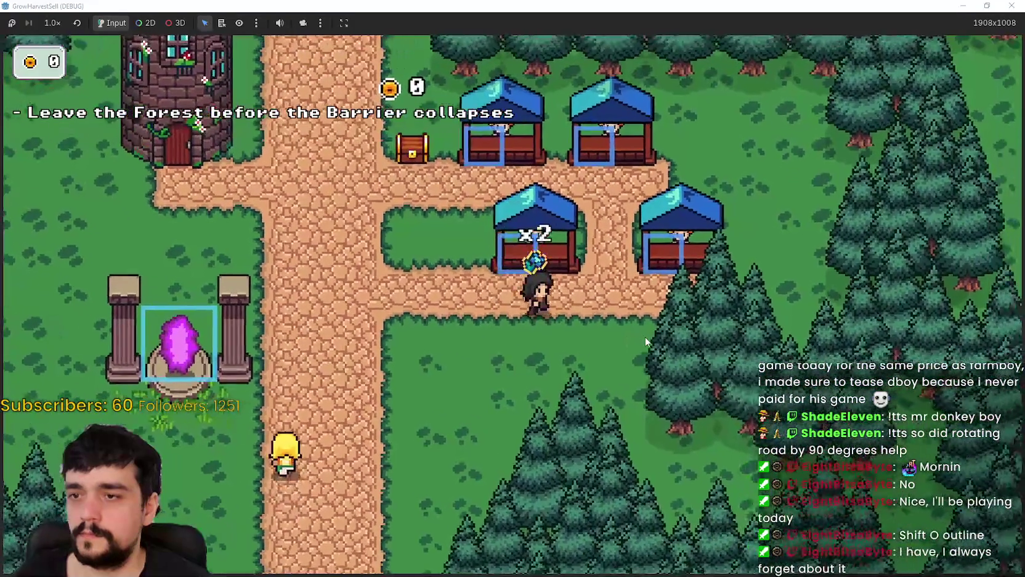
key(w)
key(a)
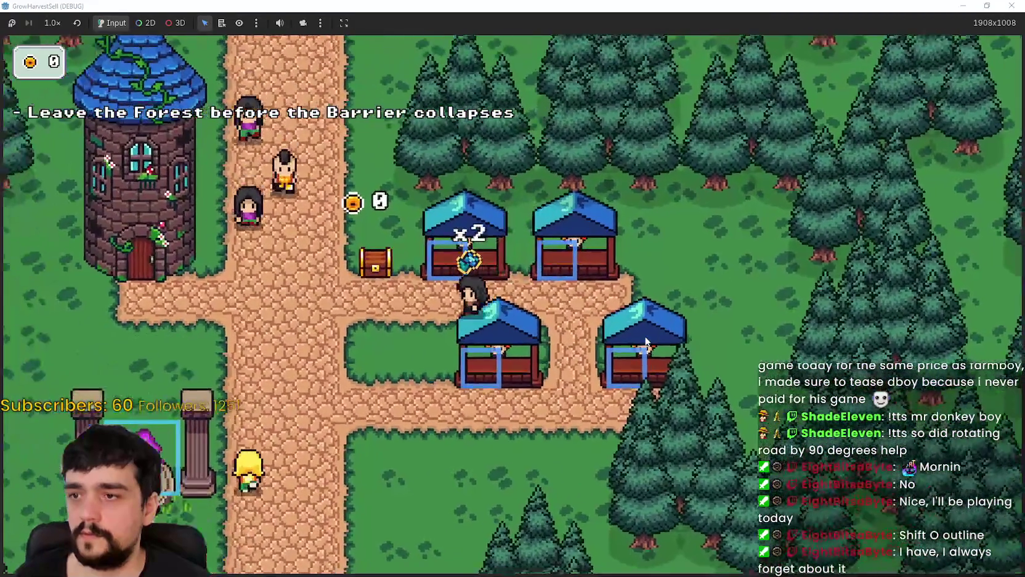
key(s)
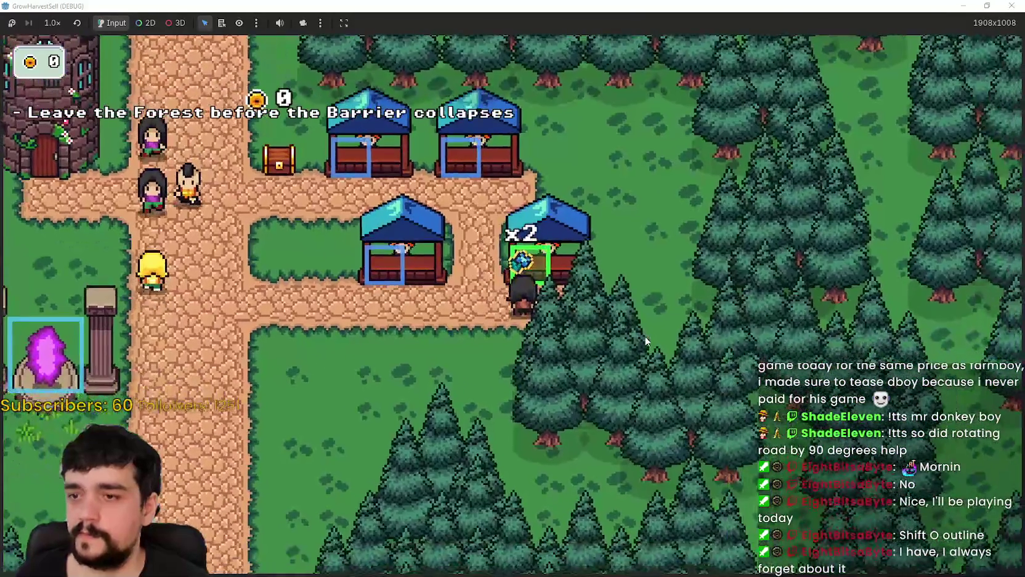
key(a)
key(w)
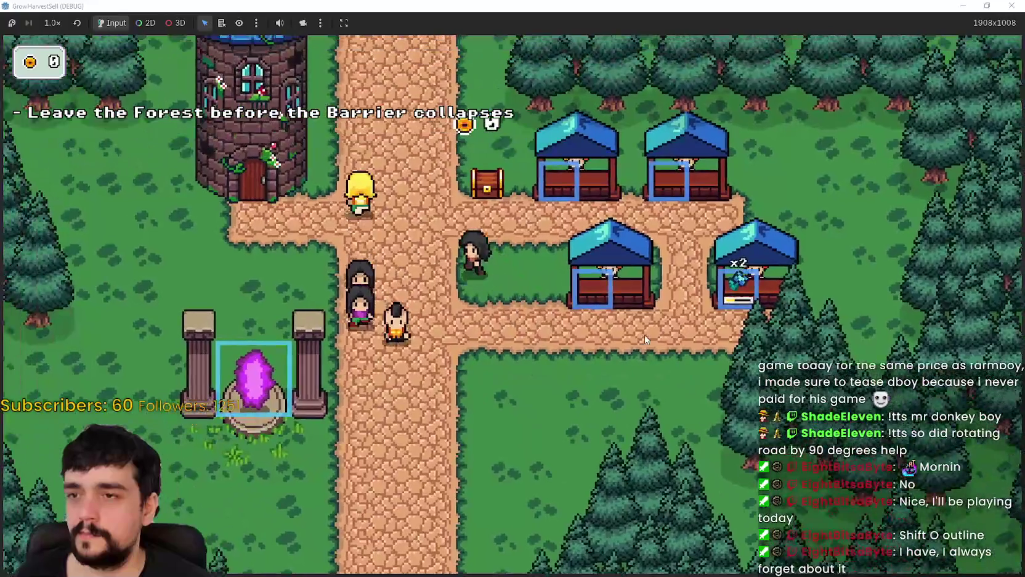
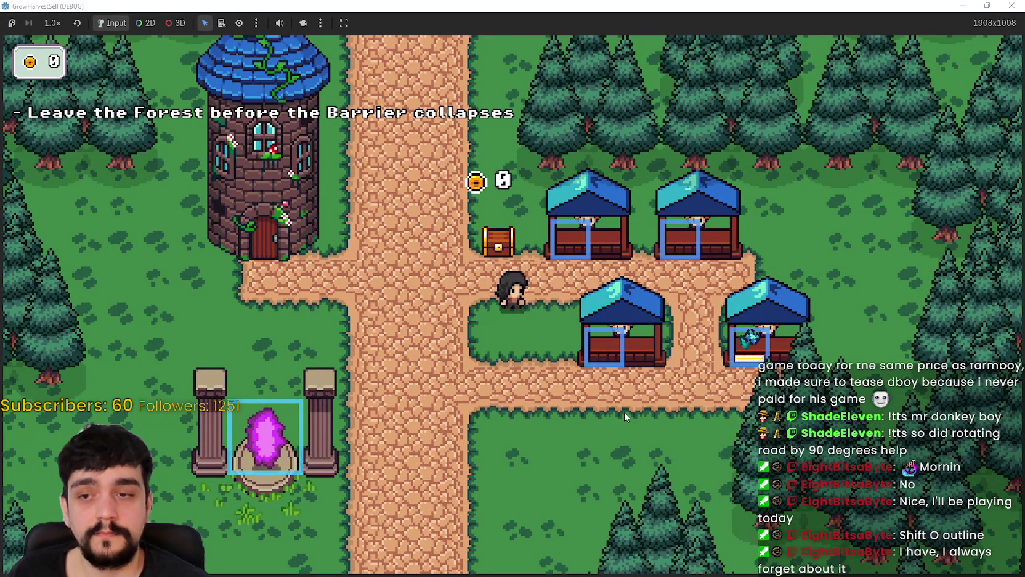
Step: Close the running game window and return to the Godot editor
click(987, 6)
click(845, 65)
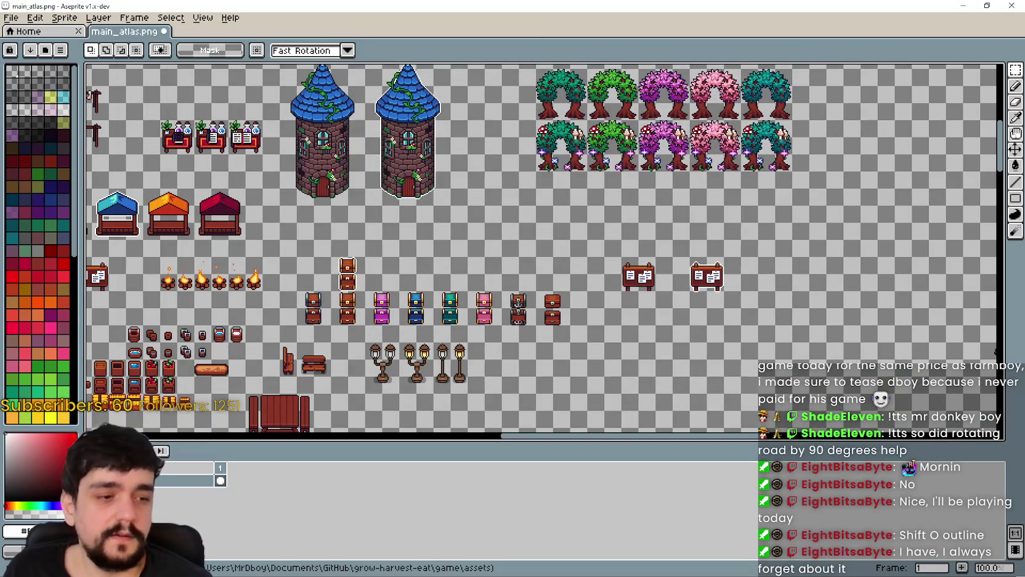
key(alt+Tab)
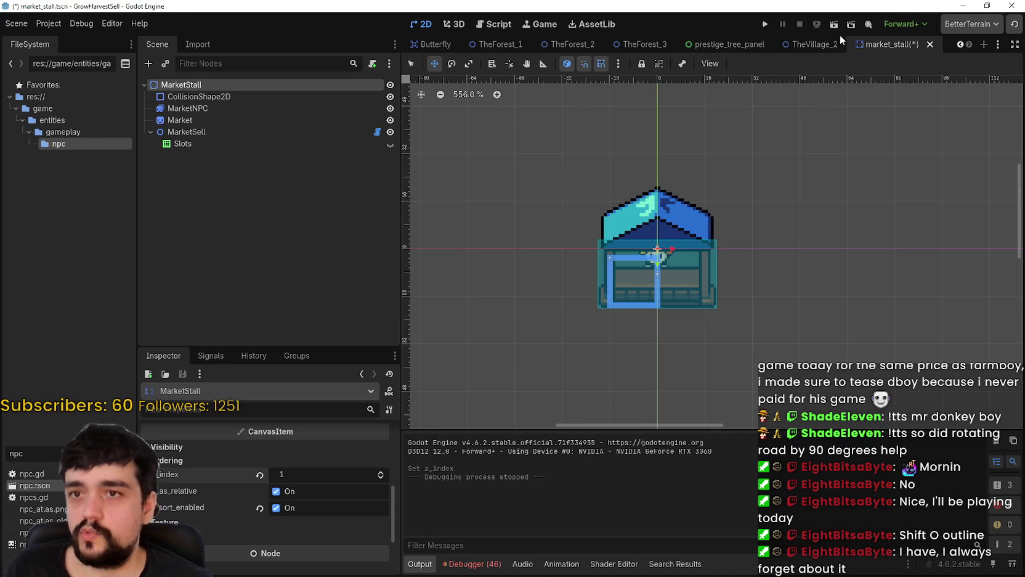
Step: Review MarketStall through MarketStall4 in TheVillage_2, then go back to the market_stall scene
click(810, 45)
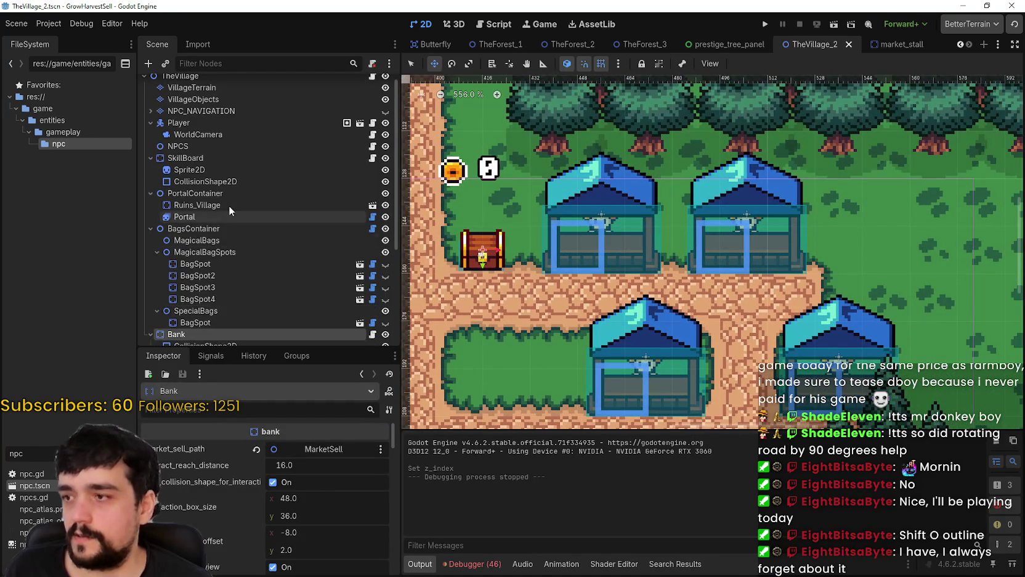
scroll(228, 207, down, 5)
click(214, 253)
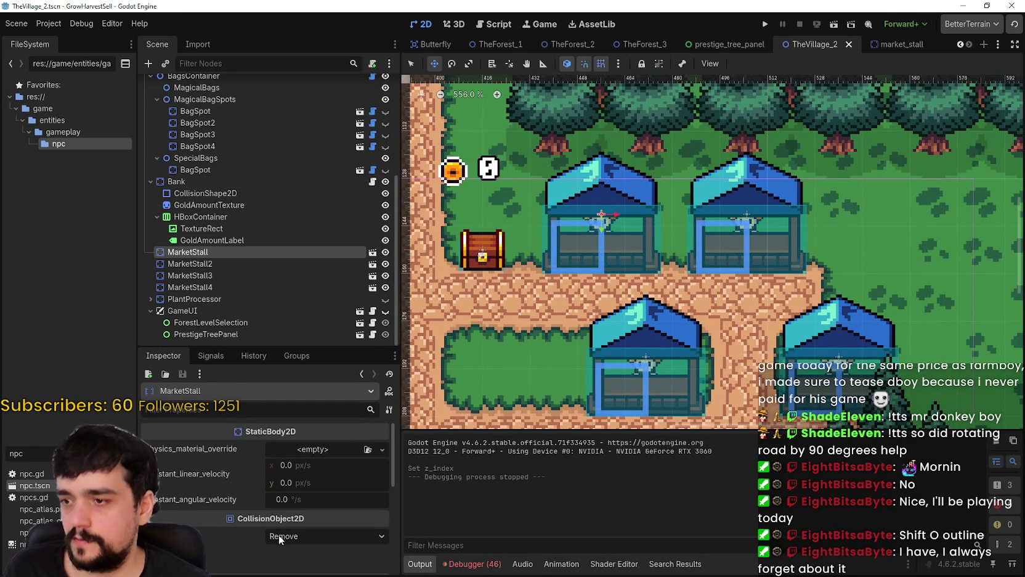
click(235, 263)
click(229, 275)
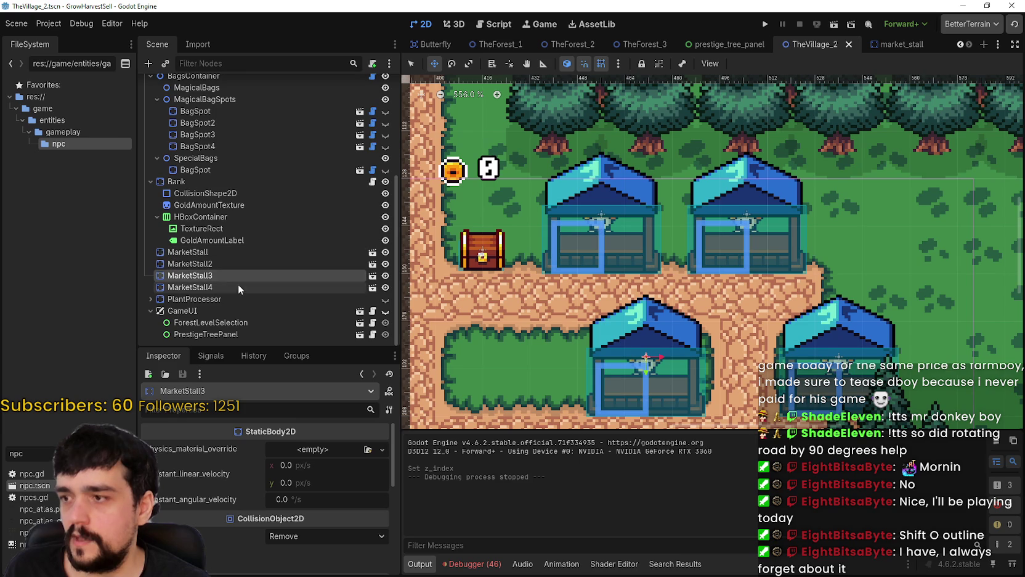
click(238, 287)
double_click(272, 287)
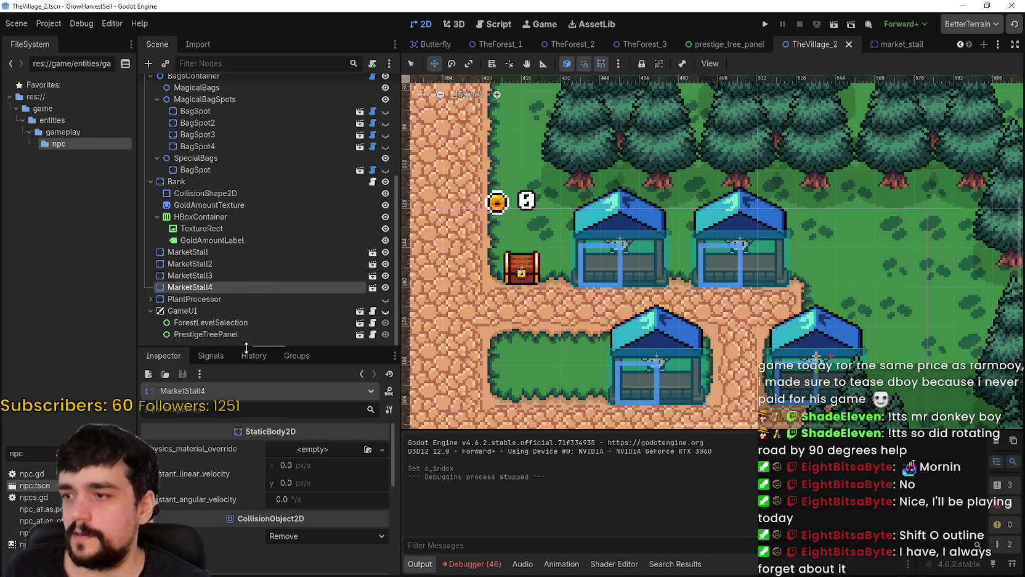
drag(245, 348, 246, 368)
click(899, 45)
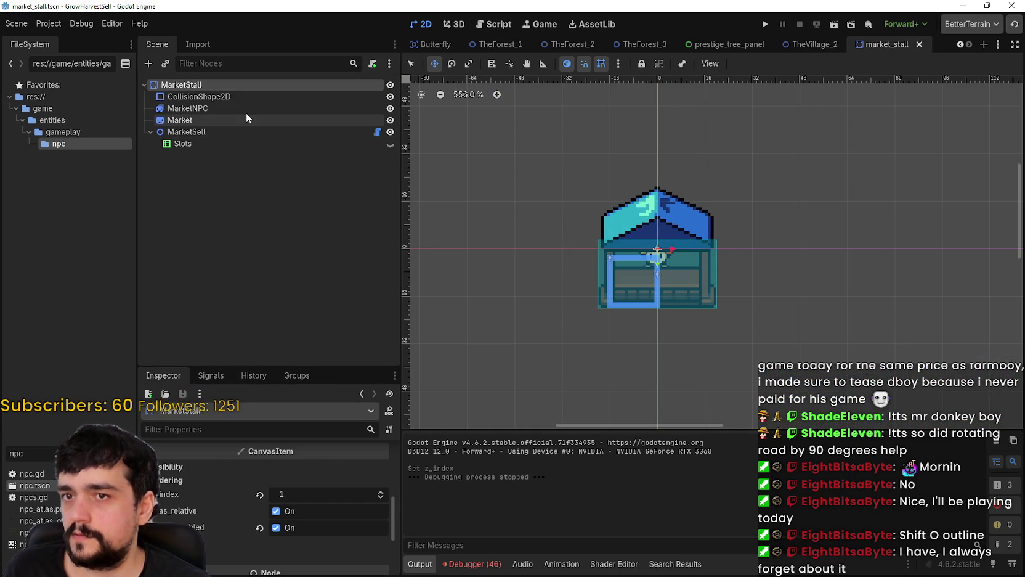
Step: Look over the Market sprite and the MarketSell node's Inspector properties
click(224, 120)
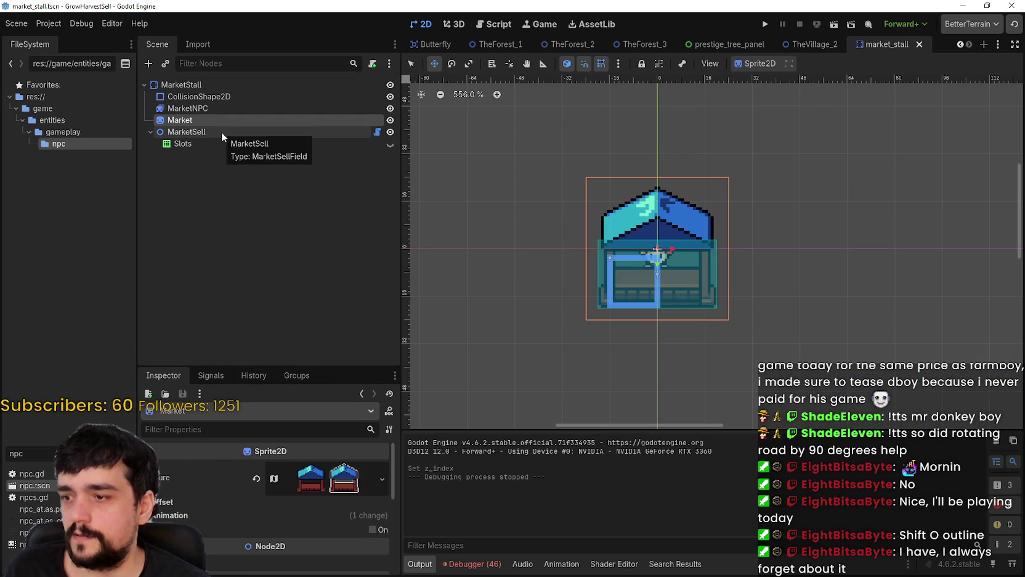
click(221, 132)
scroll(246, 474, down, 2)
scroll(261, 500, up, 2)
drag(296, 370, 289, 176)
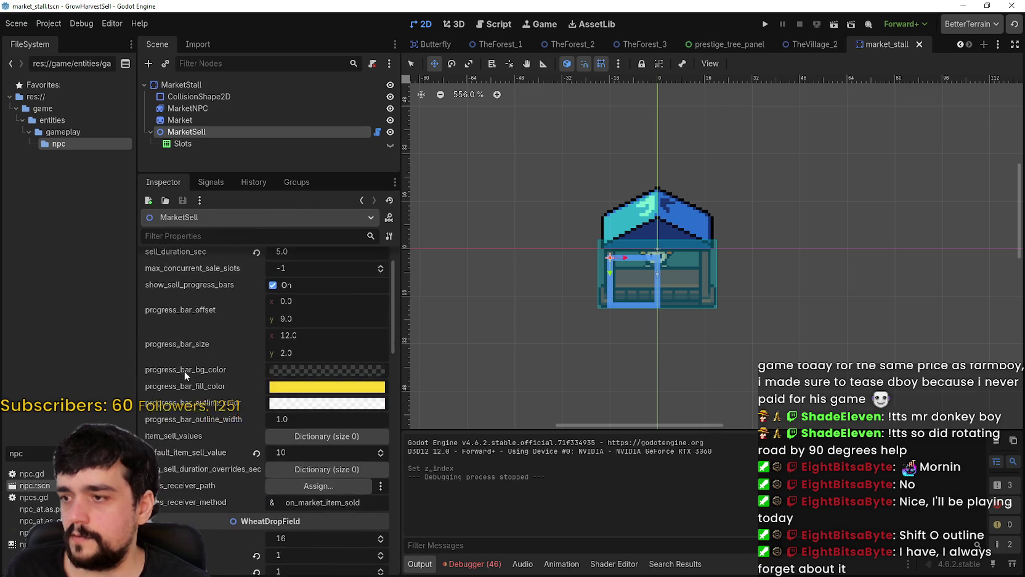
scroll(185, 371, up, 2)
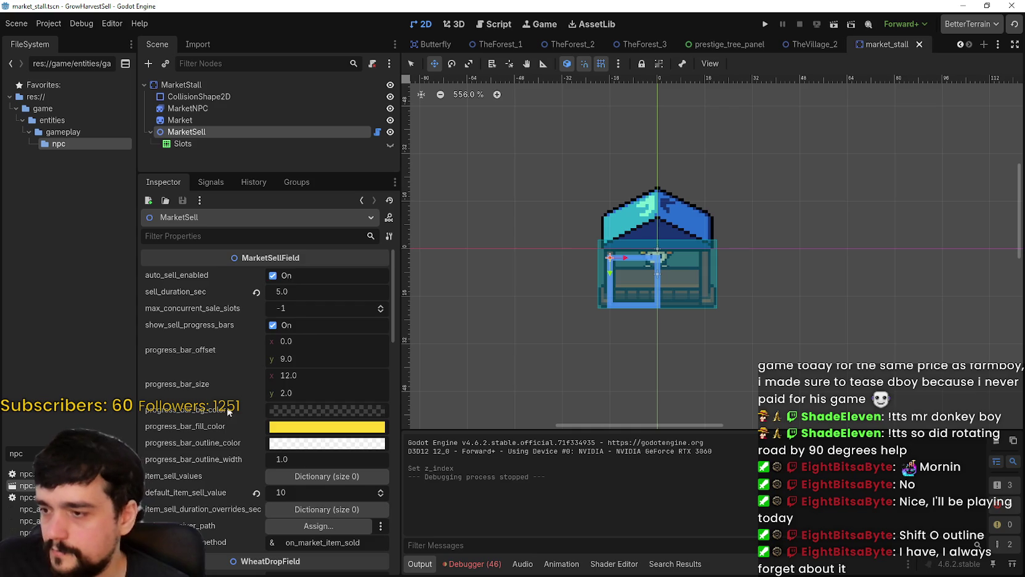
scroll(229, 431, down, 2)
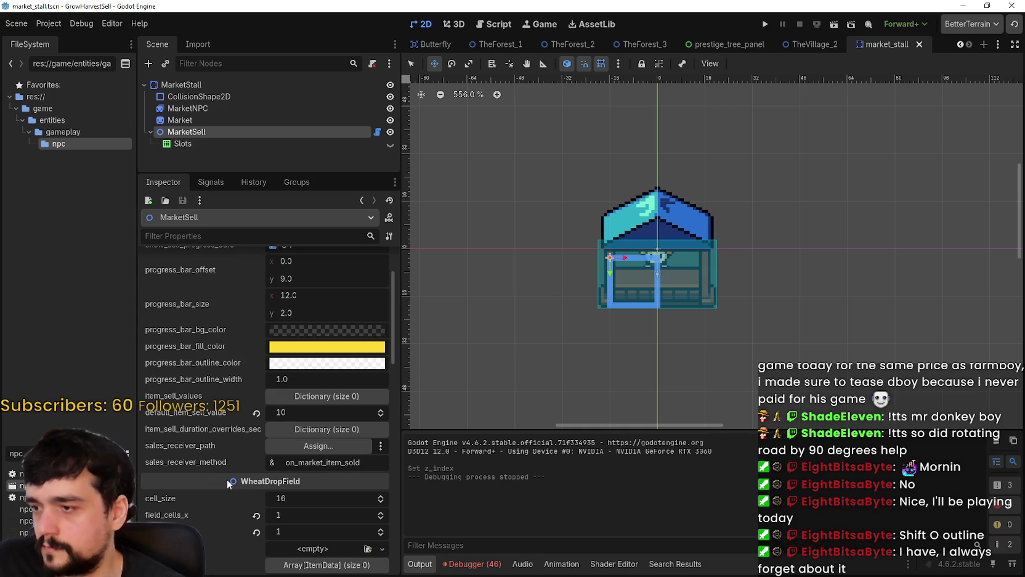
scroll(203, 481, down, 1)
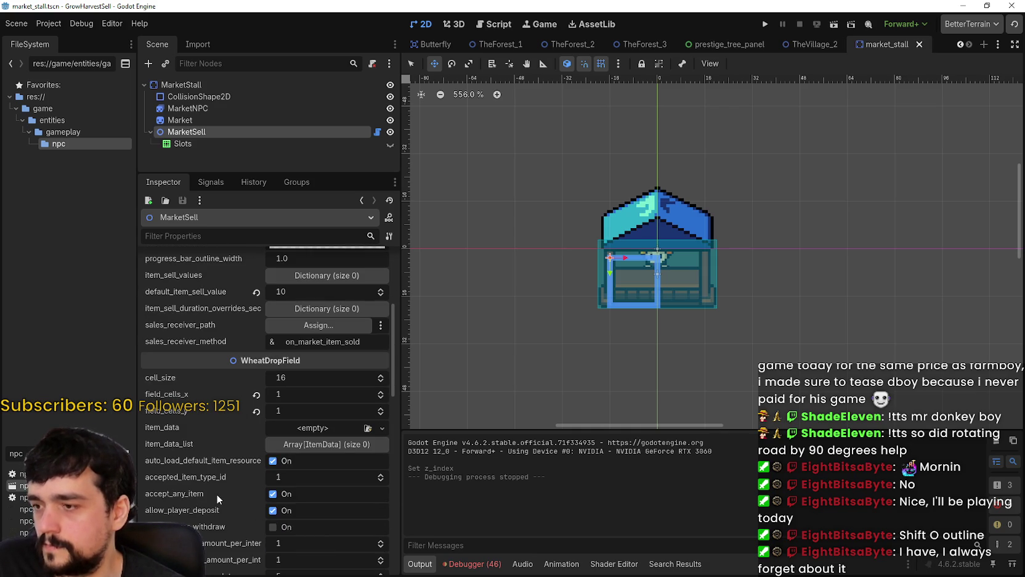
scroll(216, 493, up, 2)
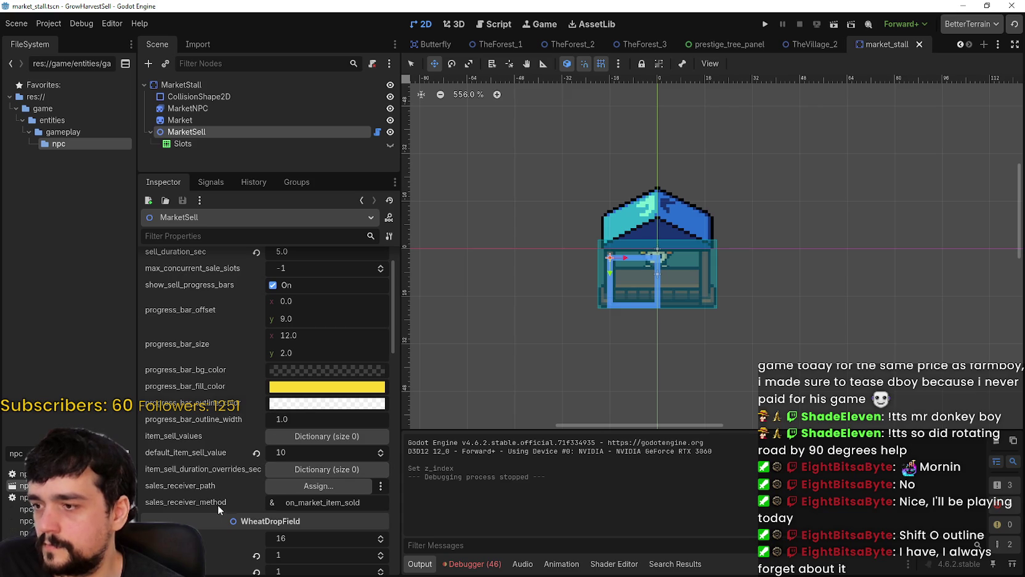
scroll(218, 507, up, 1)
scroll(210, 510, down, 6)
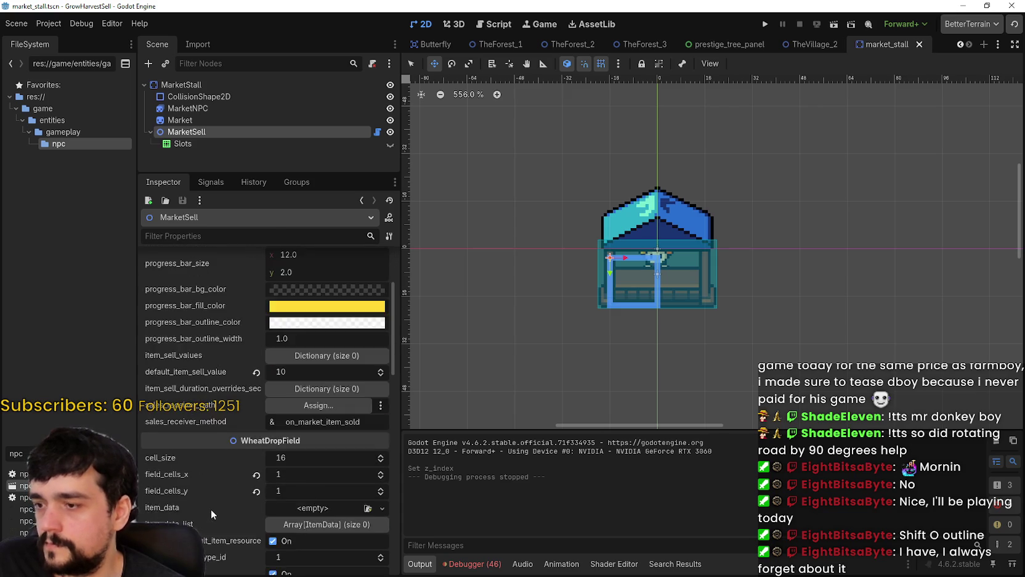
scroll(214, 496, down, 2)
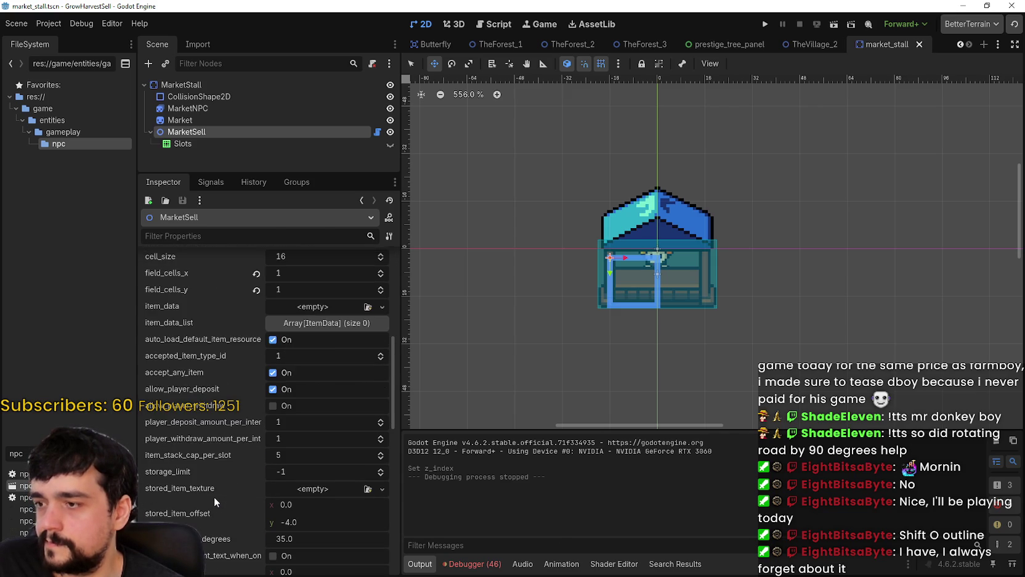
scroll(214, 496, down, 11)
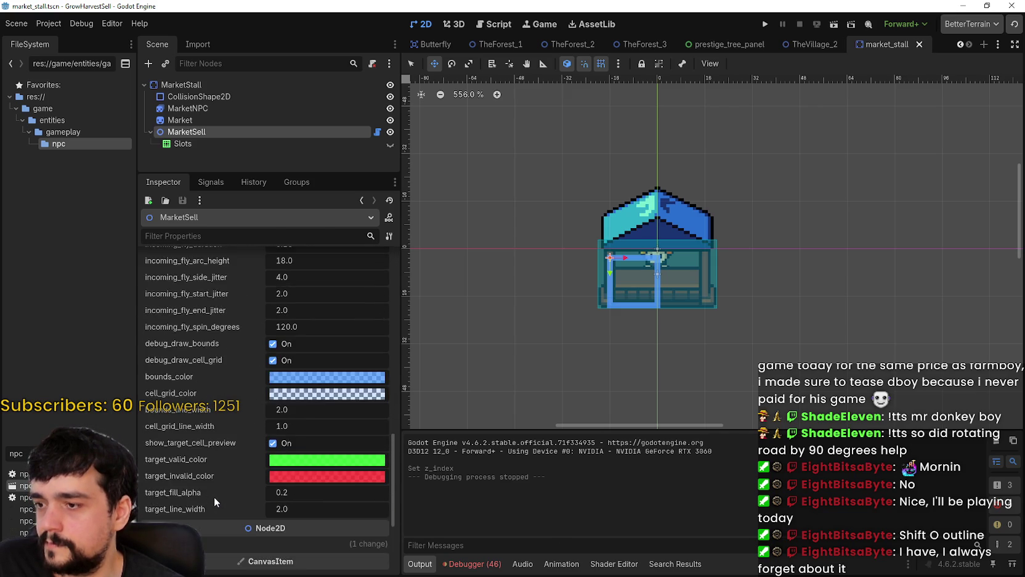
scroll(214, 497, down, 1)
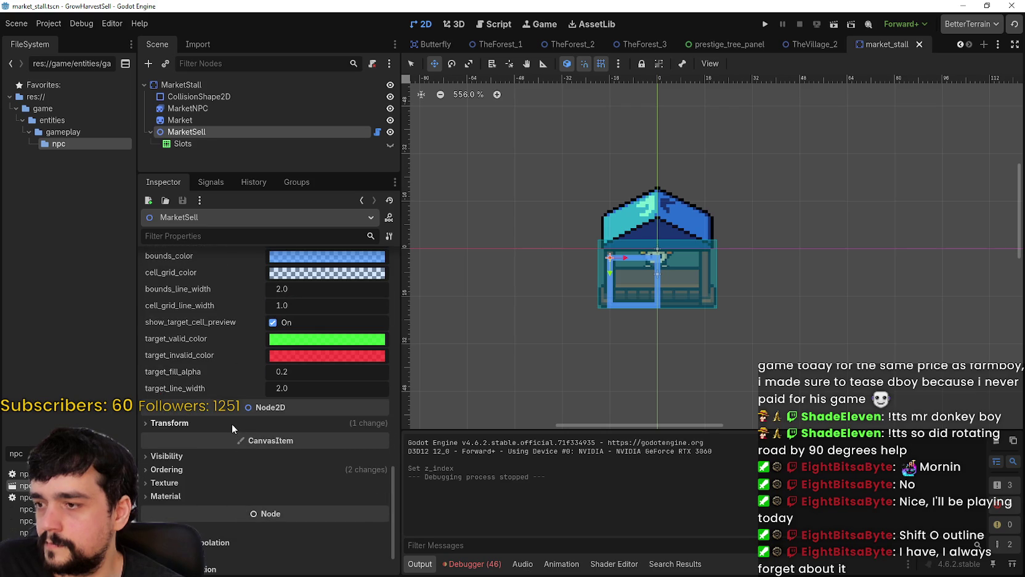
scroll(231, 423, up, 5)
Step: Open market_sell_field.gd from the MarketSell node's script icon
click(197, 87)
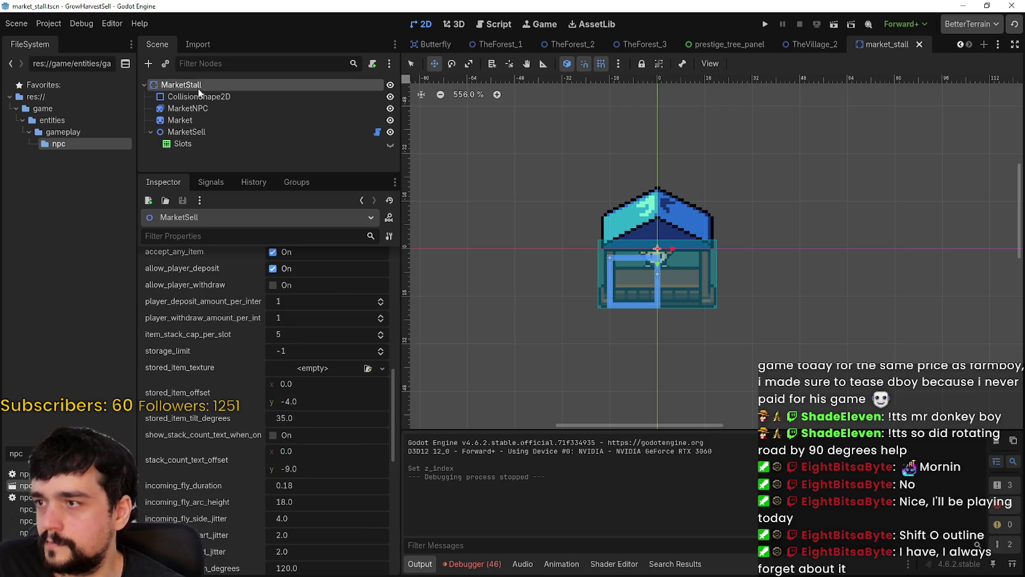
click(339, 133)
click(377, 132)
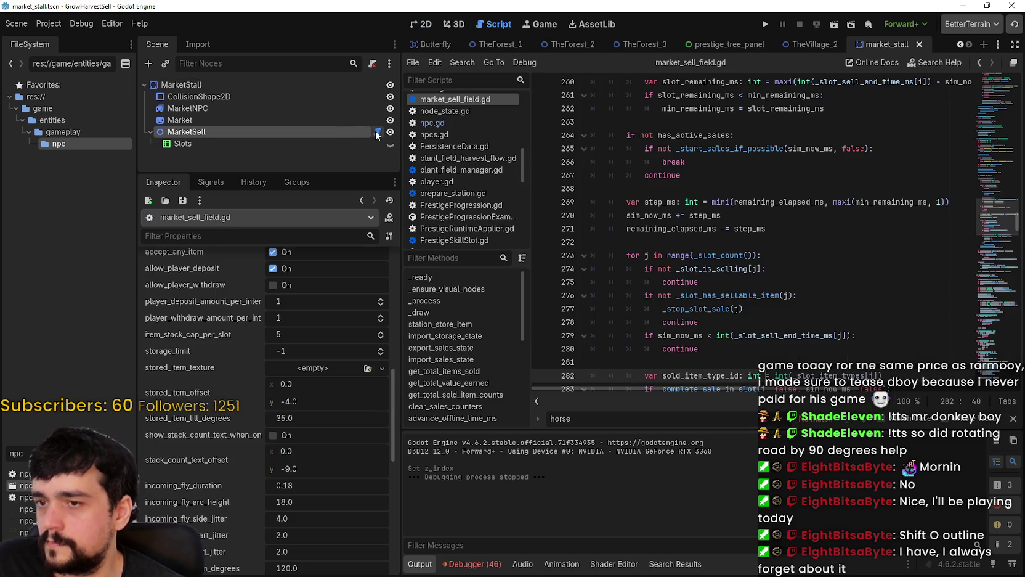
click(1014, 109)
drag(988, 177, 1002, 104)
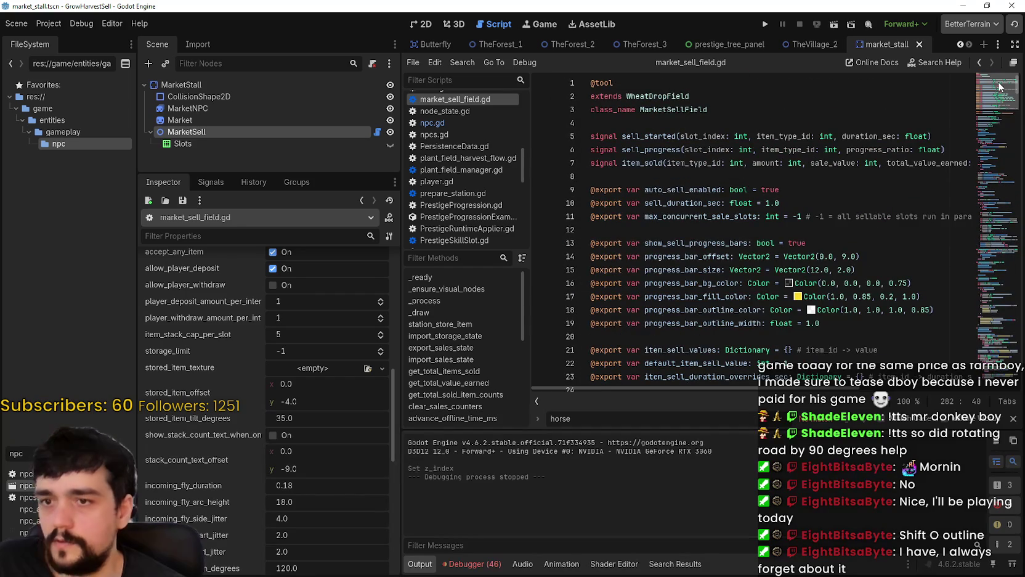
scroll(997, 93, down, 5)
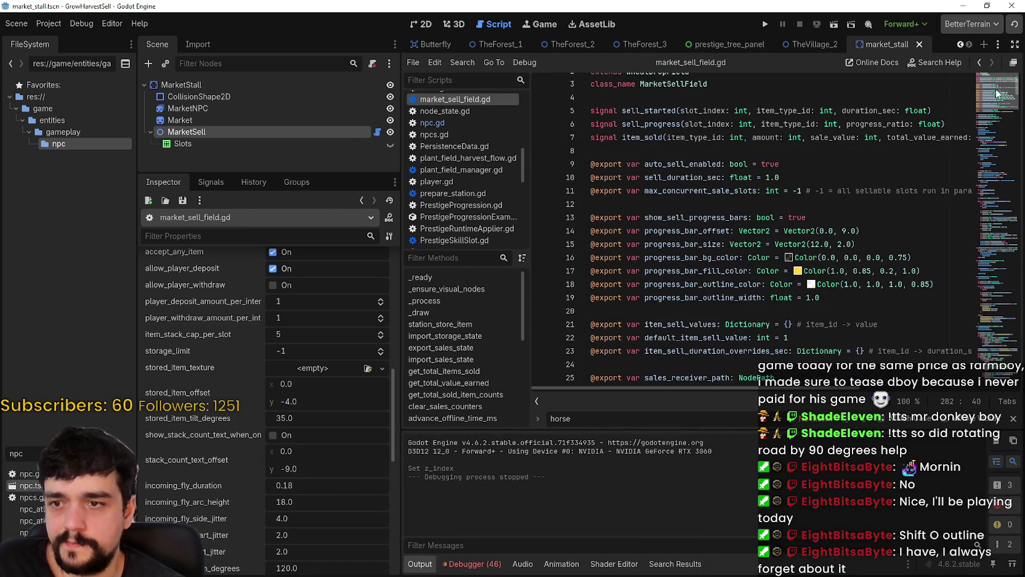
scroll(993, 104, down, 2)
scroll(993, 104, up, 2)
scroll(992, 105, down, 2)
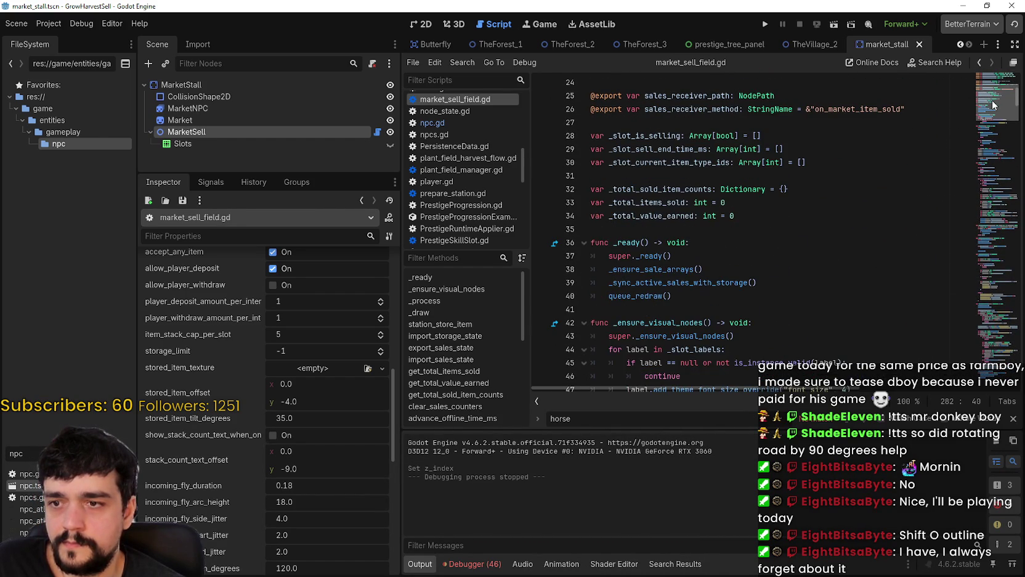
scroll(993, 105, down, 4)
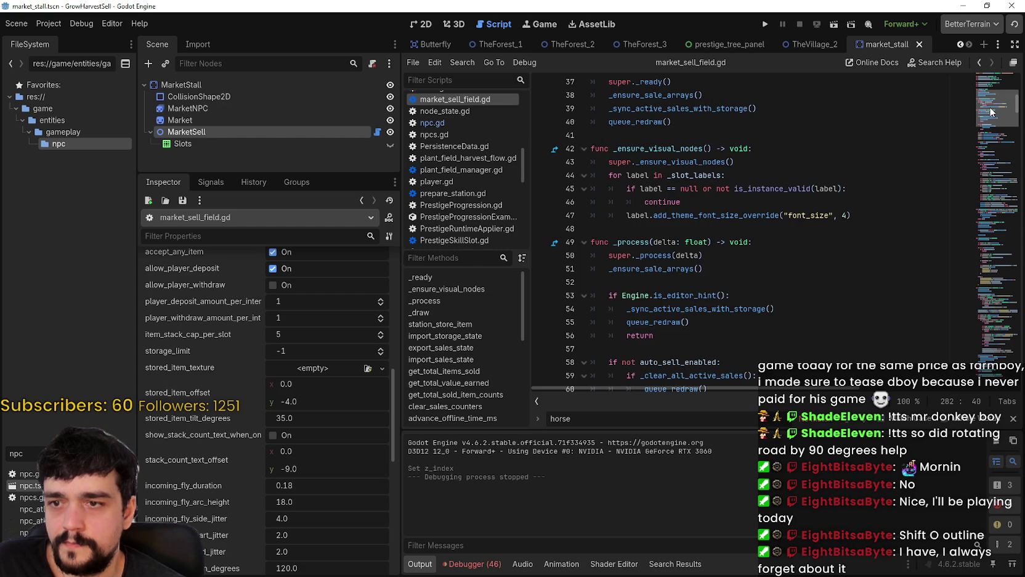
scroll(991, 113, down, 4)
scroll(989, 122, down, 8)
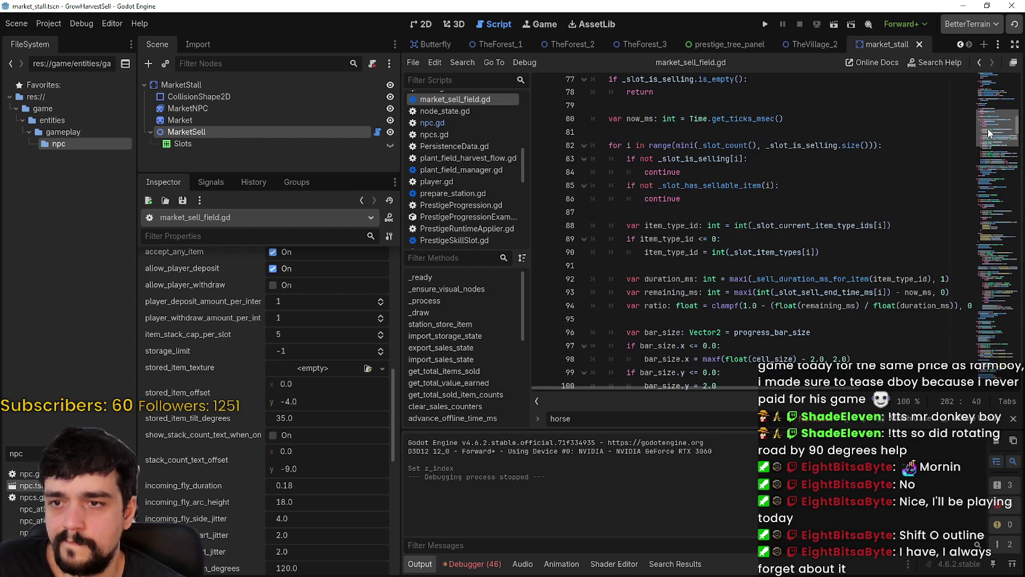
scroll(987, 129, down, 3)
click(835, 308)
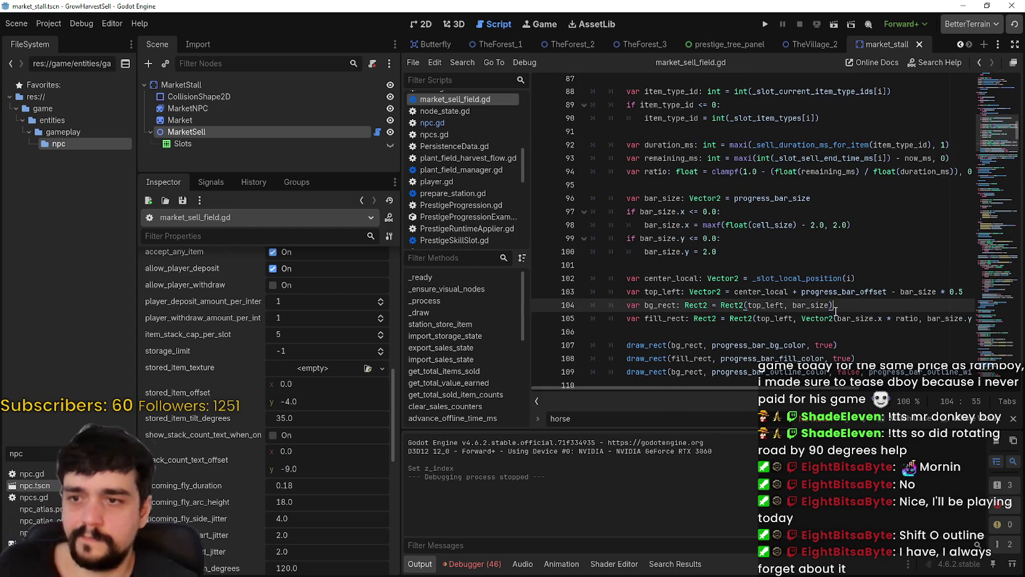
key(ctrl+f)
text(bank)
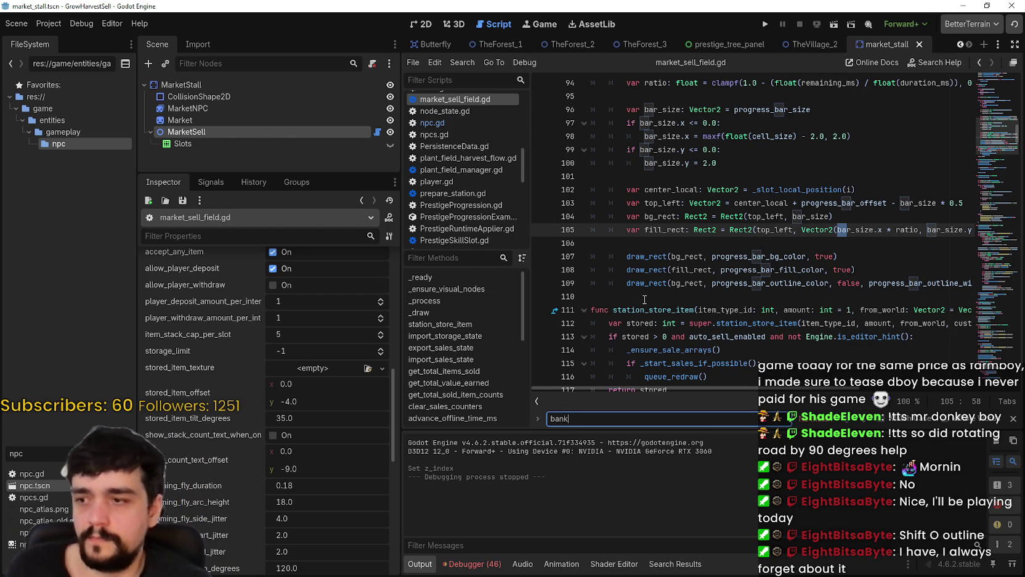
scroll(320, 378, down, 4)
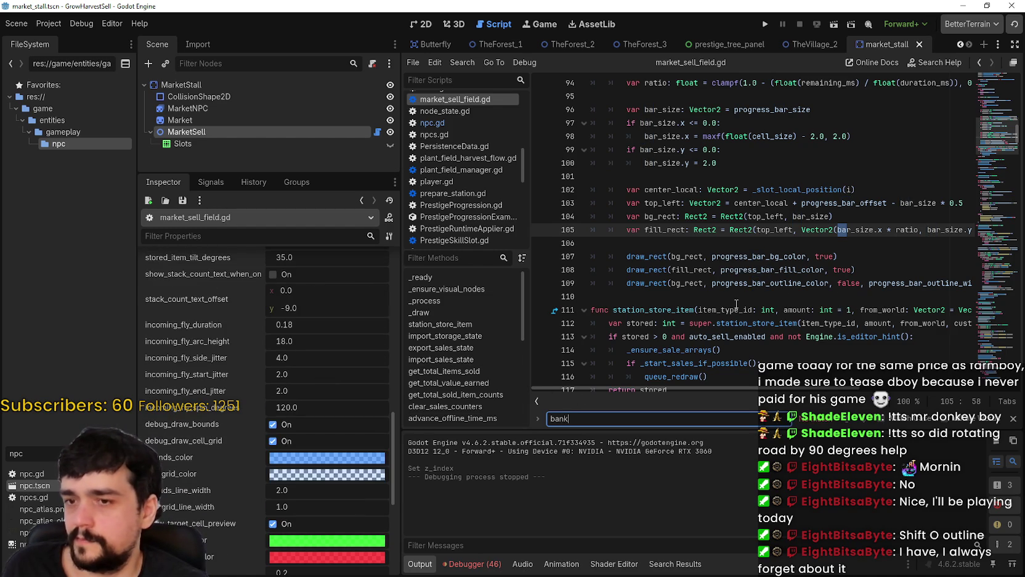
click(709, 297)
scroll(244, 454, down, 5)
scroll(985, 150, down, 2)
scroll(986, 151, down, 13)
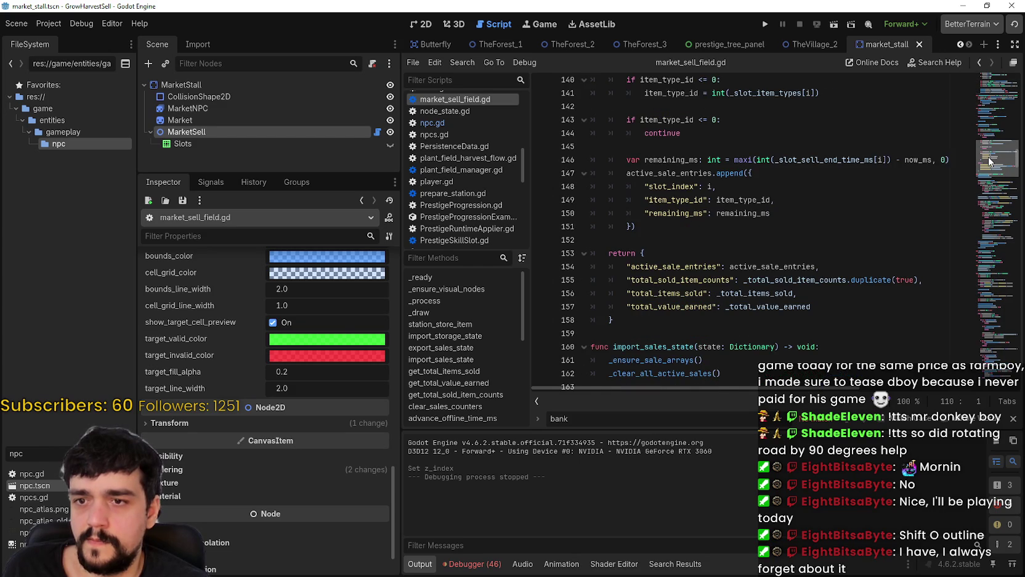
scroll(988, 161, up, 6)
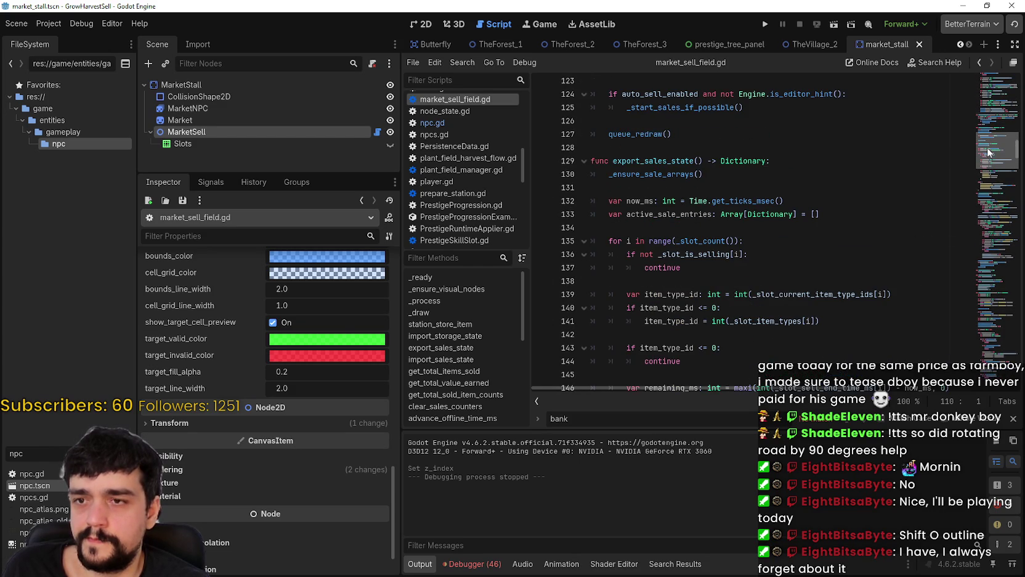
scroll(988, 152, down, 5)
scroll(987, 156, down, 4)
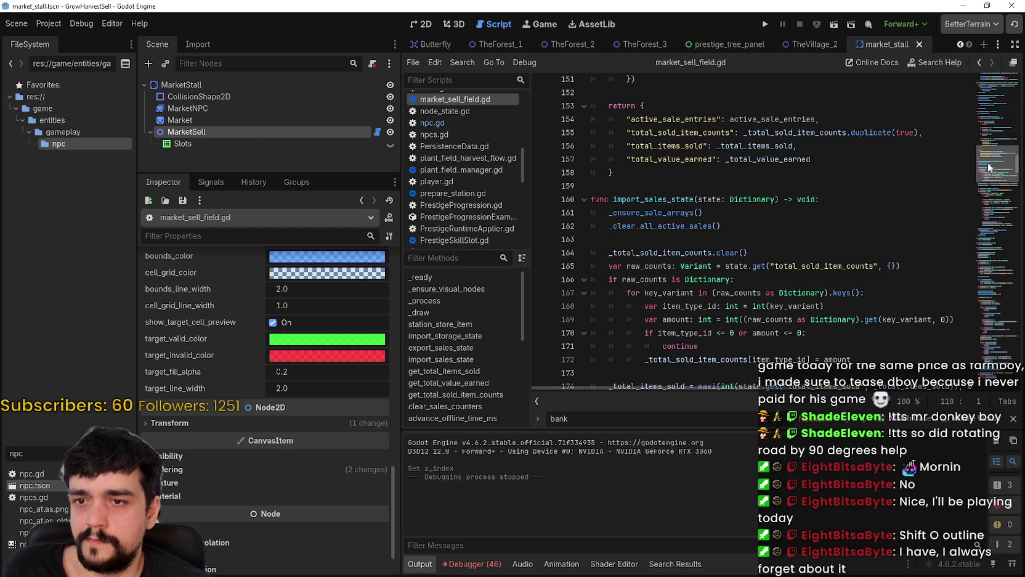
drag(987, 162, 986, 176)
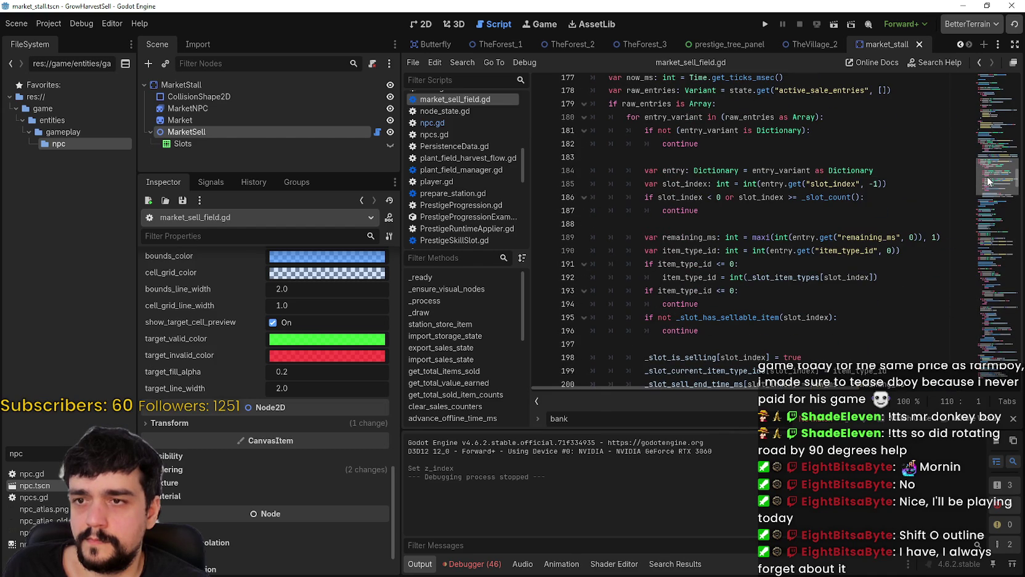
drag(987, 177, 983, 188)
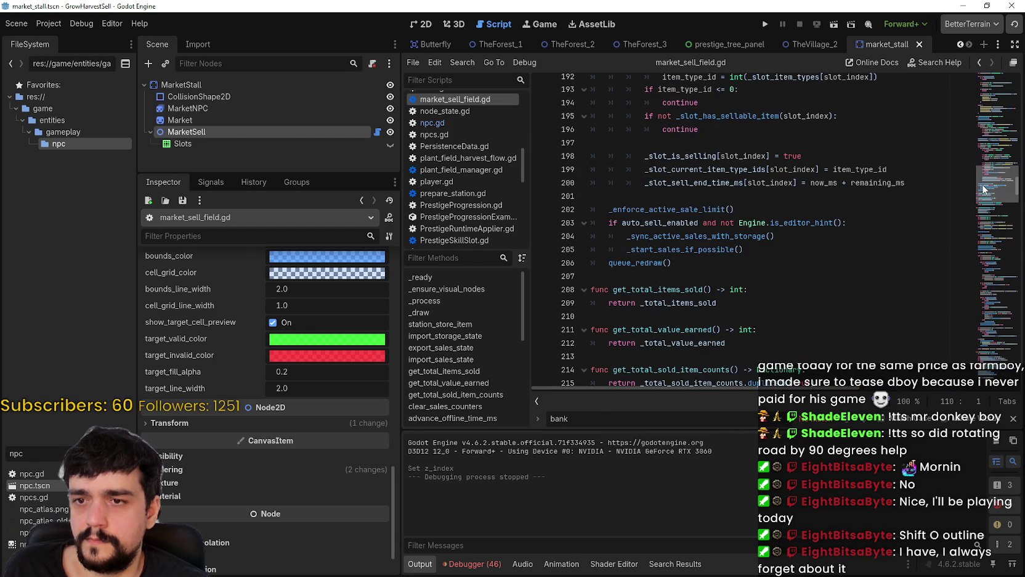
mouse_move(983, 188)
mouse_down()
mouse_move(975, 211)
mouse_move(975, 200)
mouse_up()
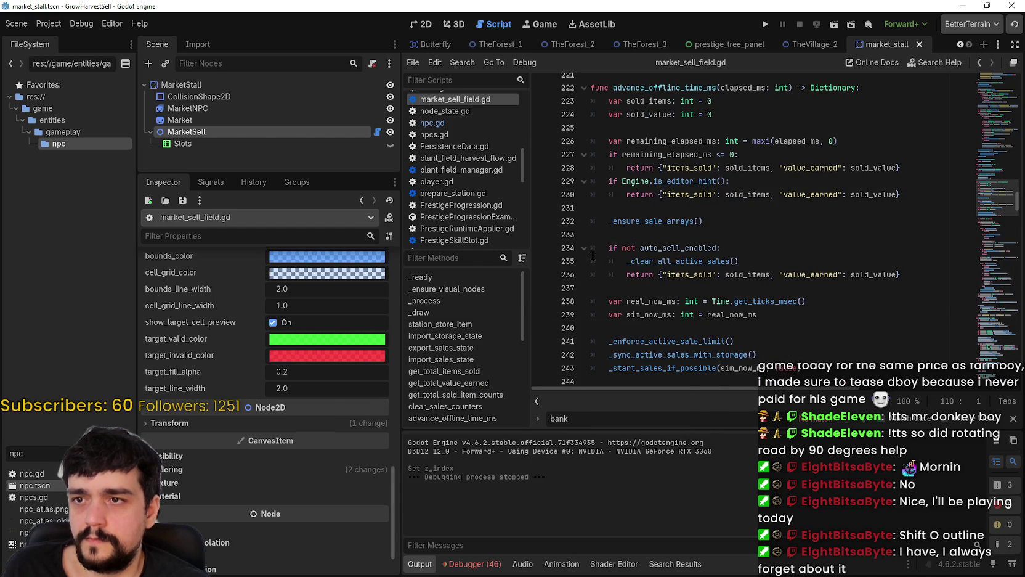
scroll(597, 253, down, 2)
scroll(597, 253, down, 2)
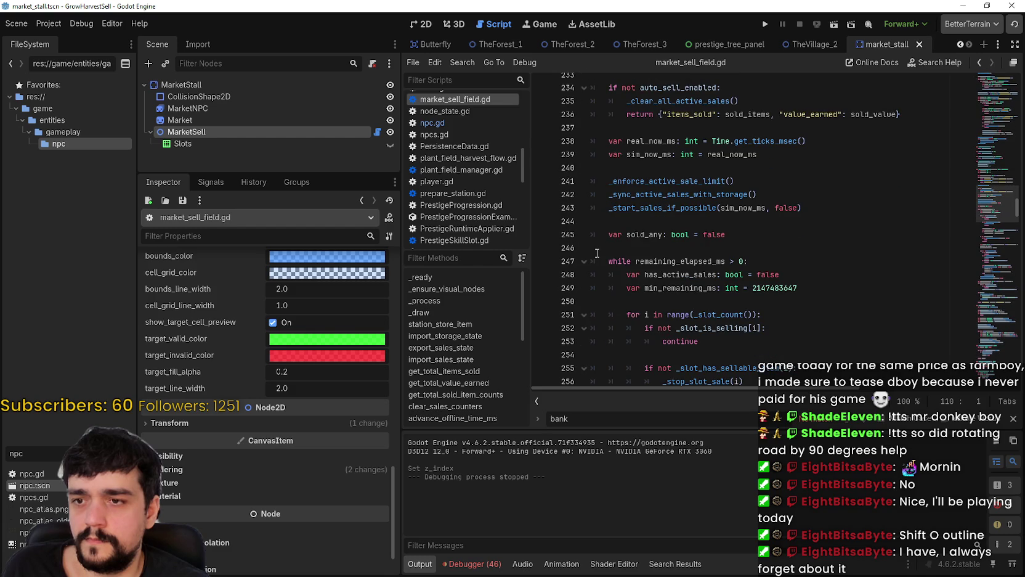
double_click(678, 261)
scroll(684, 259, down, 4)
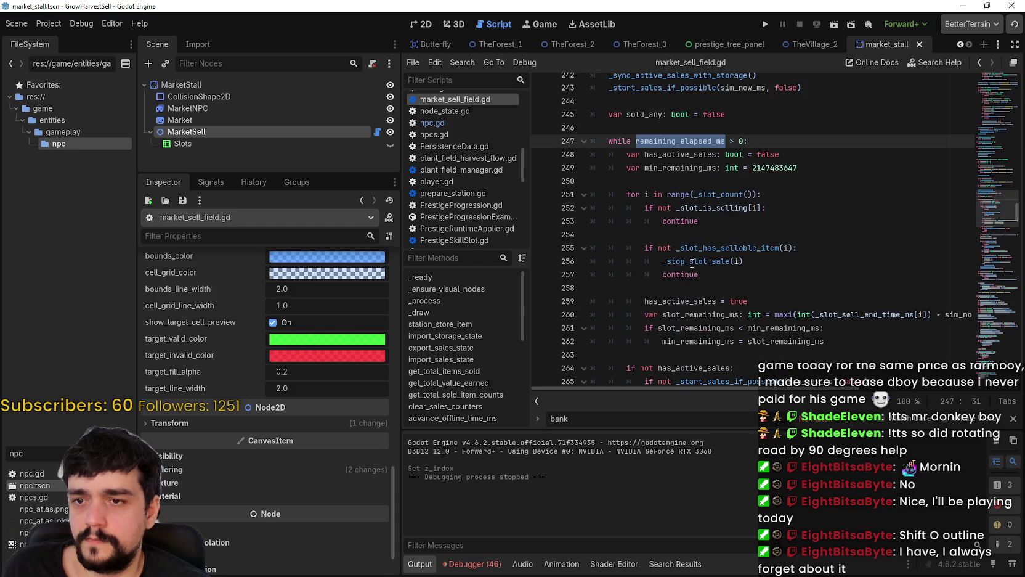
scroll(691, 257, down, 5)
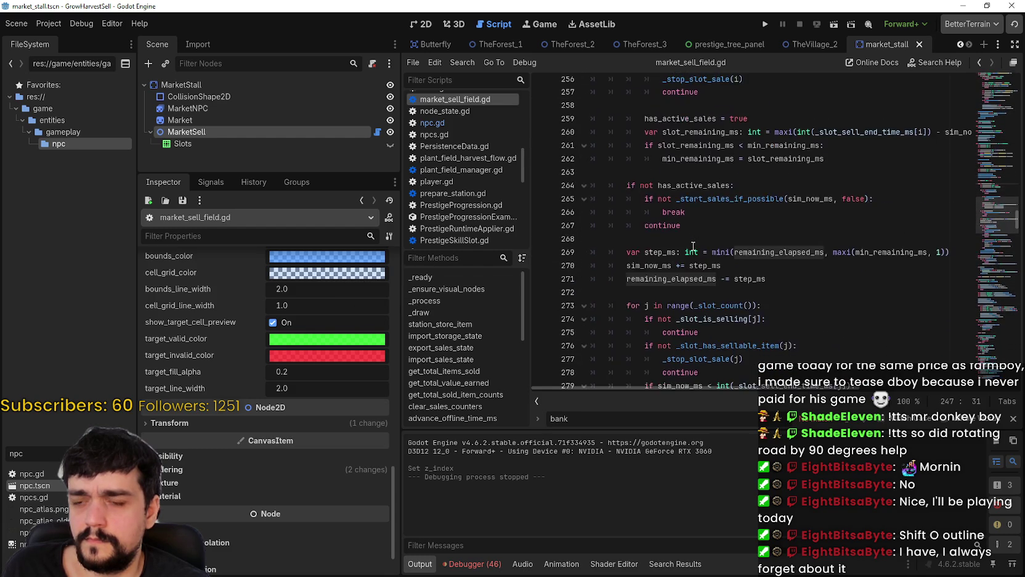
scroll(693, 246, down, 5)
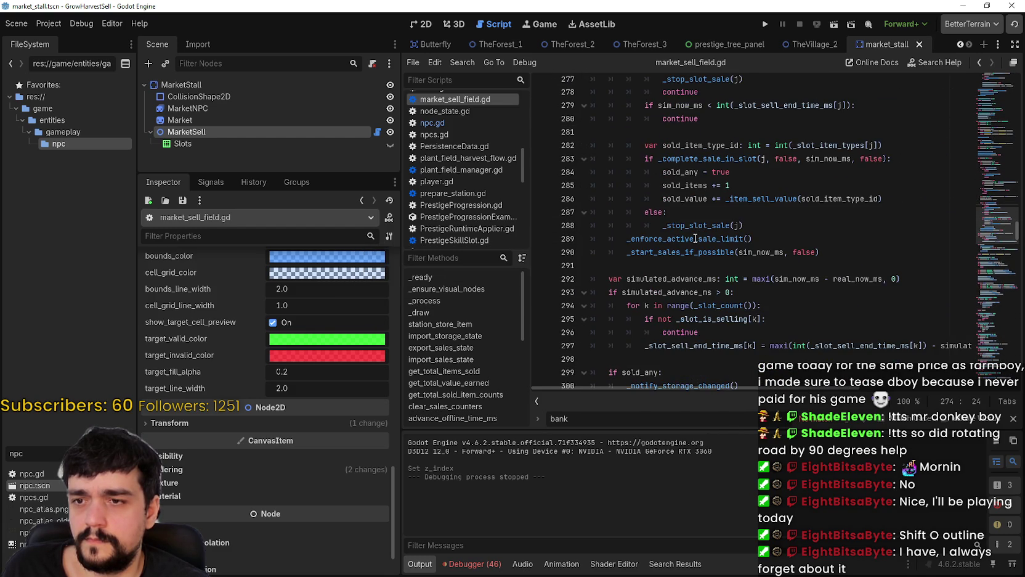
scroll(696, 246, down, 4)
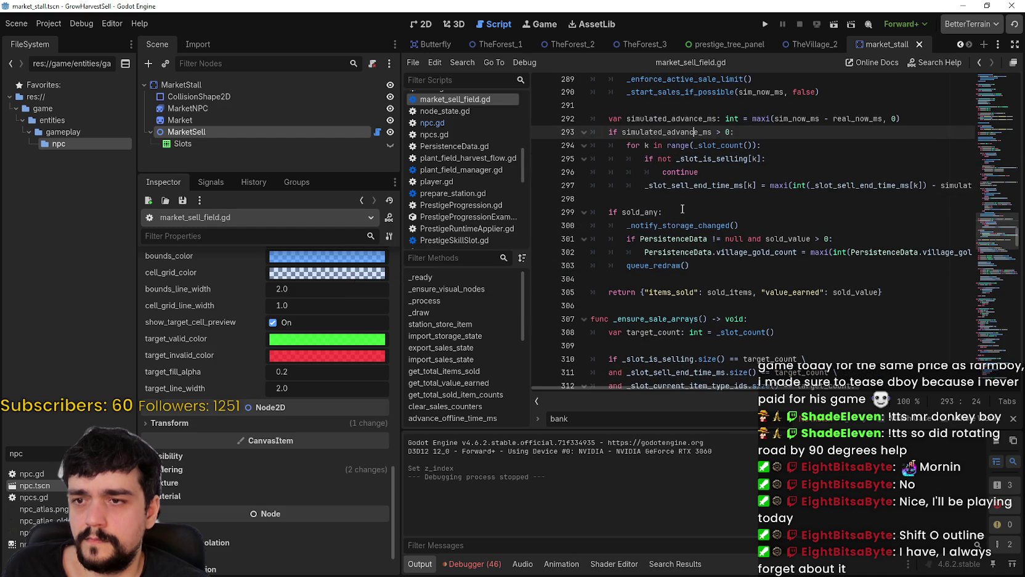
scroll(695, 277, up, 3)
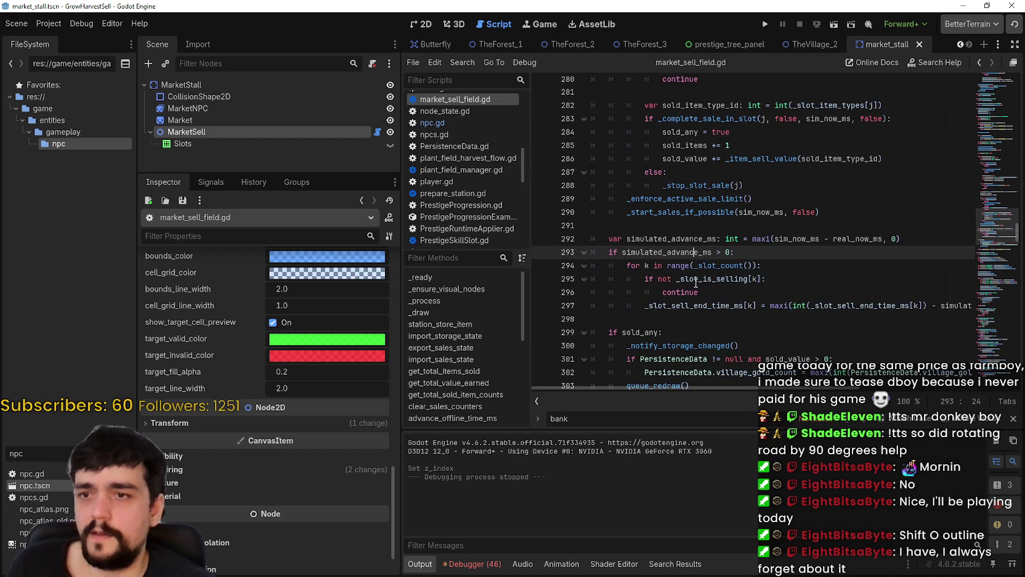
scroll(690, 287, up, 7)
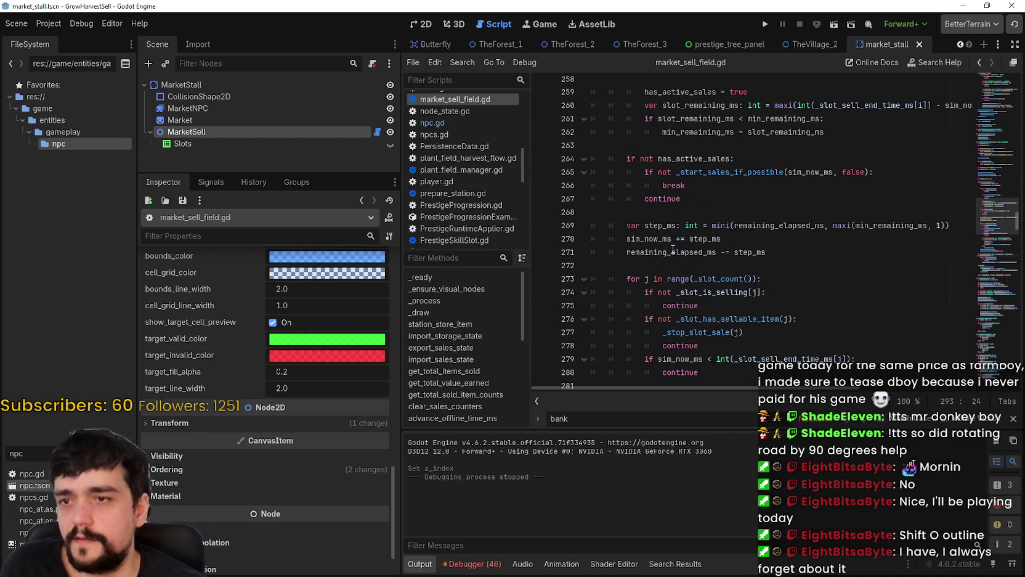
scroll(678, 274, down, 4)
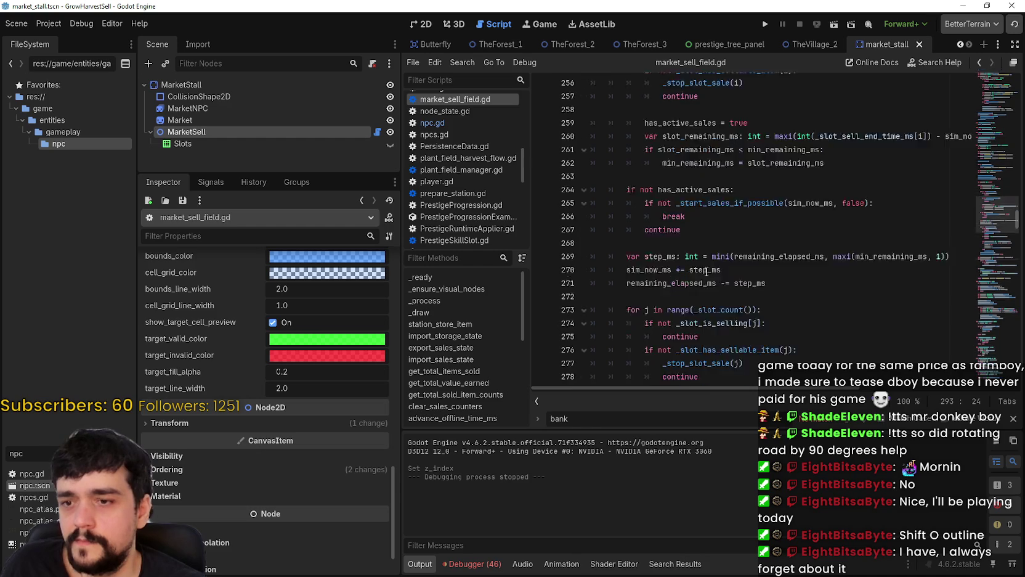
click(718, 216)
scroll(721, 259, up, 8)
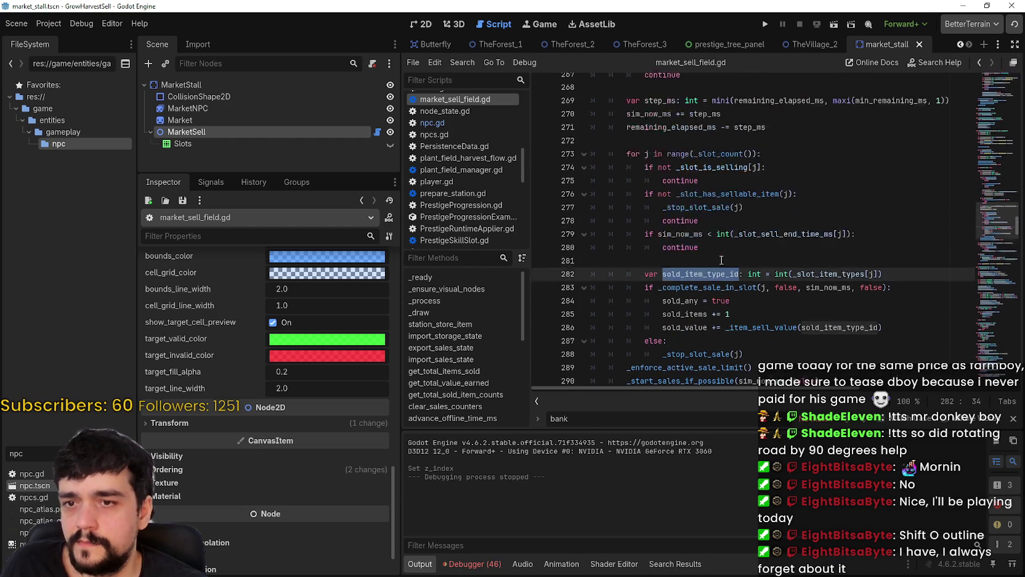
click(704, 248)
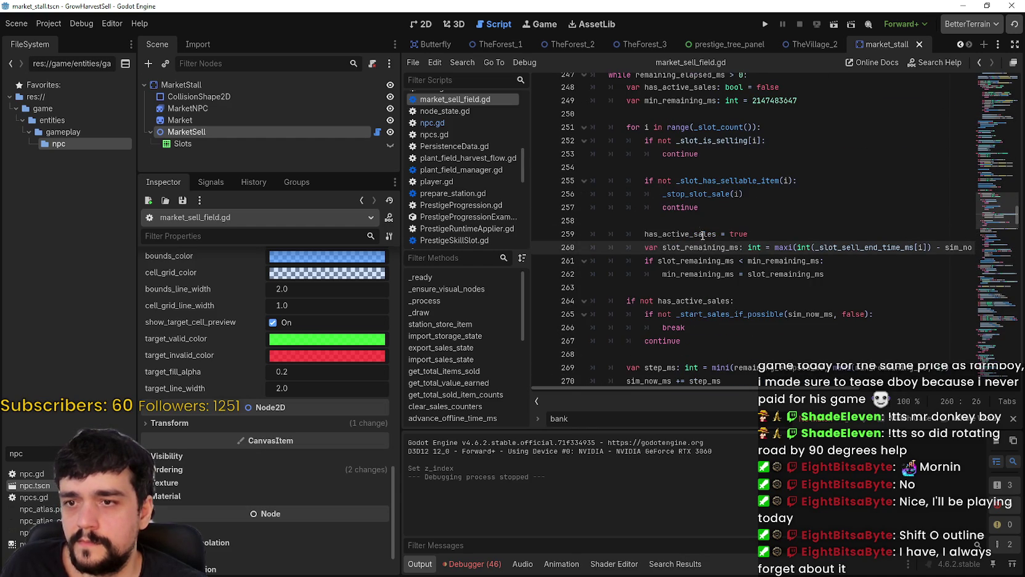
scroll(702, 236, up, 2)
double_click(665, 154)
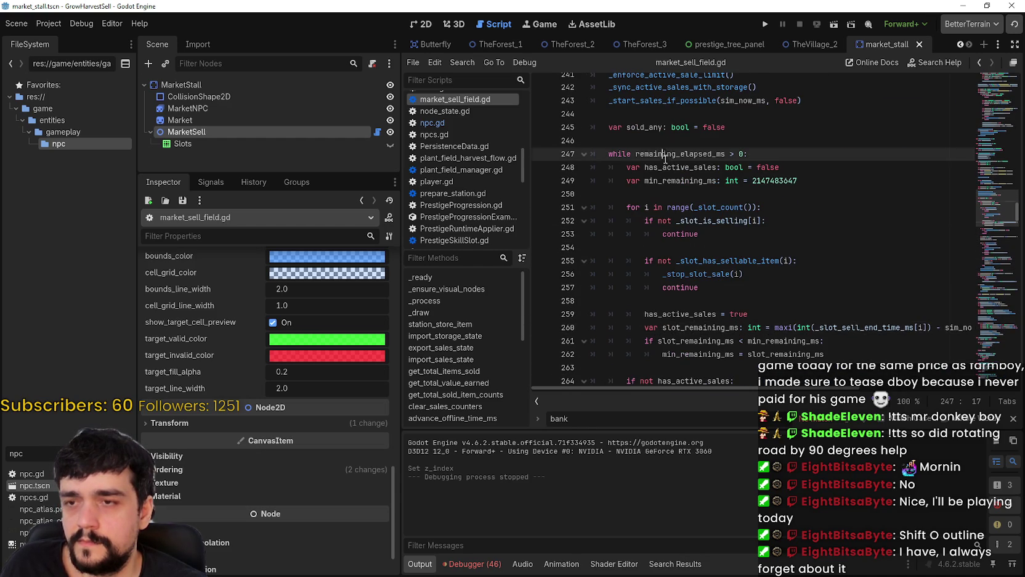
scroll(631, 232, up, 3)
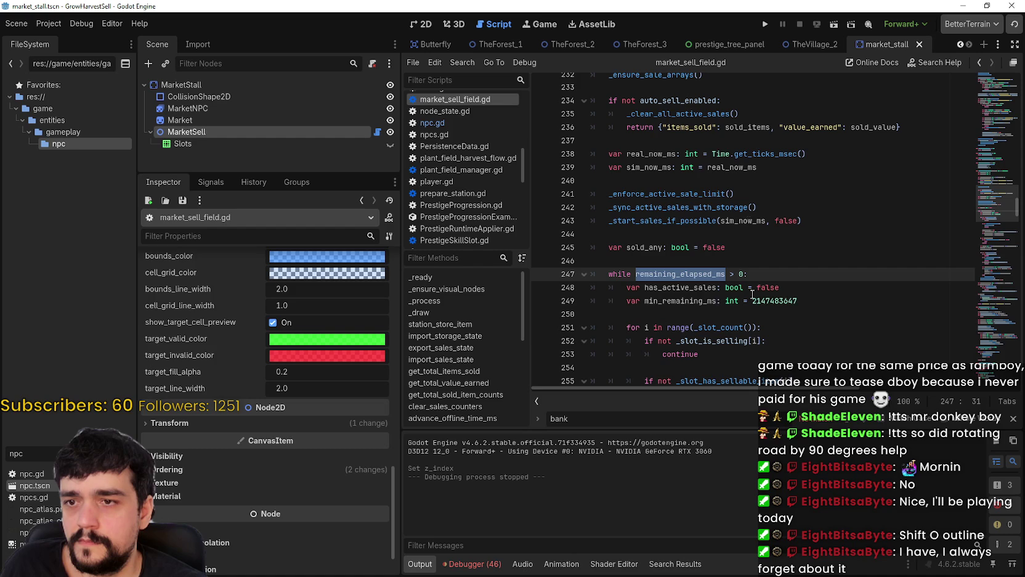
double_click(659, 274)
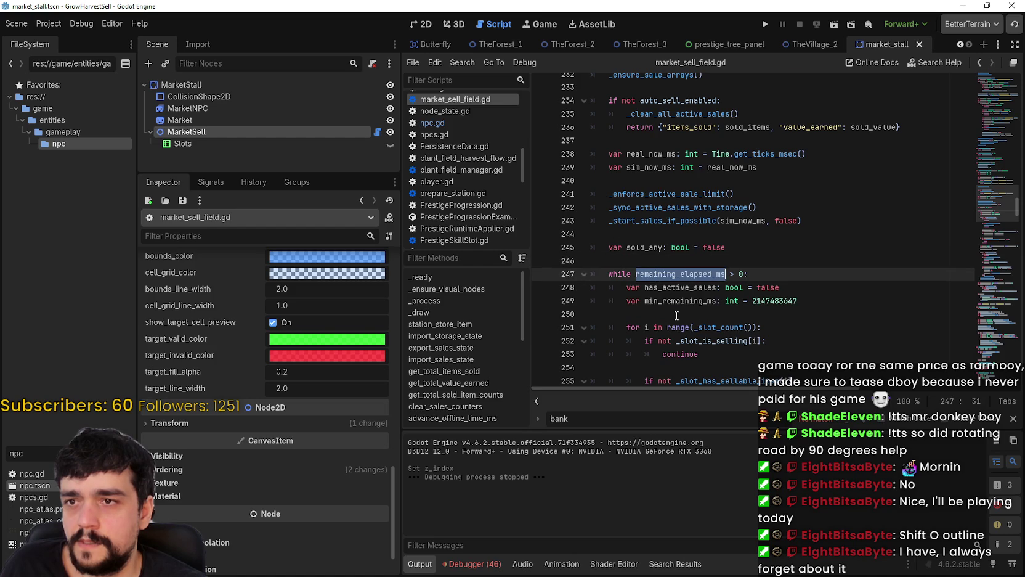
scroll(674, 309, down, 7)
scroll(674, 309, down, 3)
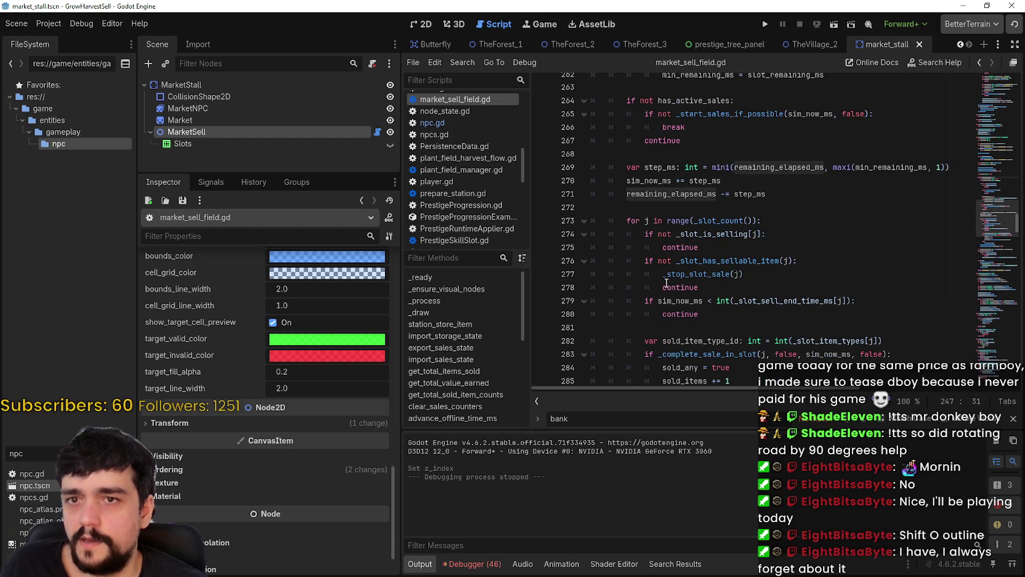
scroll(666, 282, down, 5)
click(1012, 419)
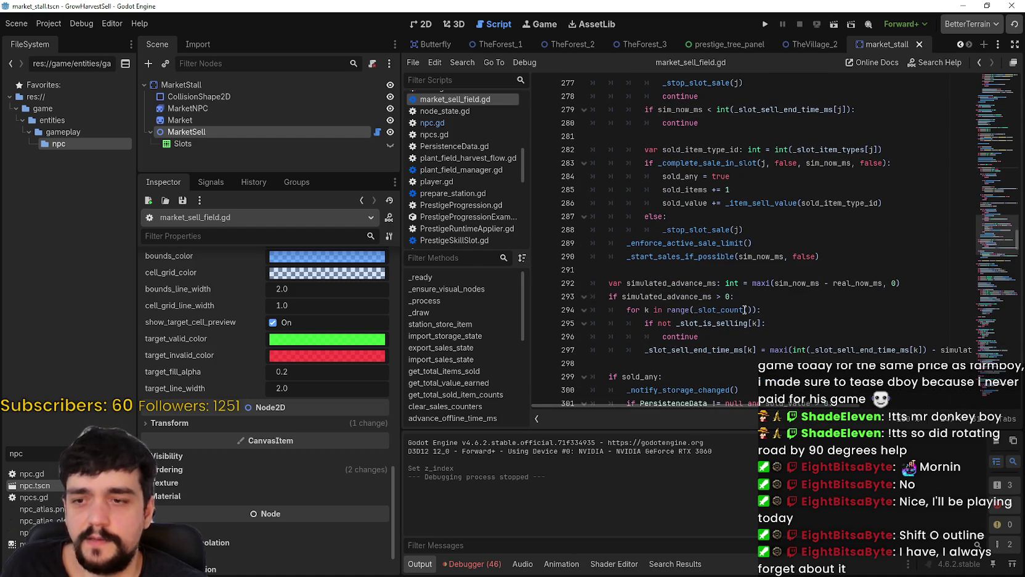
click(696, 271)
click(678, 283)
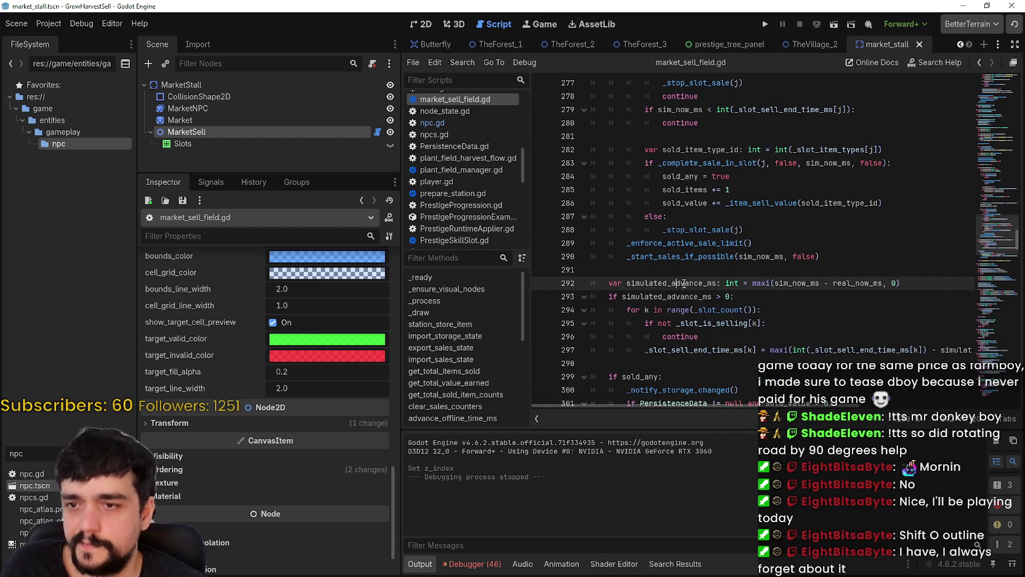
double_click(685, 283)
mouse_move(685, 283)
mouse_down()
mouse_move(913, 281)
mouse_move(918, 297)
mouse_up()
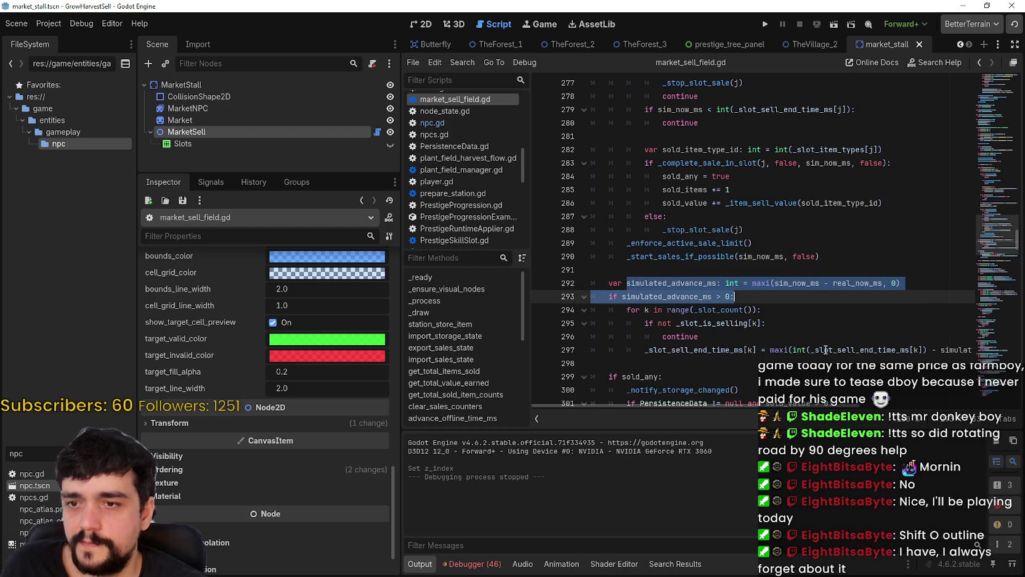
scroll(688, 205, down, 3)
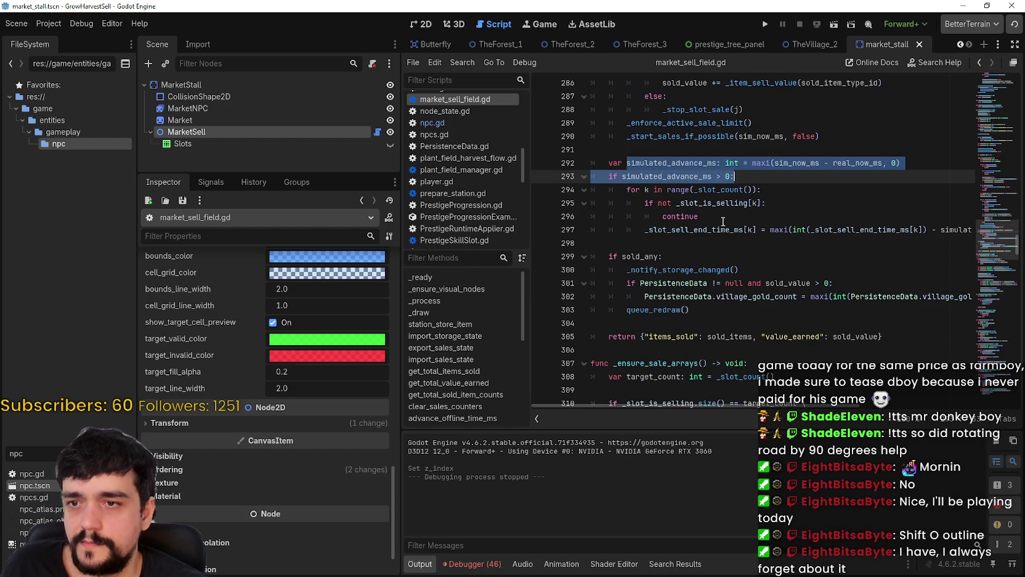
drag(898, 229, 986, 230)
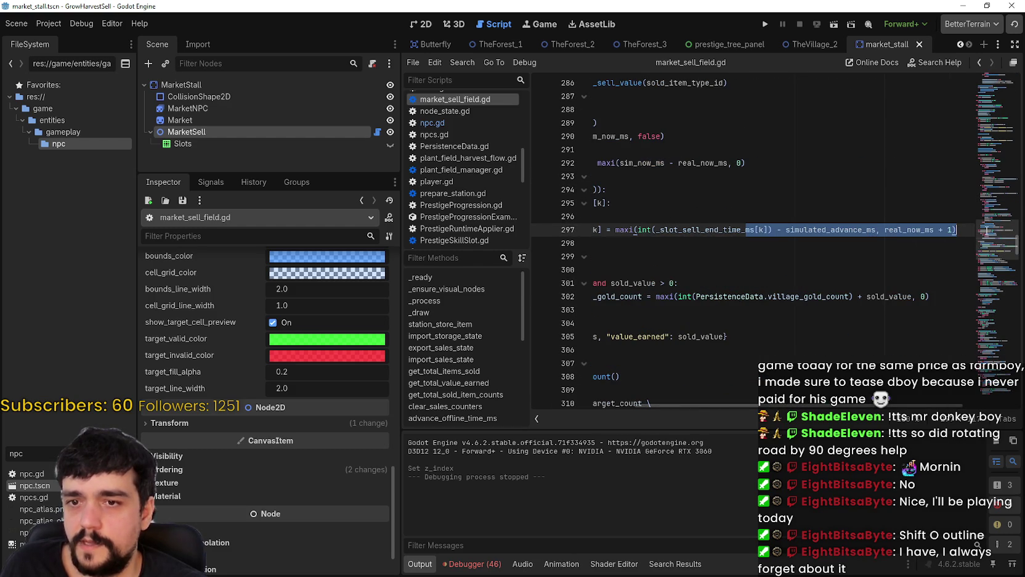
click(866, 237)
mouse_move(692, 236)
mouse_down()
mouse_move(653, 191)
mouse_move(616, 177)
mouse_up()
click(640, 328)
key(shift+Up)
key(shift+Up)
key(shift+Up)
drag(632, 348, 640, 217)
scroll(648, 308, down, 3)
double_click(688, 178)
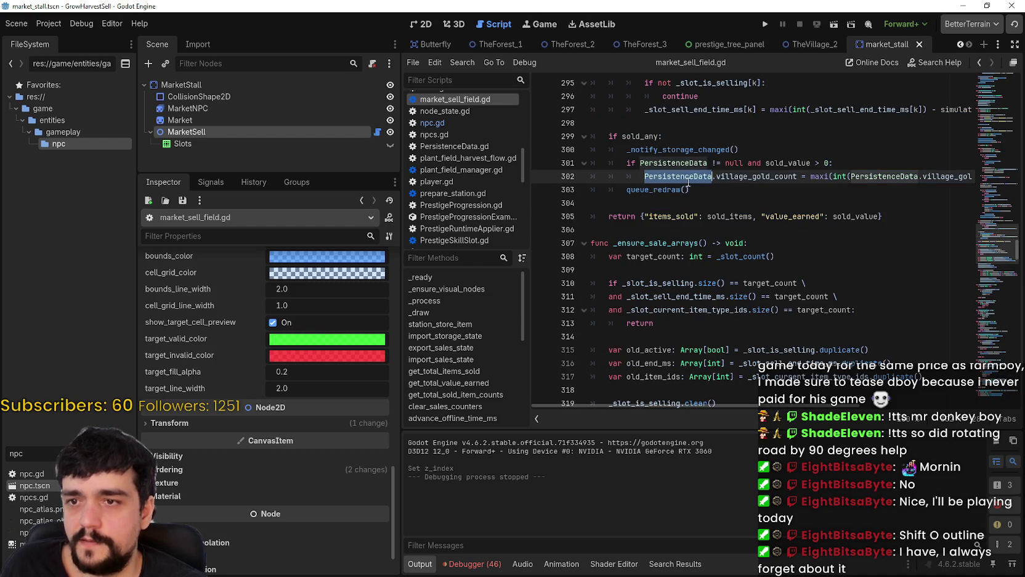
double_click(770, 179)
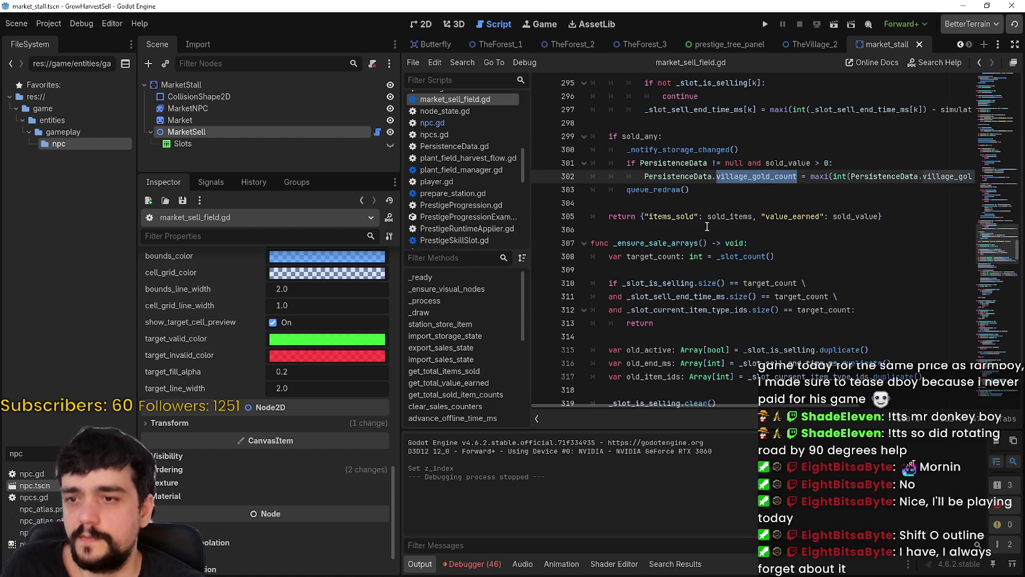
scroll(718, 320, down, 5)
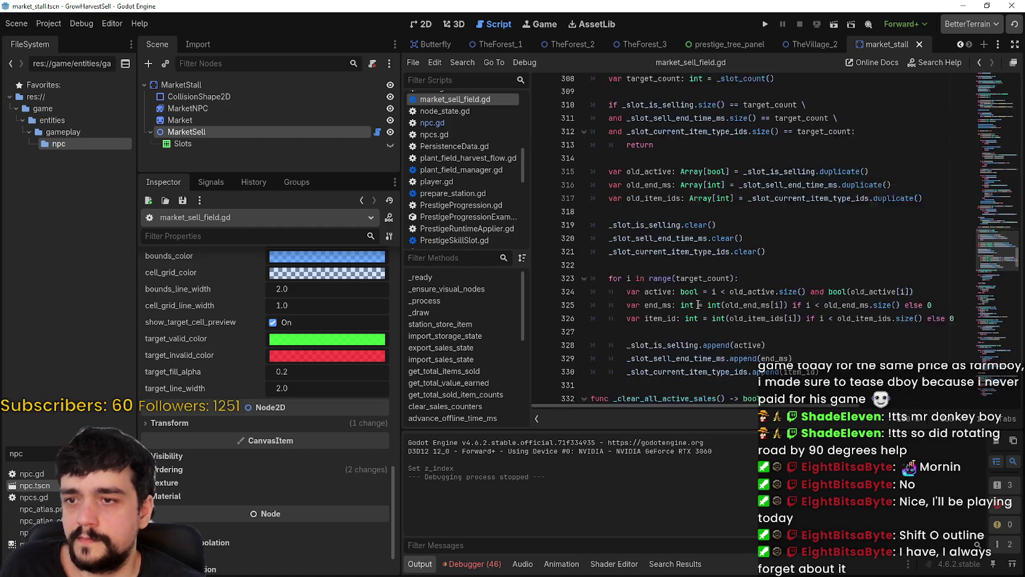
scroll(698, 304, down, 2)
scroll(784, 188, down, 6)
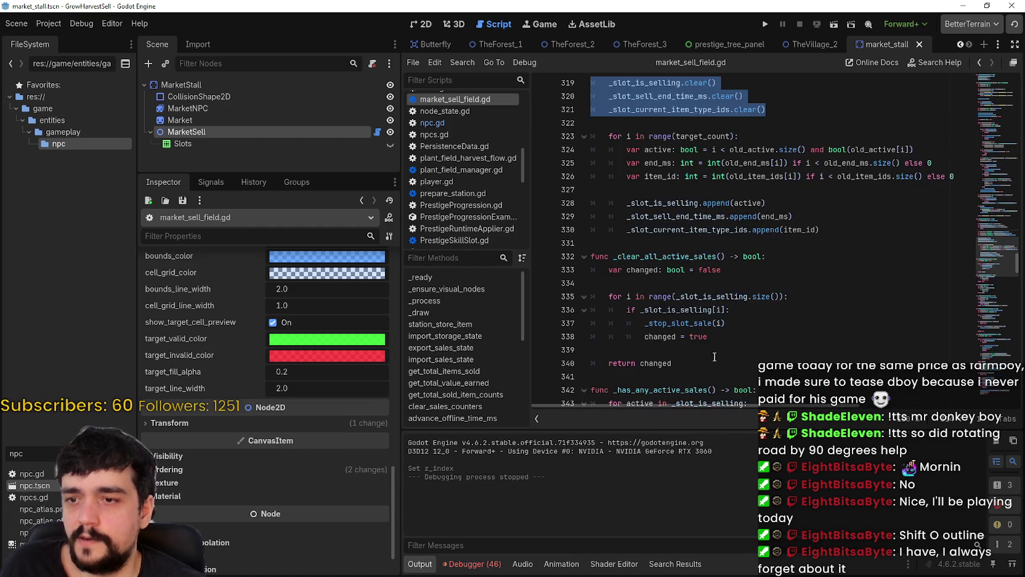
scroll(706, 276, down, 3)
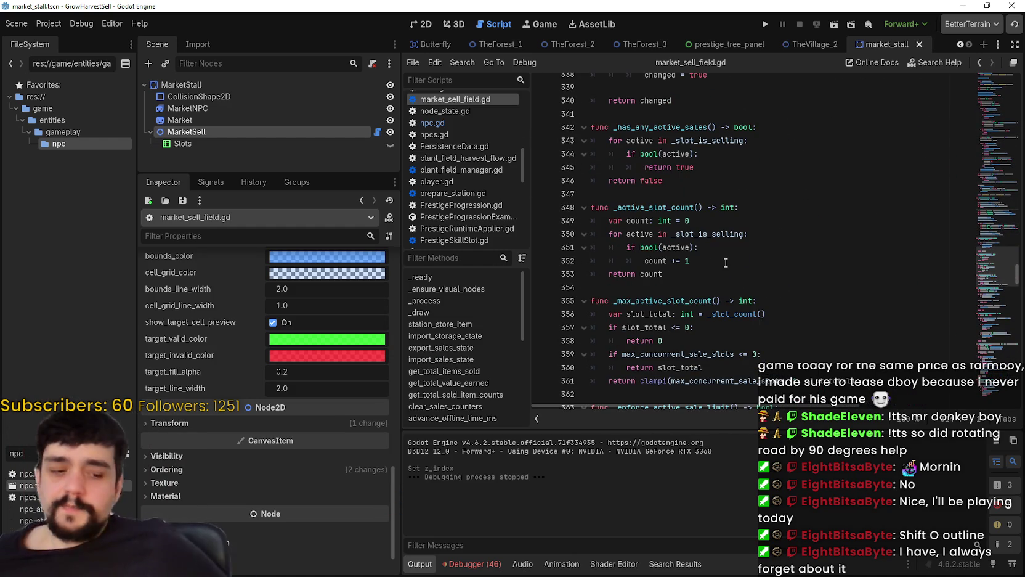
scroll(726, 262, up, 11)
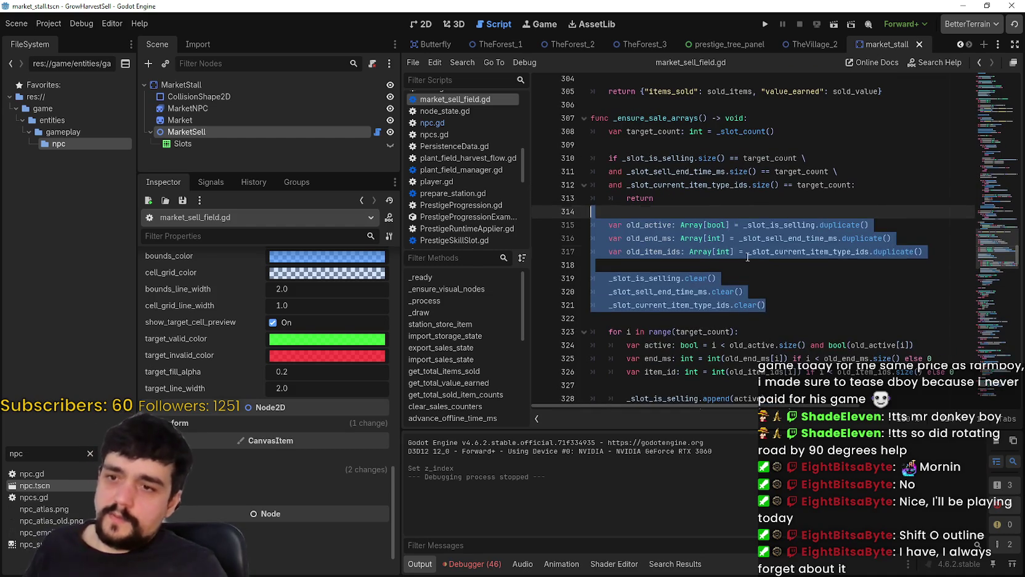
click(747, 257)
scroll(699, 266, down, 1)
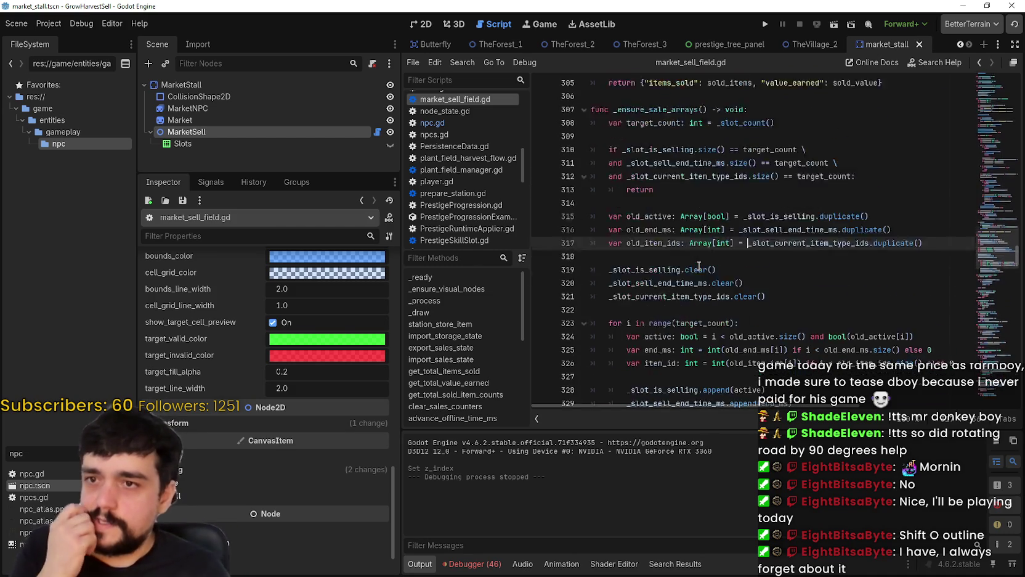
scroll(699, 265, down, 15)
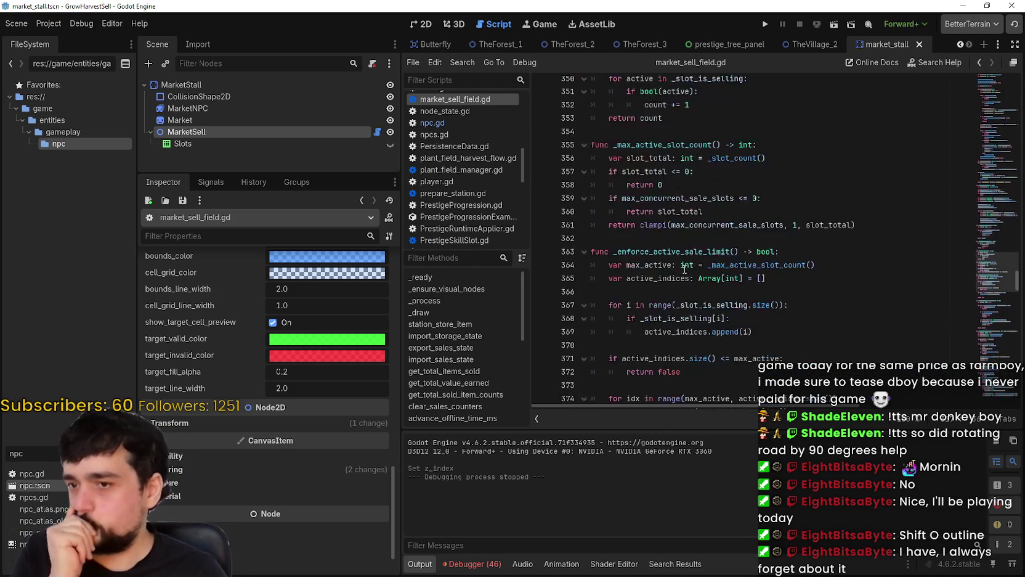
scroll(684, 268, down, 16)
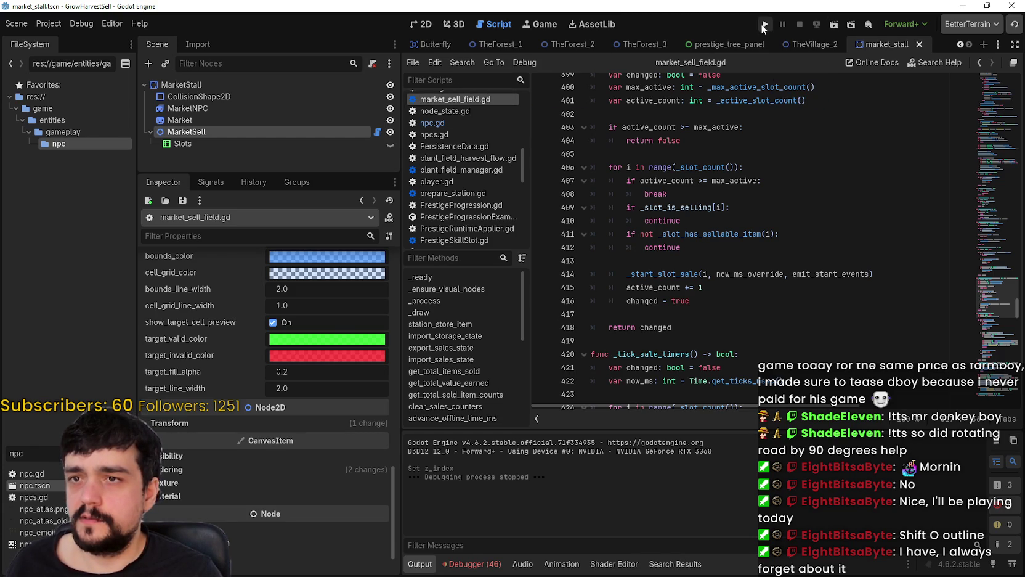
Step: Bring up TheVillage_2 in the 2D view and select Bank to check its market_sell_path
click(959, 44)
click(959, 45)
click(959, 44)
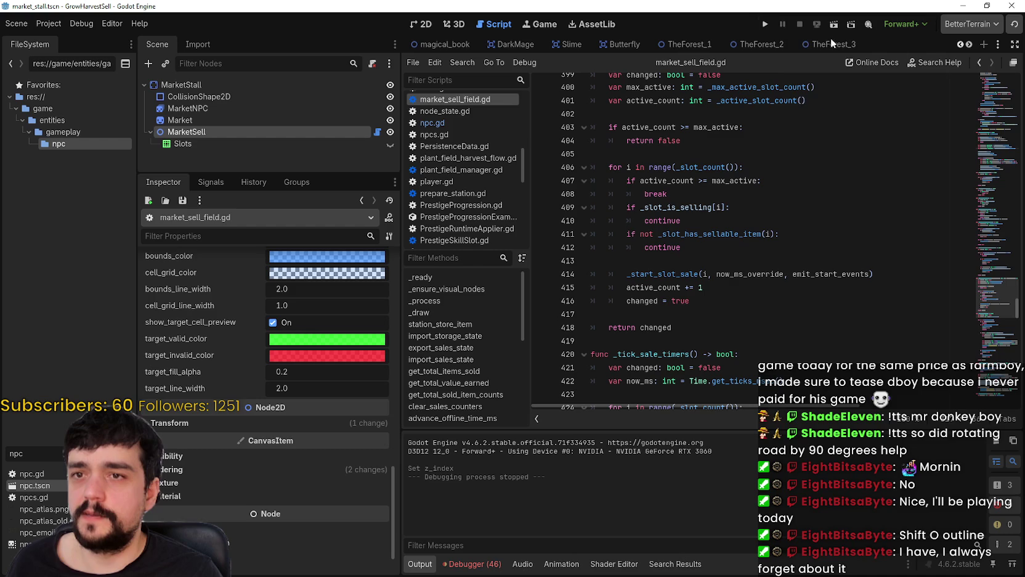
click(969, 45)
click(969, 44)
click(969, 45)
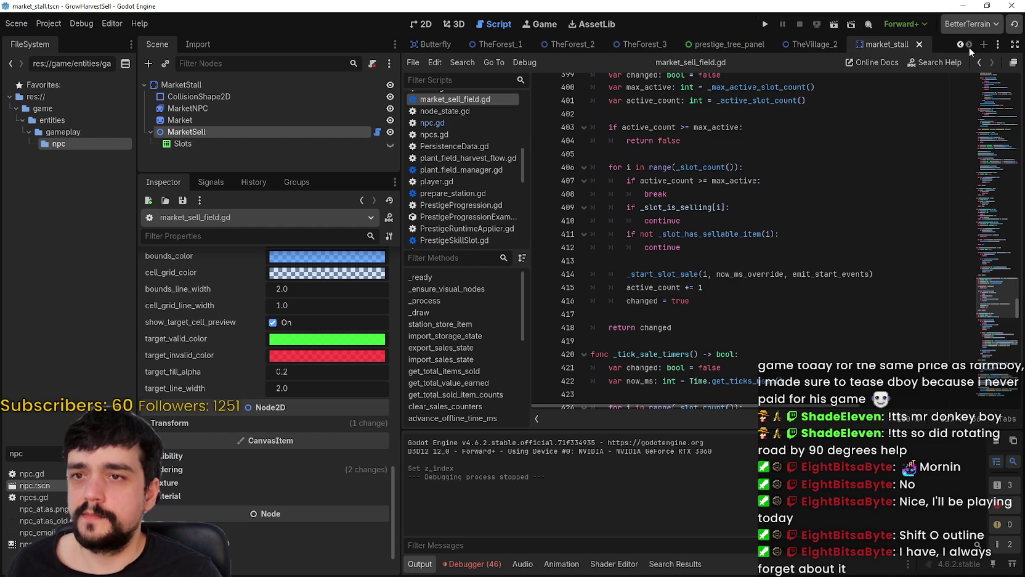
click(802, 45)
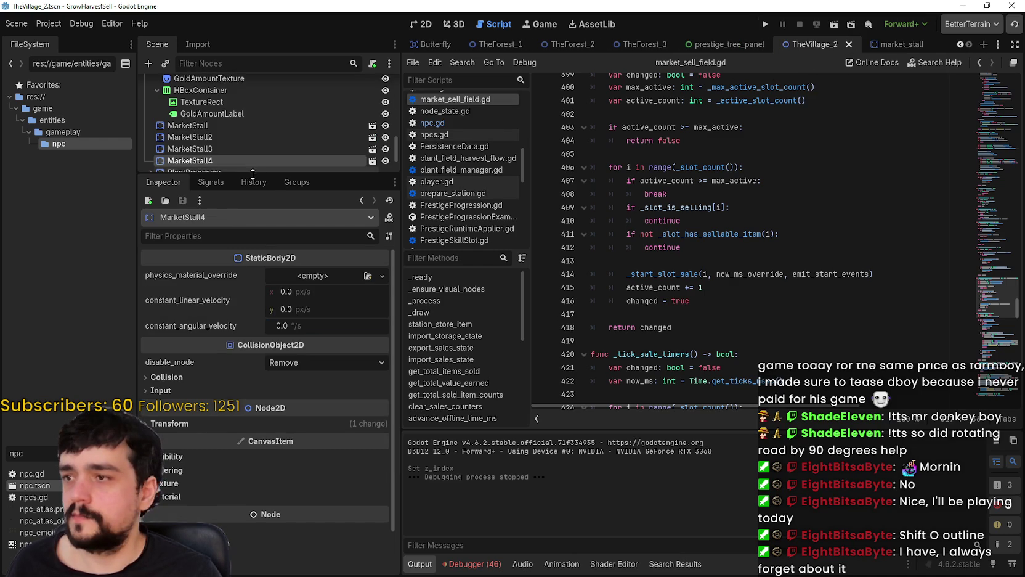
drag(254, 175, 255, 340)
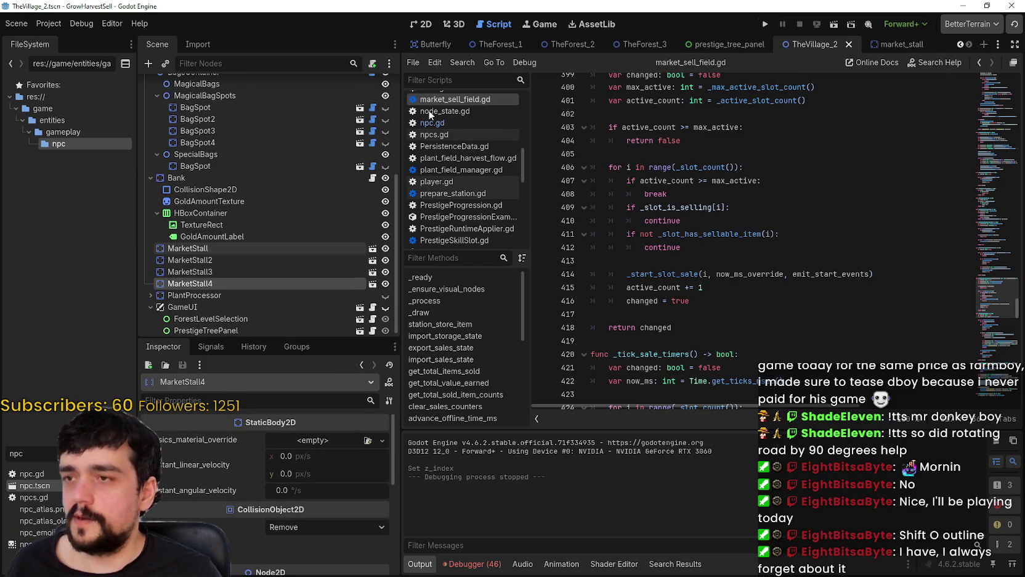
click(423, 24)
click(205, 178)
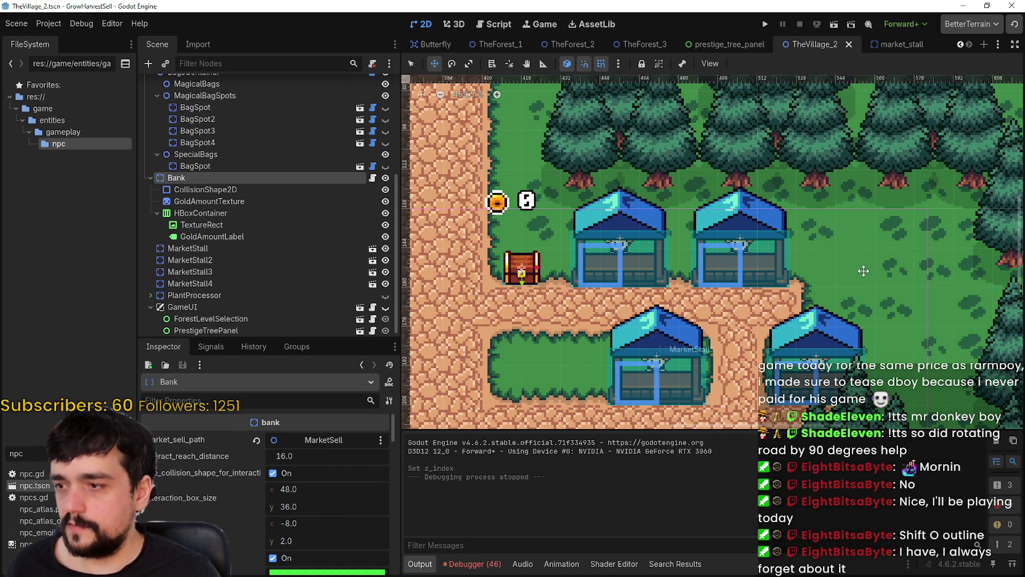
scroll(887, 265, down, 5)
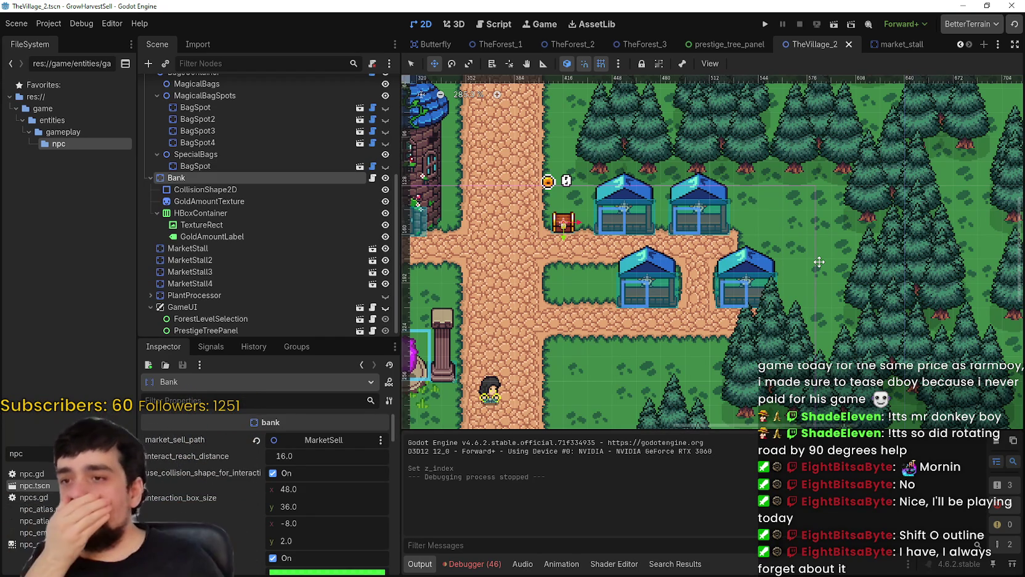
scroll(593, 225, left, 3)
scroll(593, 226, up, 1)
drag(593, 226, 612, 238)
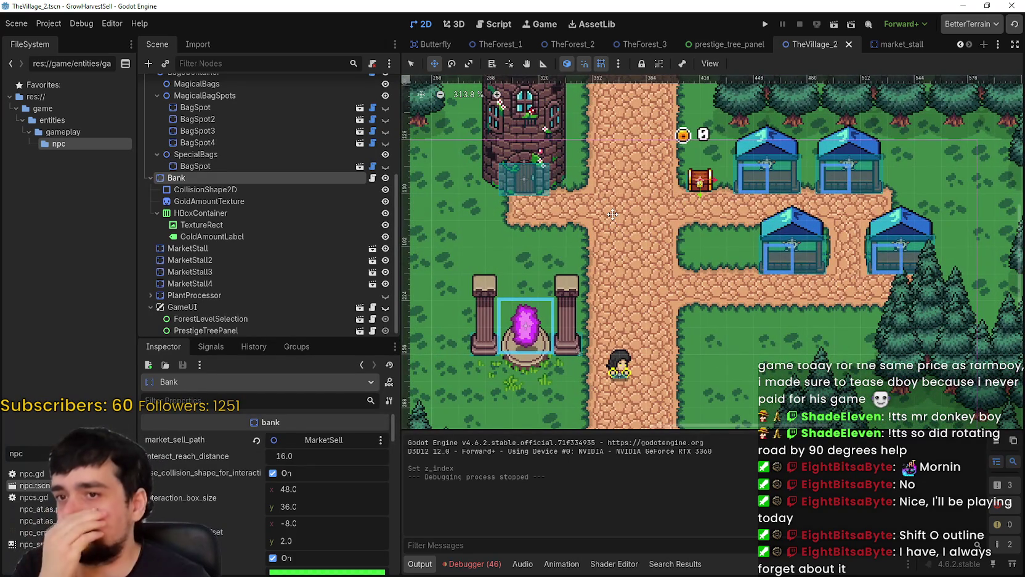
scroll(613, 238, down, 2)
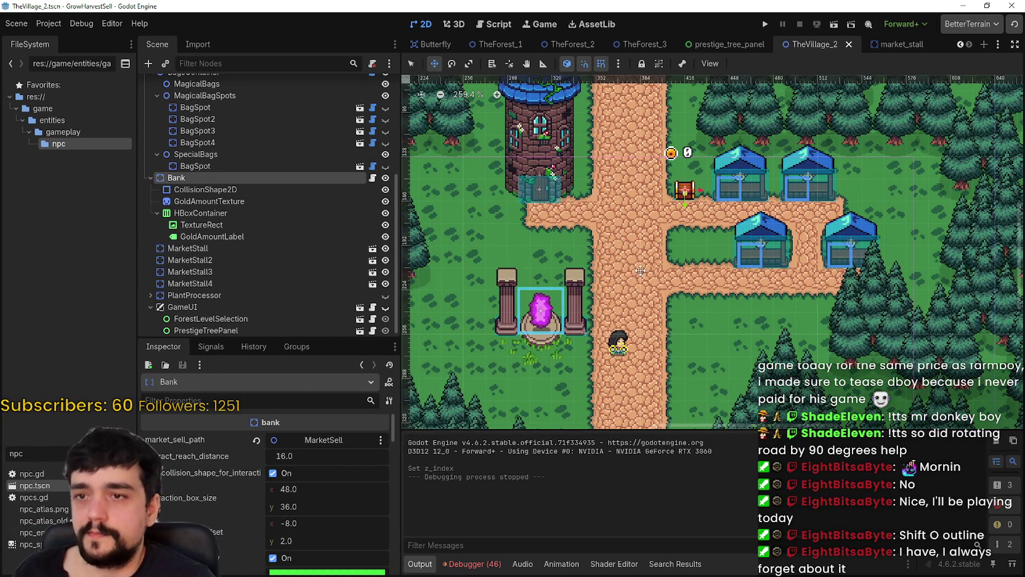
scroll(640, 271, up, 4)
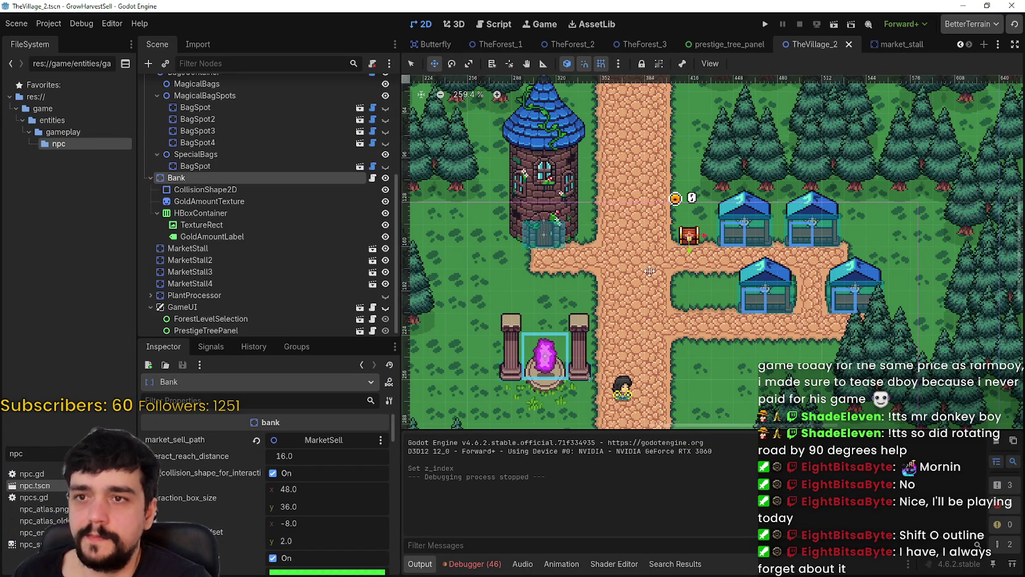
scroll(653, 278, up, 1)
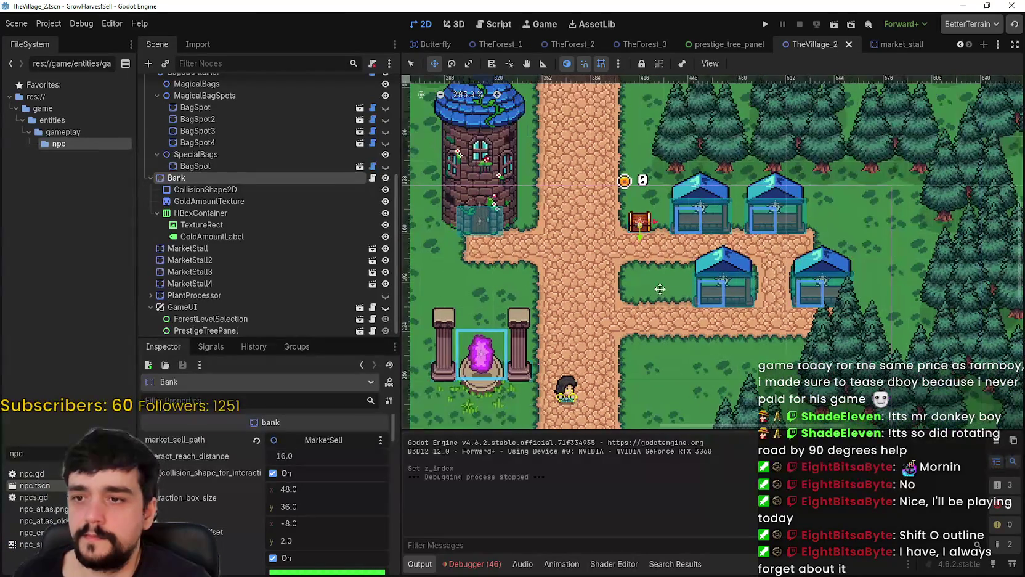
scroll(654, 272, up, 1)
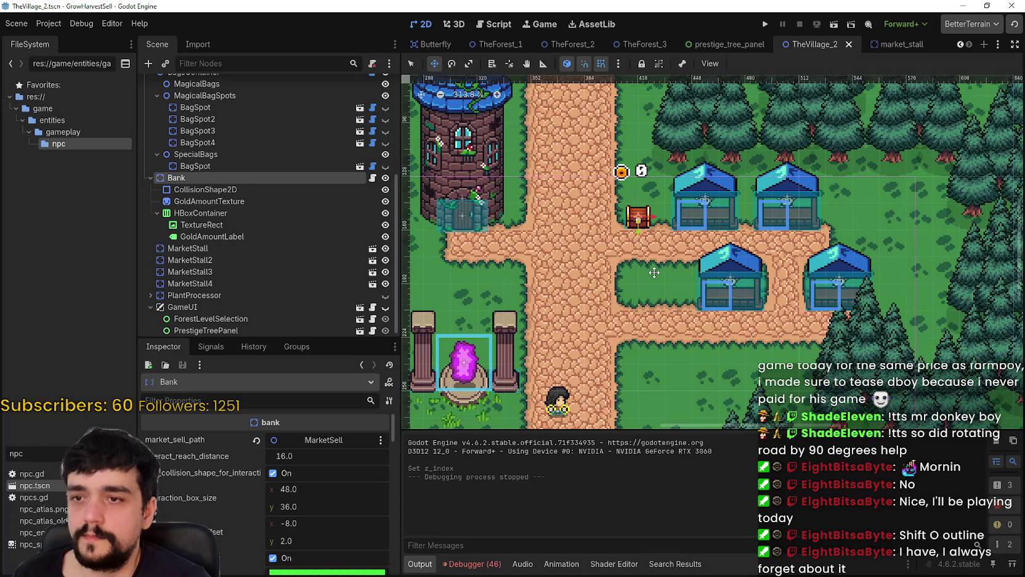
drag(654, 272, 622, 264)
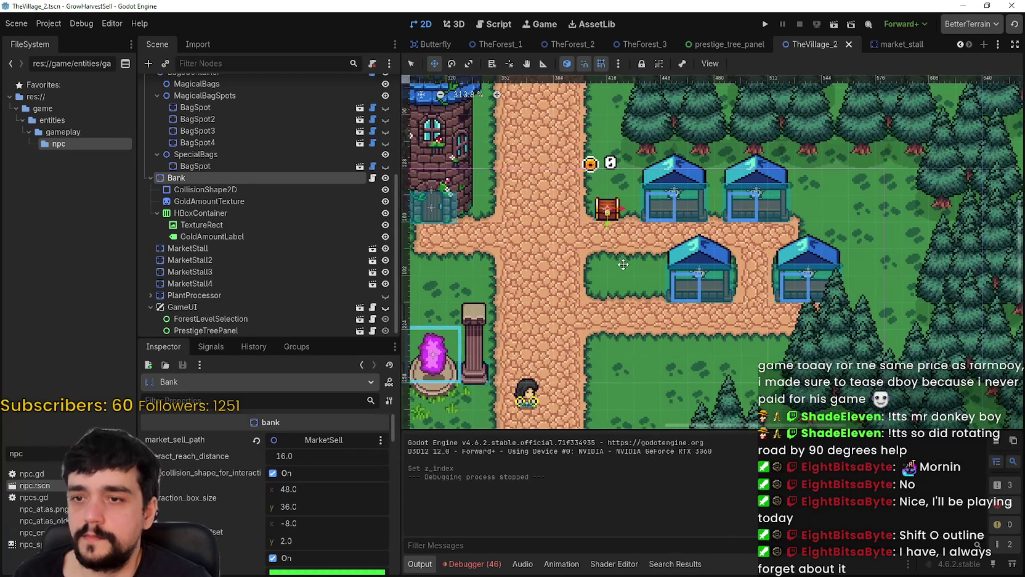
click(411, 64)
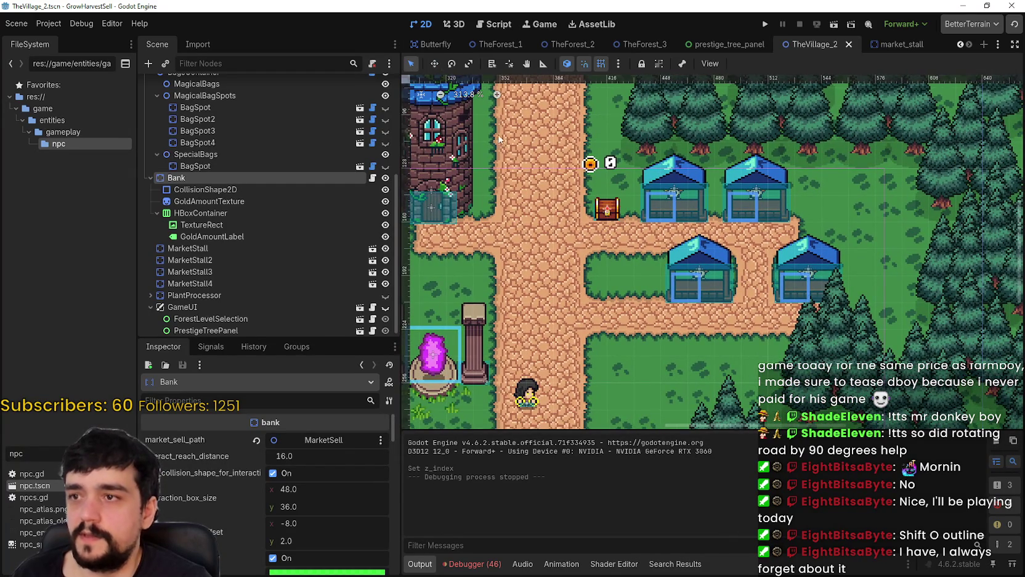
scroll(702, 268, up, 3)
click(682, 293)
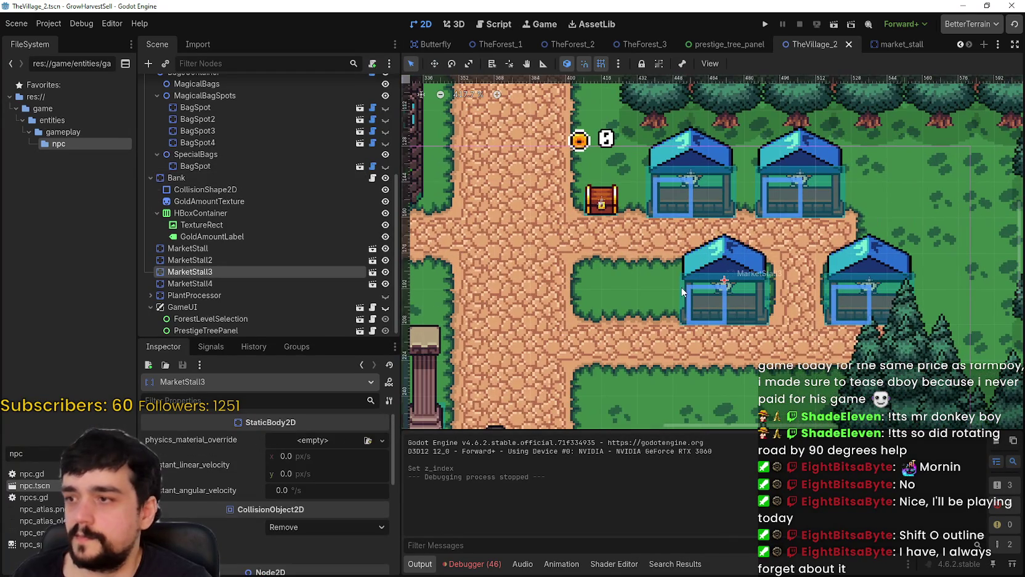
Step: Move MarketStall3 left along the path to (425, 188)
click(437, 64)
drag(704, 310, 602, 310)
scroll(602, 310, up, 3)
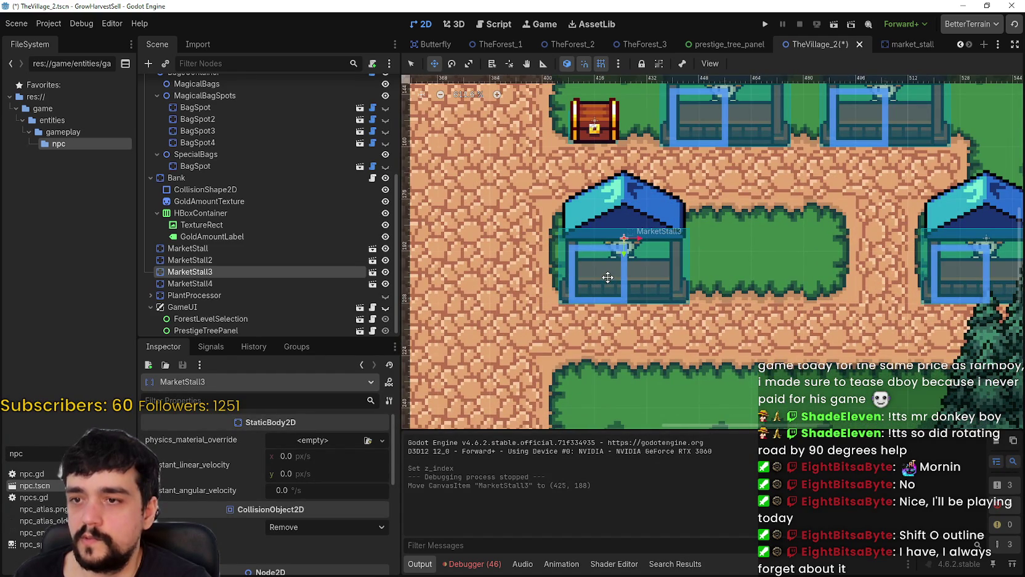
scroll(624, 249, down, 3)
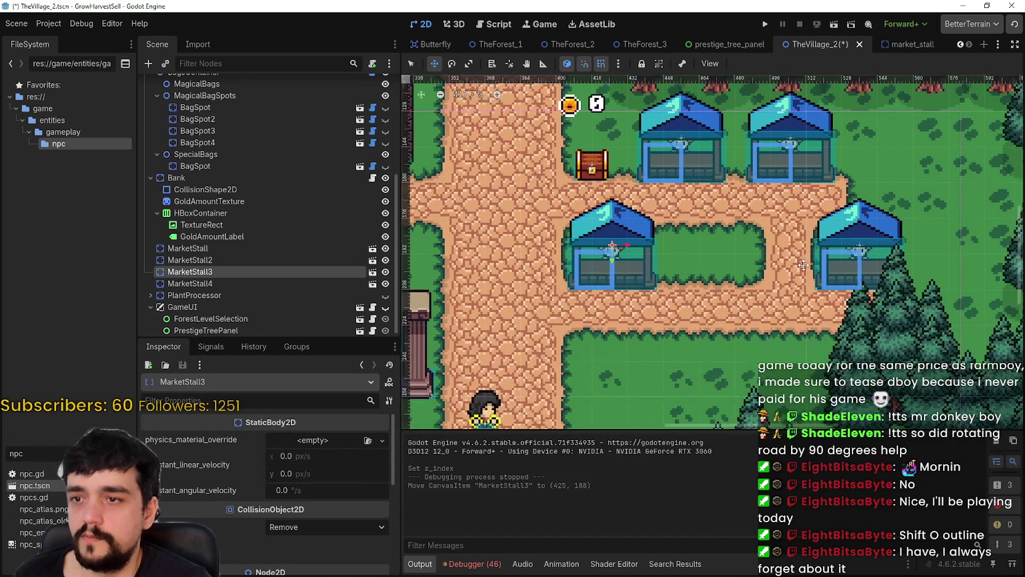
Step: Return to selection mode and select the VillageTerrain layer
click(411, 63)
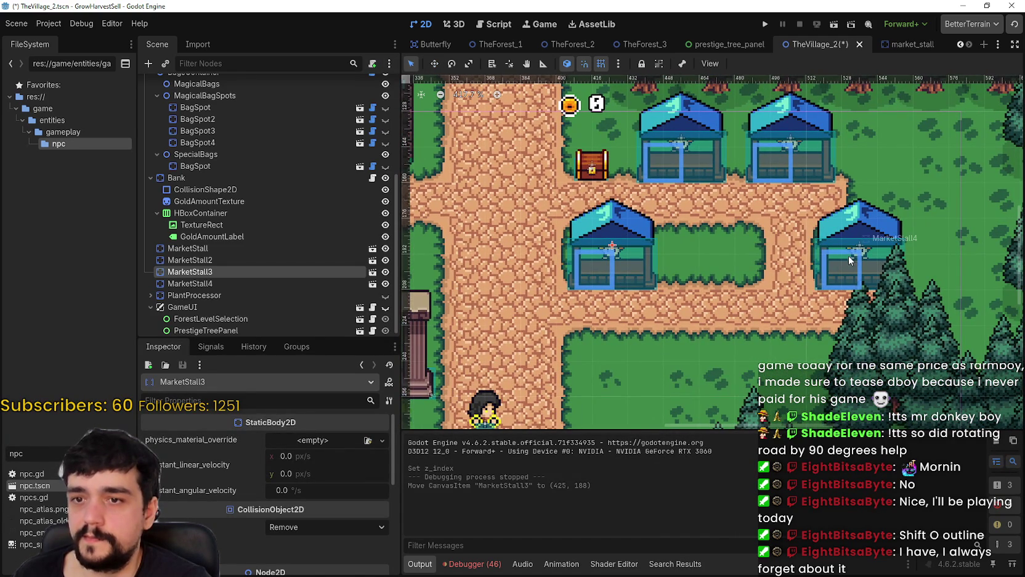
scroll(219, 141, up, 5)
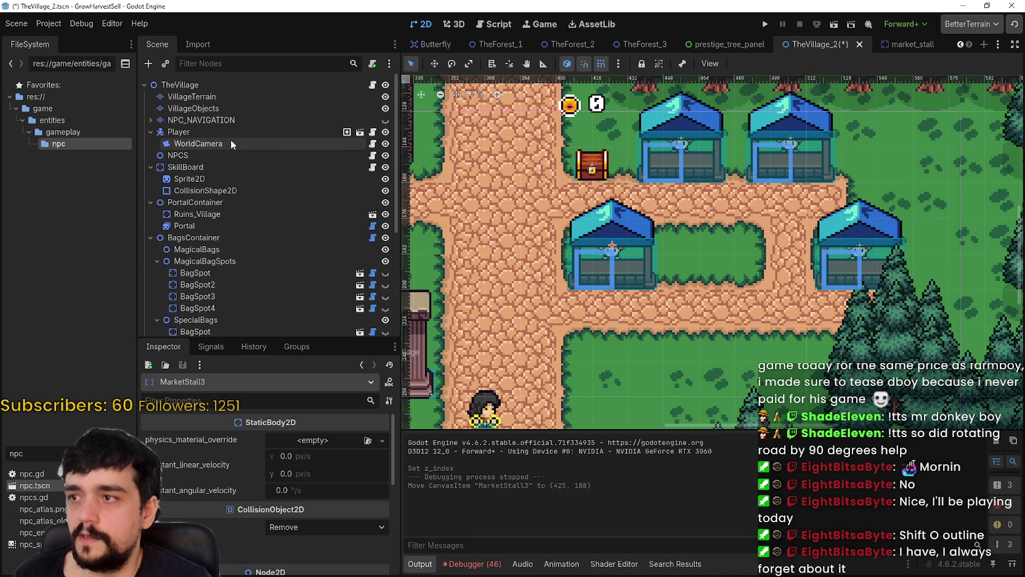
click(233, 96)
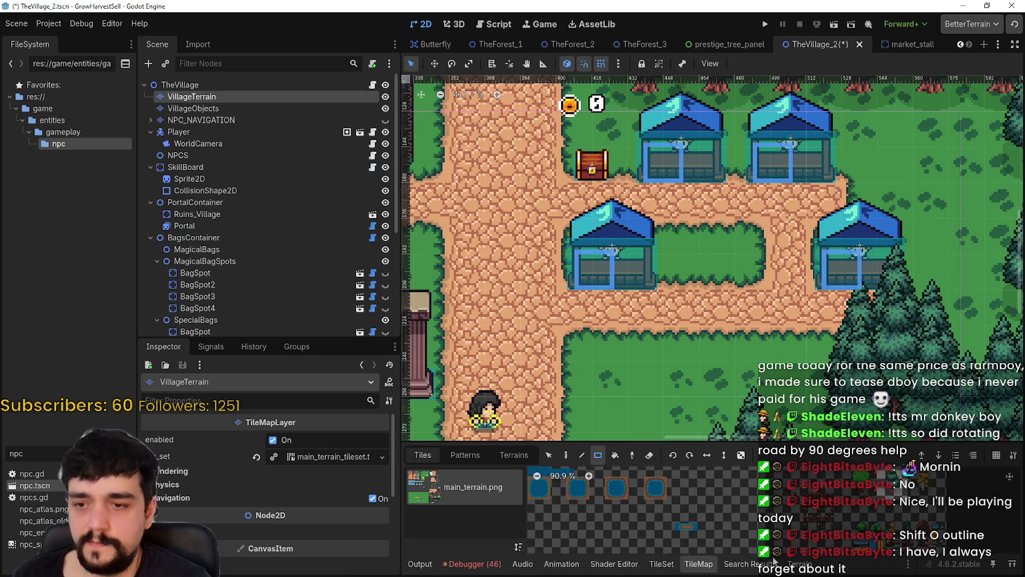
Step: Paint road over the hedge's left strip and grass over the path gap before the right stall
click(799, 563)
click(468, 491)
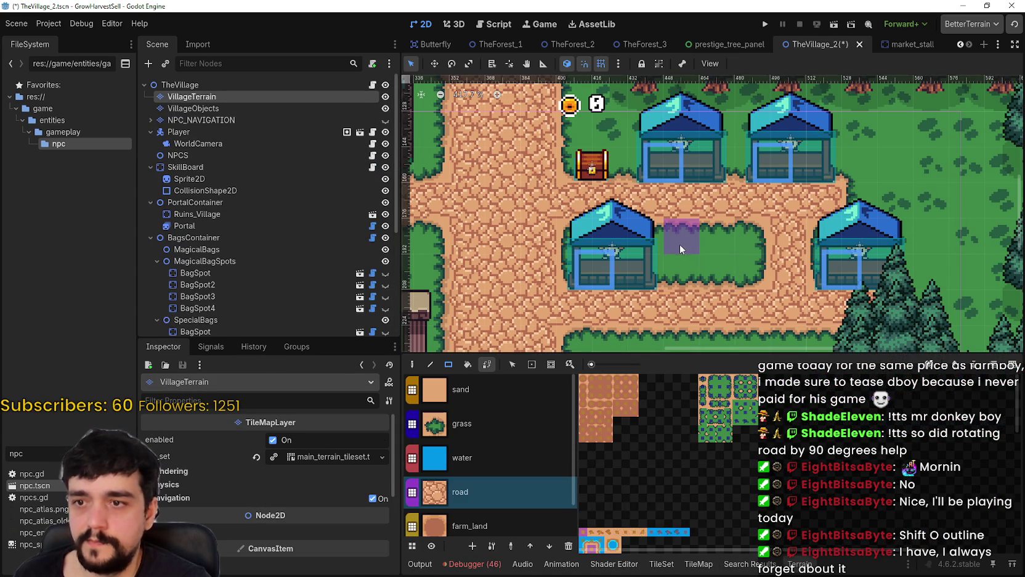
drag(681, 270, 681, 274)
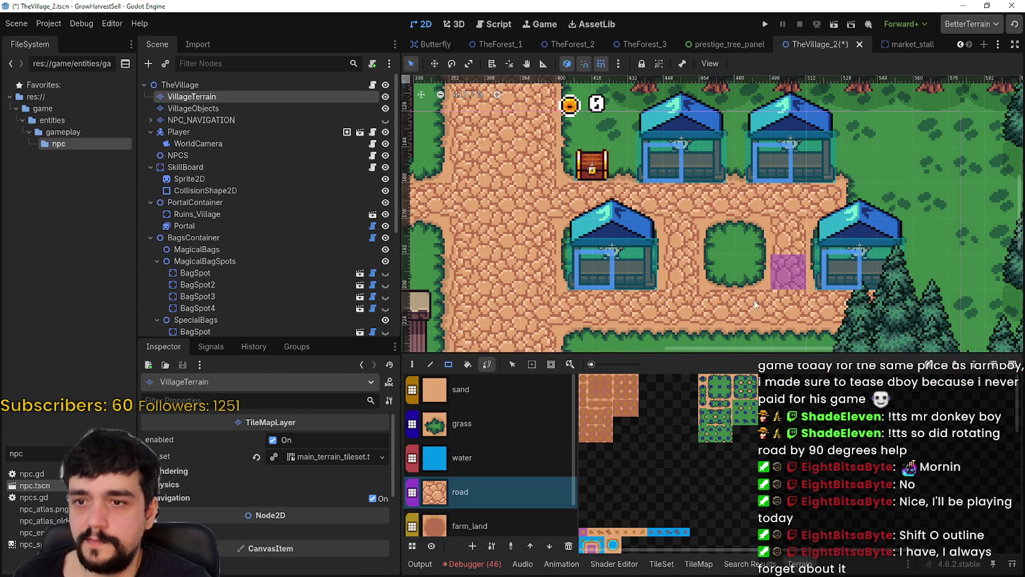
click(500, 436)
drag(784, 242, 785, 237)
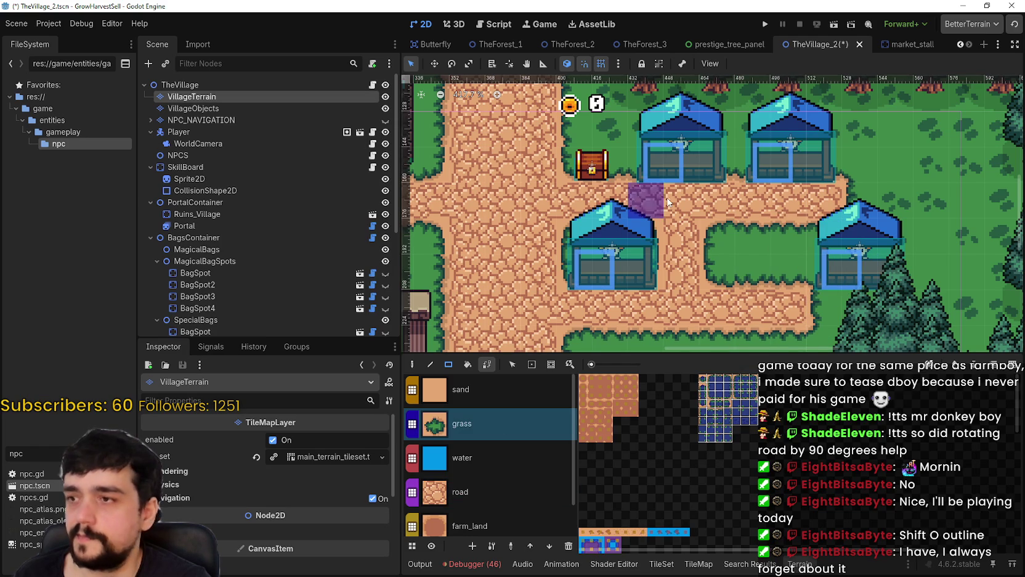
scroll(224, 286, down, 5)
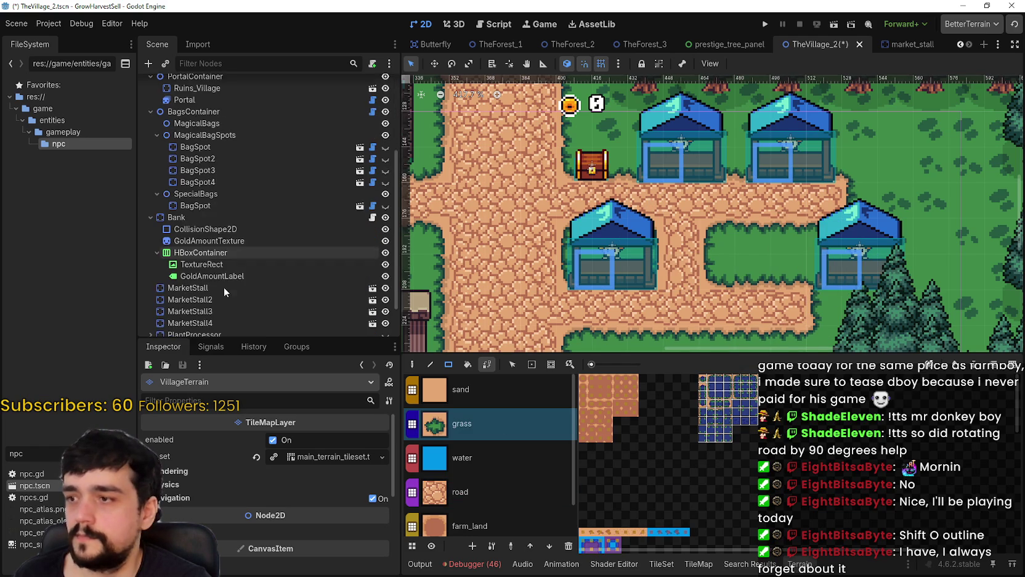
Step: Move MarketStall4 about 47 px left, then nudge it 9 px further left and 1 px right
click(228, 277)
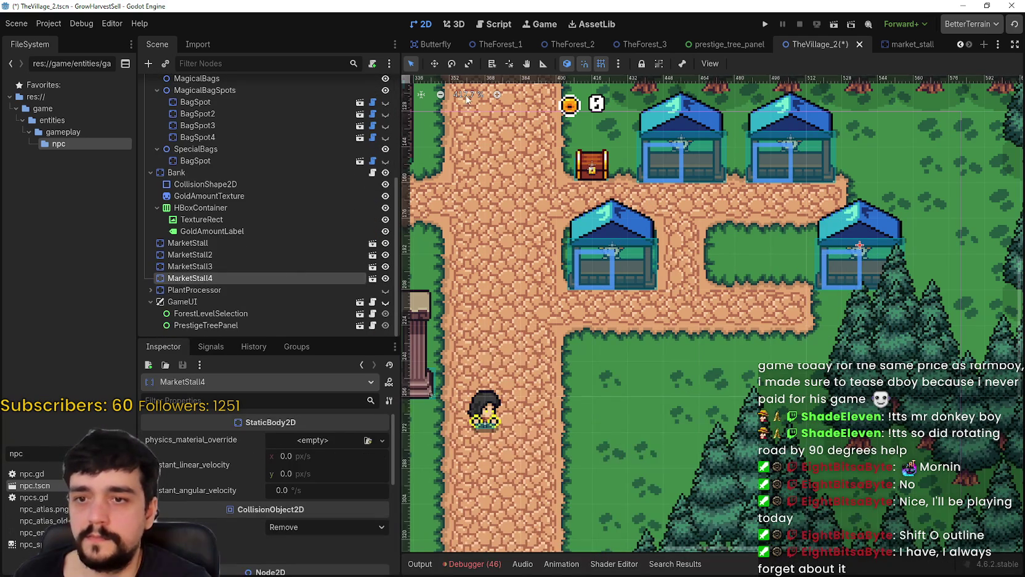
drag(839, 258, 751, 262)
scroll(758, 254, up, 3)
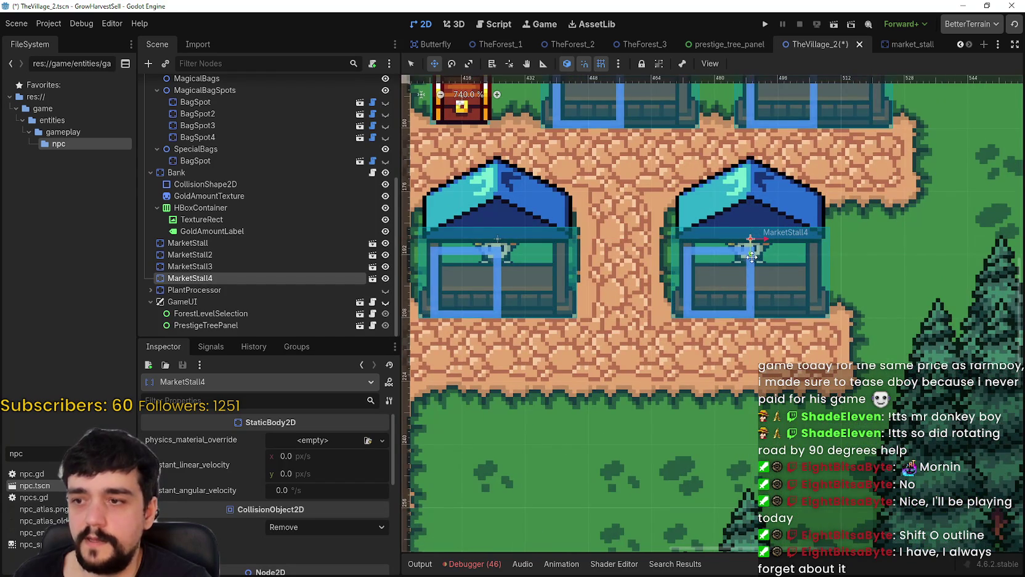
scroll(765, 288, up, 2)
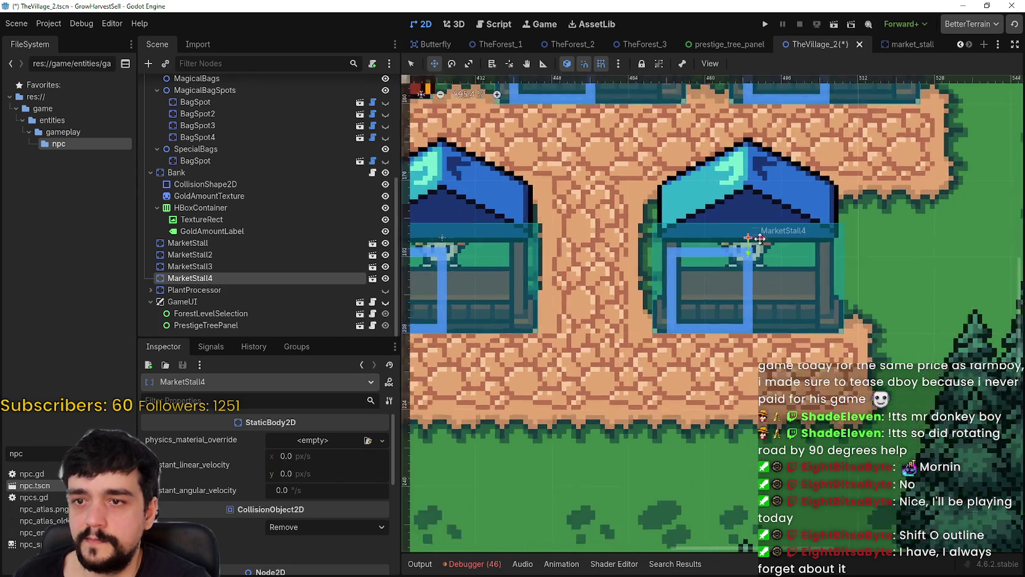
drag(758, 275, 732, 274)
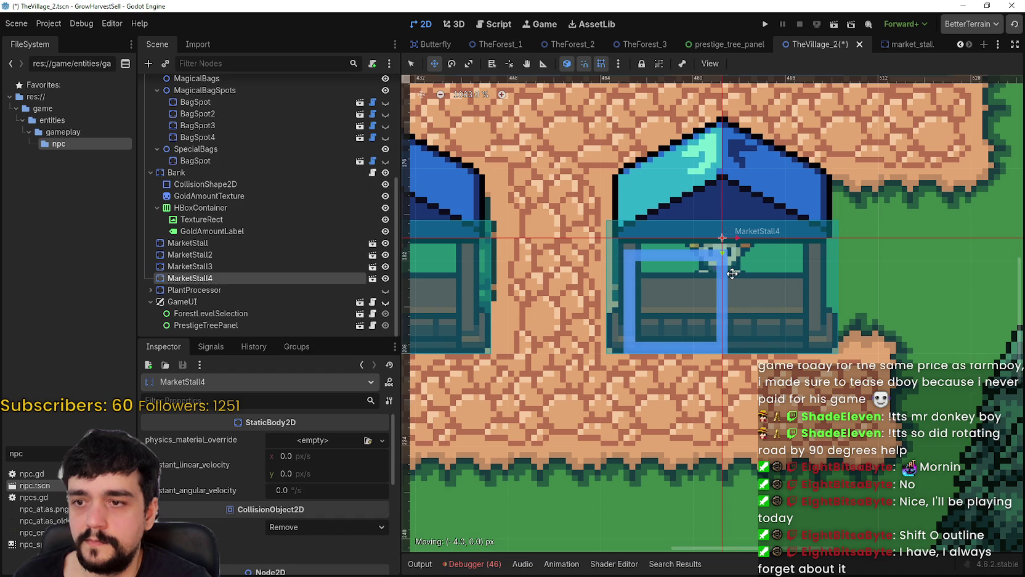
scroll(734, 259, down, 1)
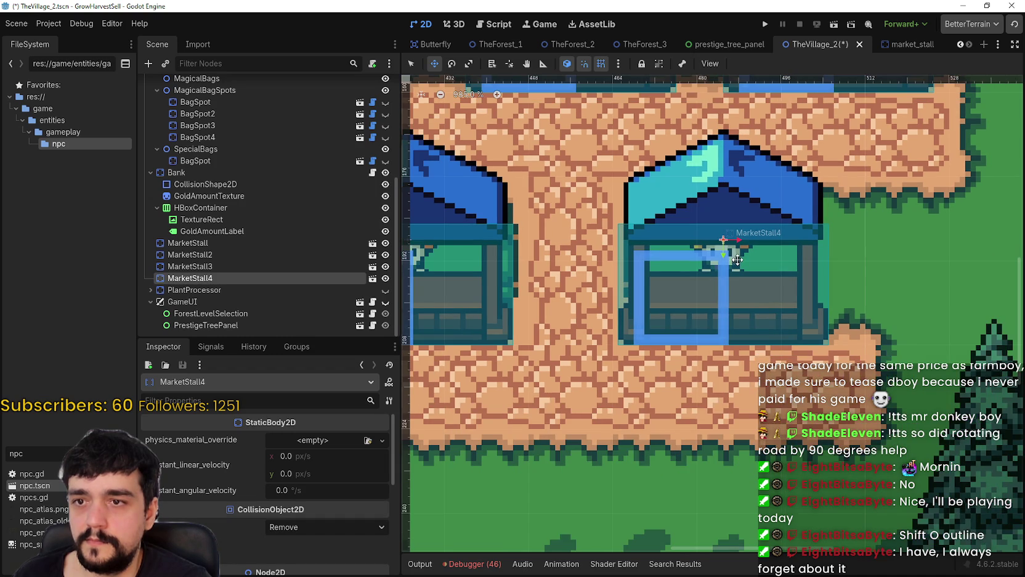
drag(738, 241, 737, 266)
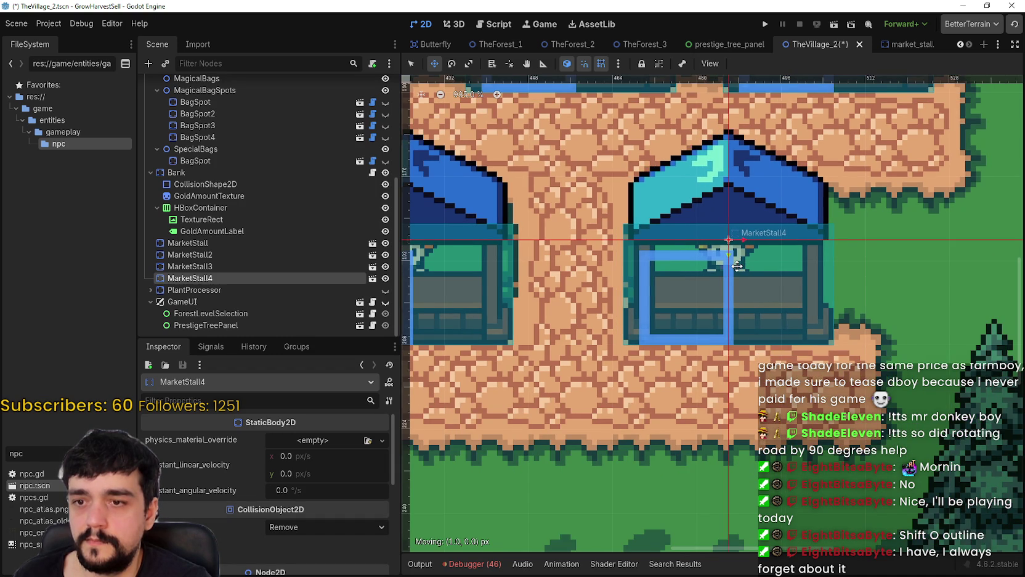
Step: Frame both market stalls, save TheVillage_2, and launch a test run
scroll(737, 265, down, 2)
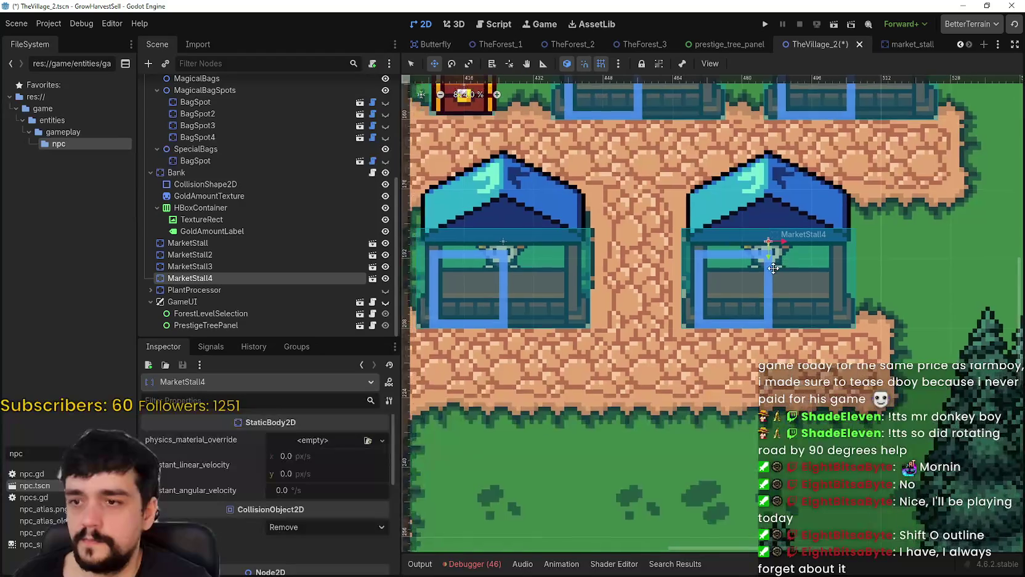
drag(765, 246, 810, 296)
scroll(807, 301, down, 3)
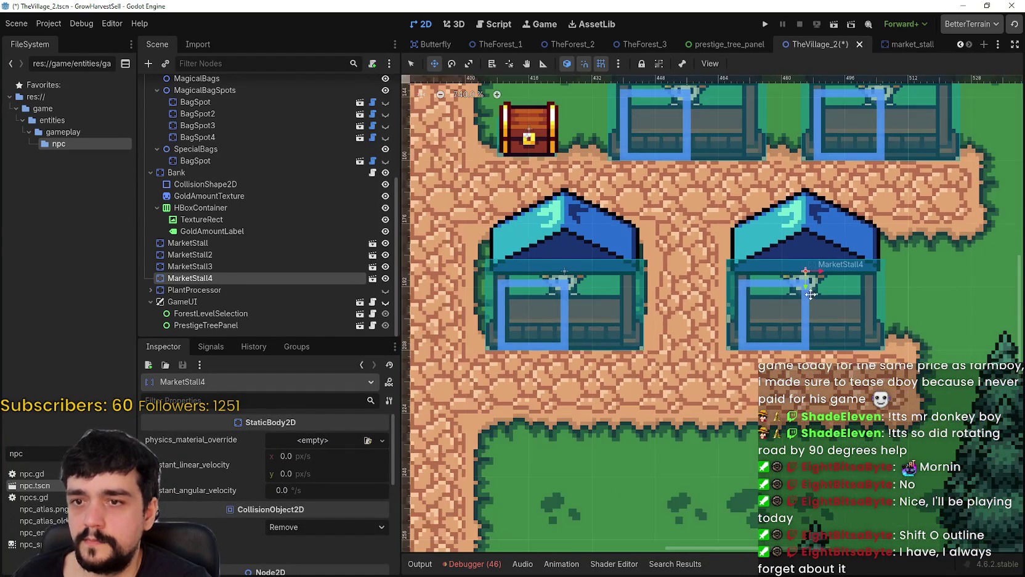
key(ctrl+s)
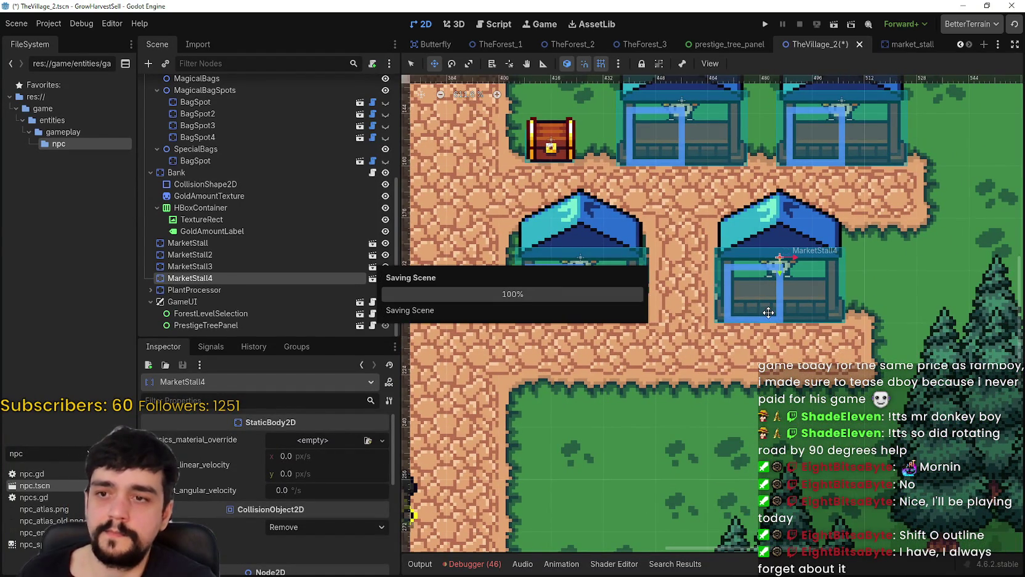
click(765, 24)
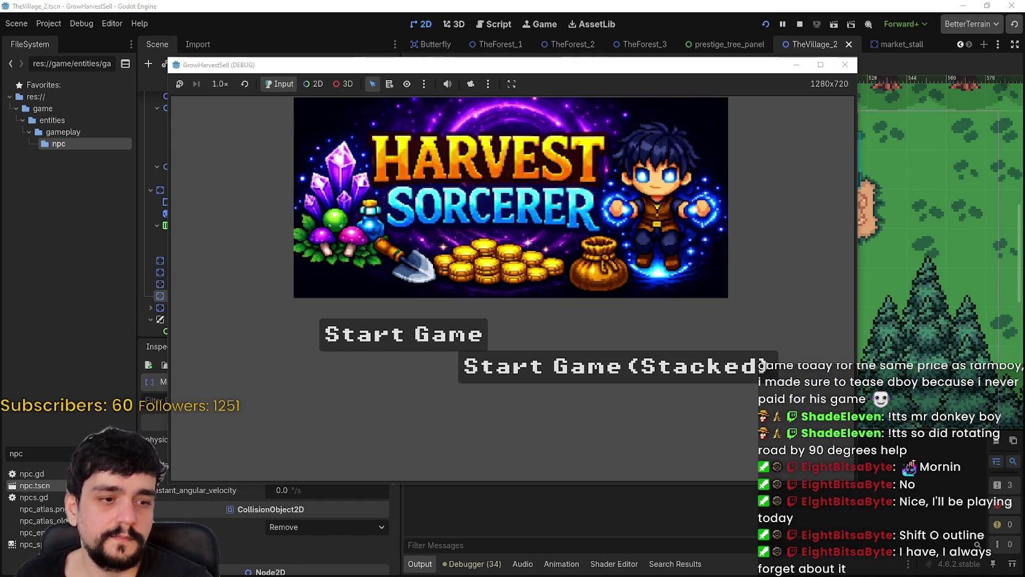
Step: Start a new game full-screen and walk the player around the market stalls
click(403, 334)
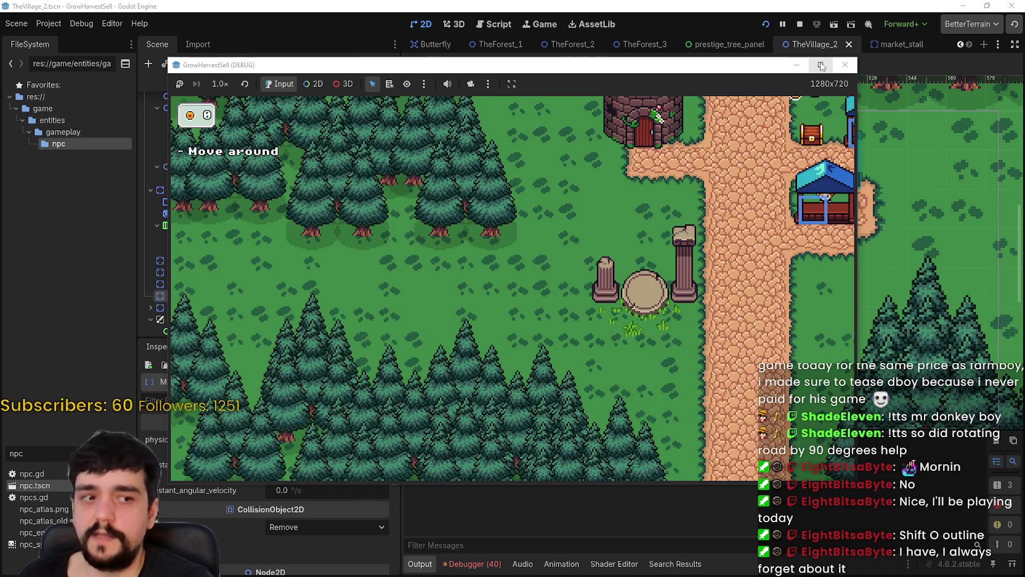
click(821, 65)
key(d)
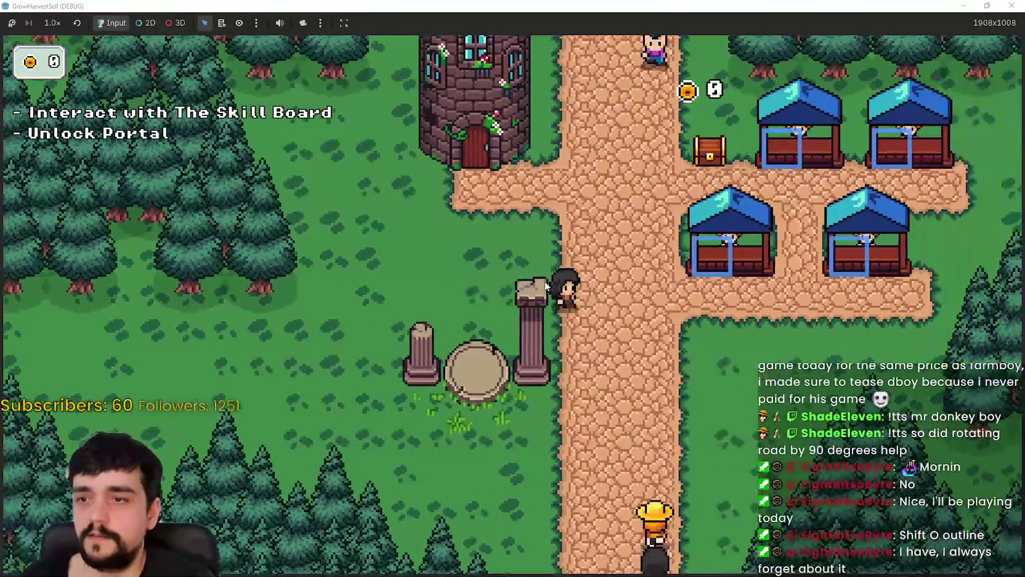
key(w)
key(s)
key(d)
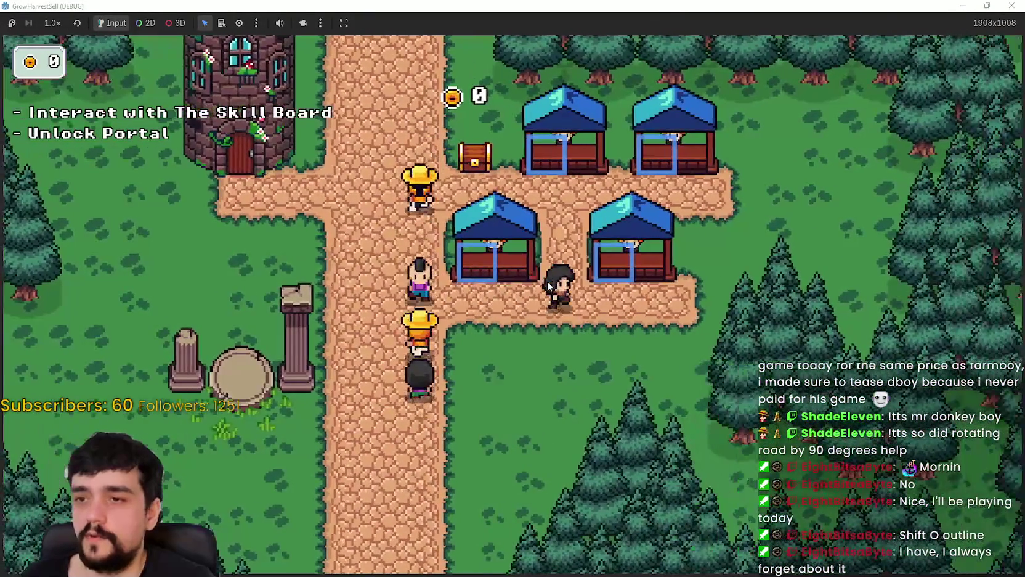
key(w)
key(d)
key(a)
key(s)
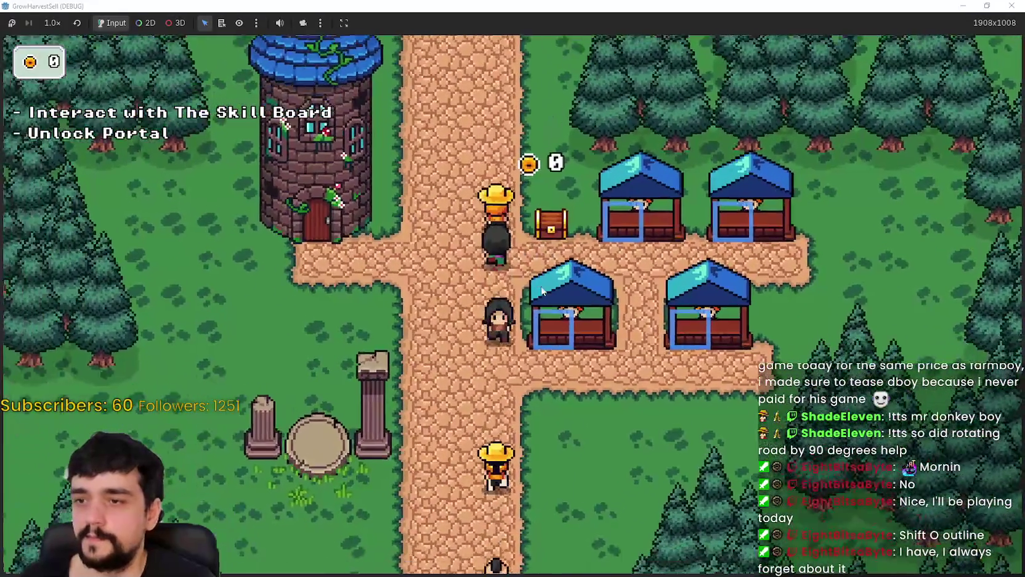
key(s)
key(d)
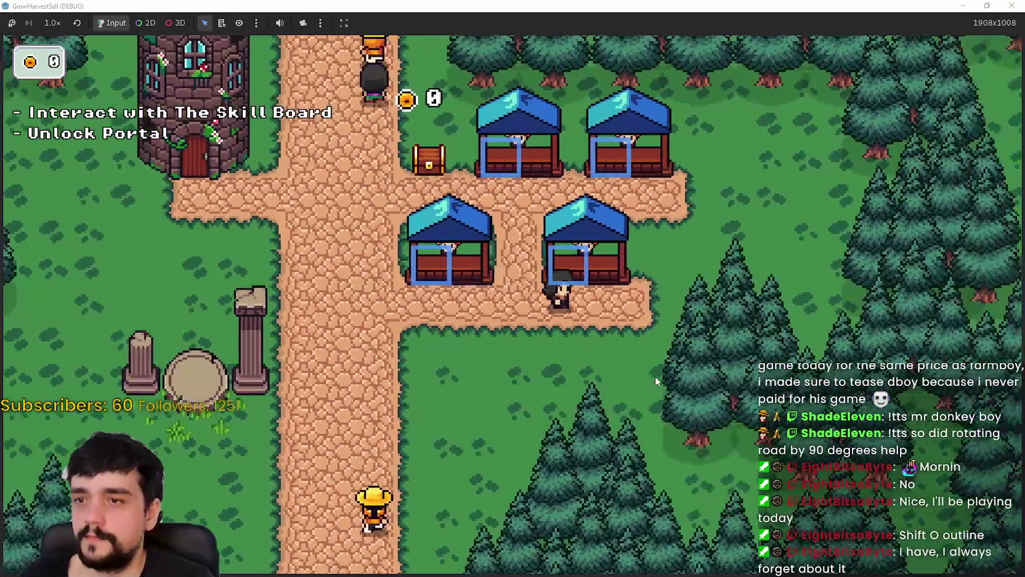
key(w)
key(d)
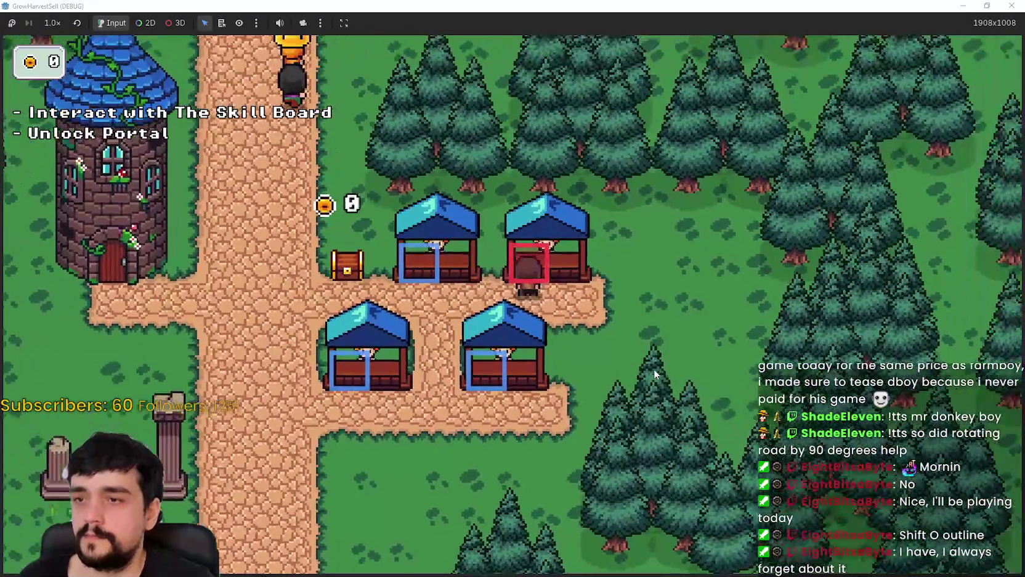
key(a)
Step: Walk the player between the lower stalls, past the pillars, up to the tower door
key(s)
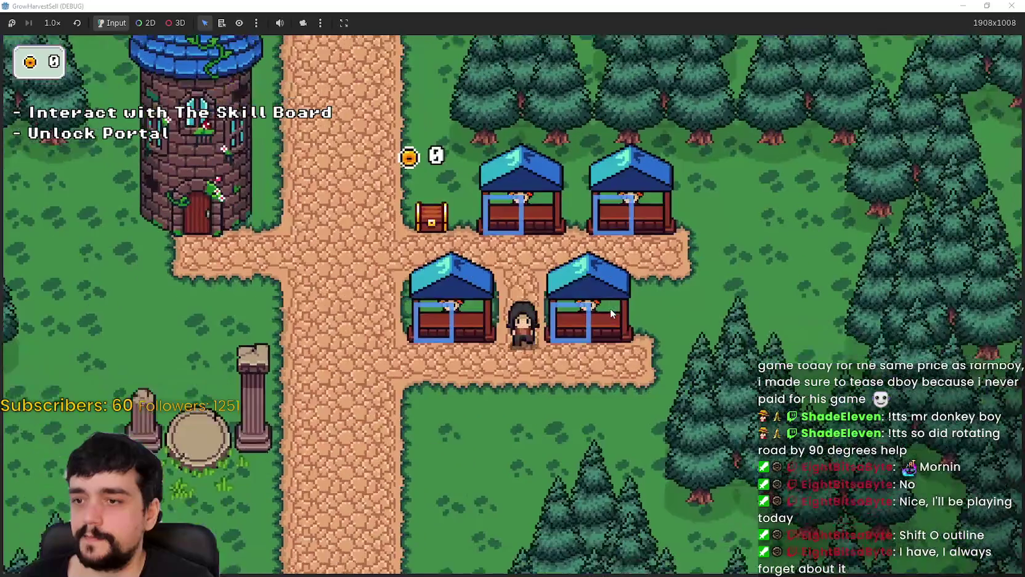
key(d)
key(a)
key(w)
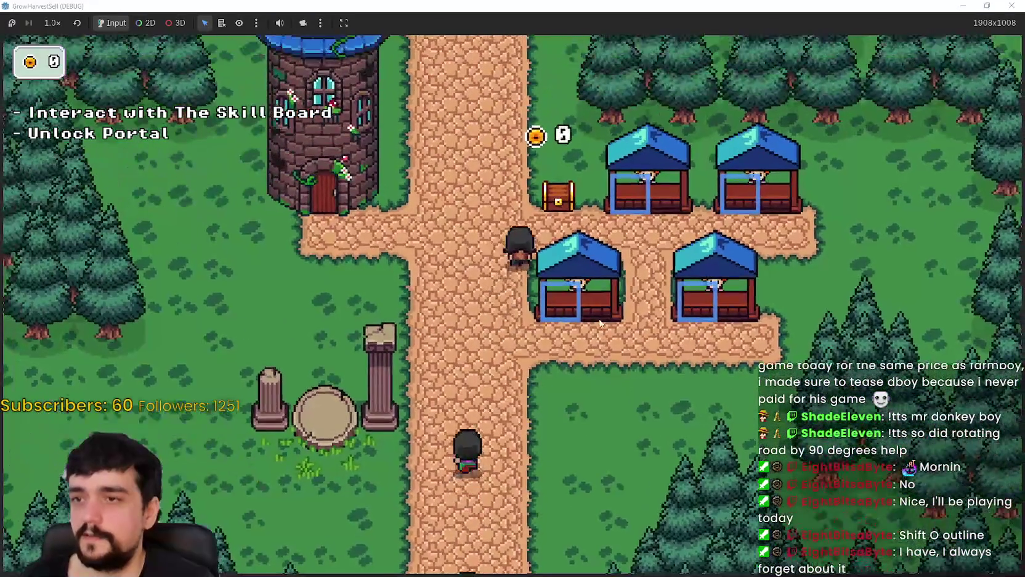
key(s)
key(a)
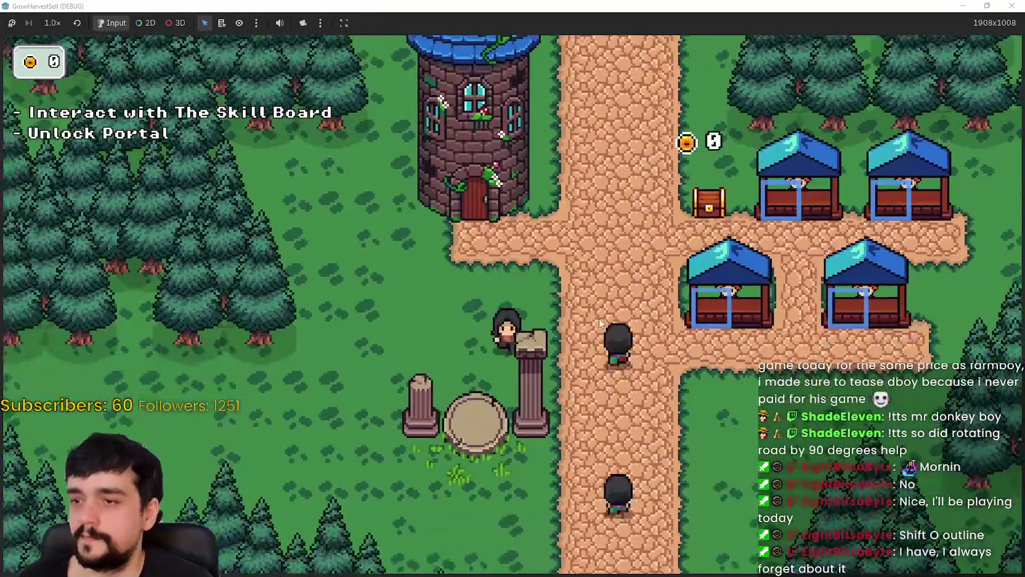
key(w)
key(a)
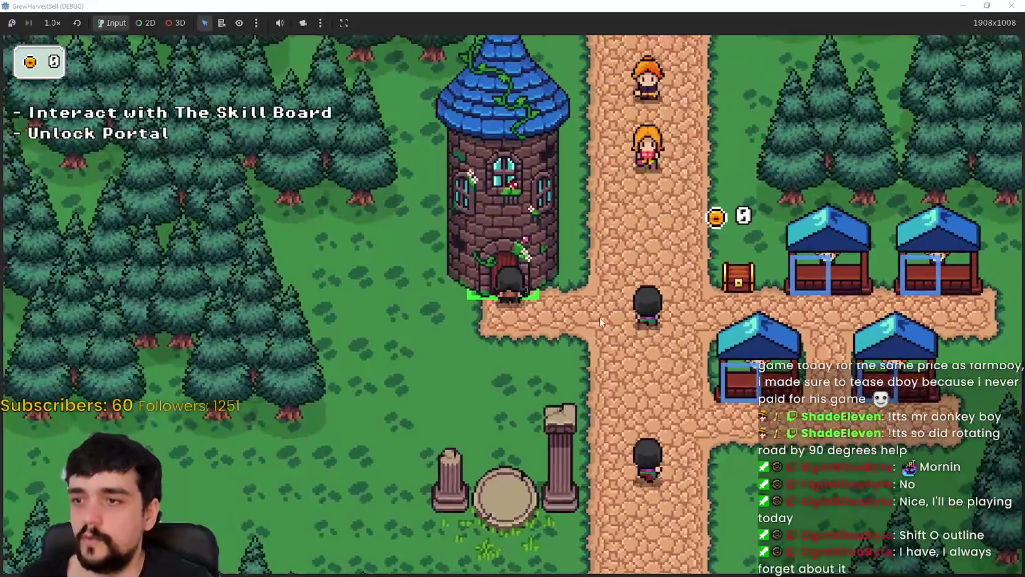
Step: Unlock the Portal skill on the Prestige skill board and shrink the game window
key(e)
click(578, 384)
key(d)
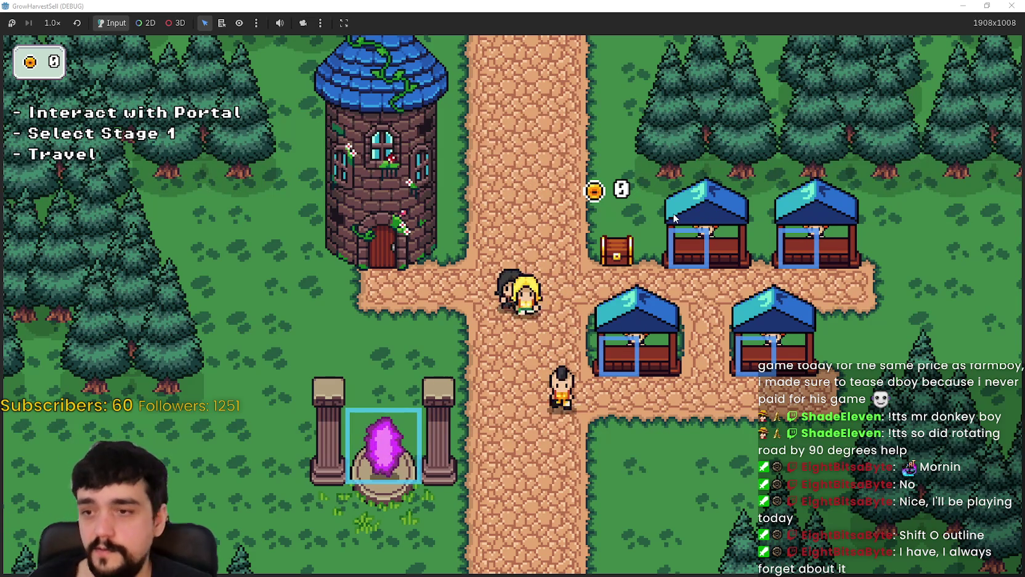
click(987, 6)
Step: Stop the running game and shift the village map view
click(853, 61)
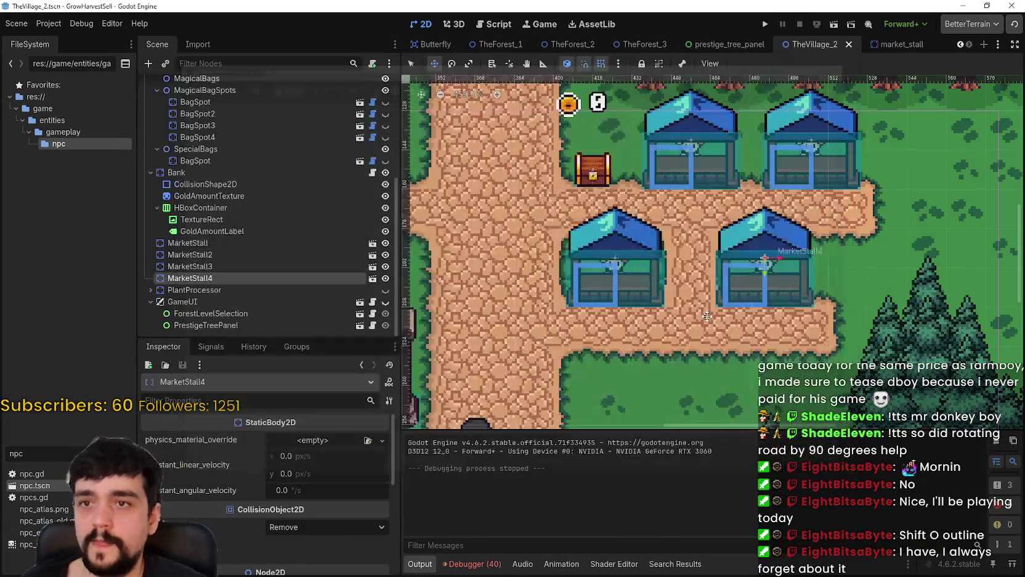
drag(701, 318, 668, 275)
scroll(314, 220, up, 5)
scroll(185, 154, up, 4)
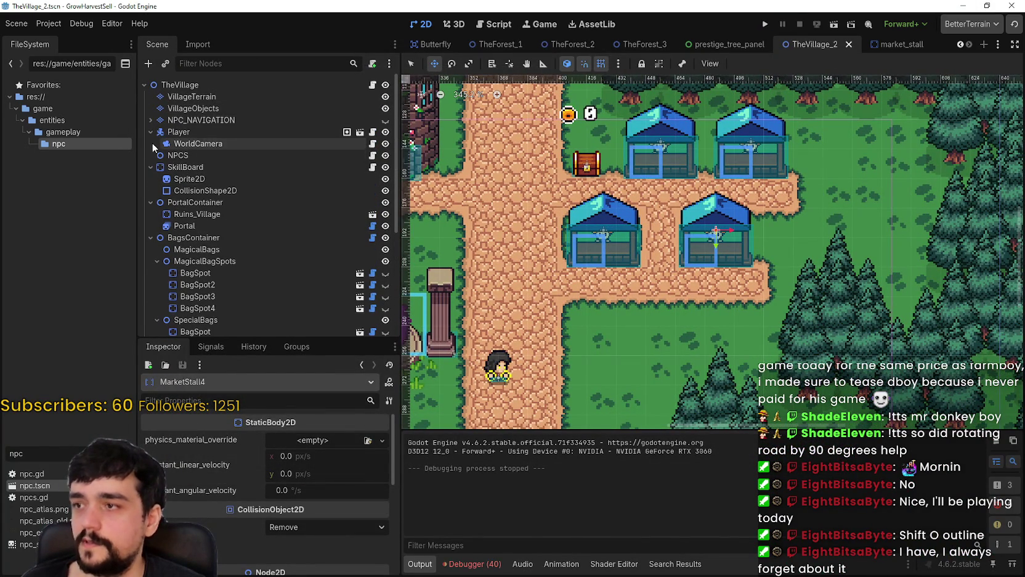
Step: Expand NPC_NAVIGATION, show its navigation tiles, and inspect the Interest_5 and Interest_4 markers
click(150, 119)
click(197, 225)
scroll(579, 259, down, 2)
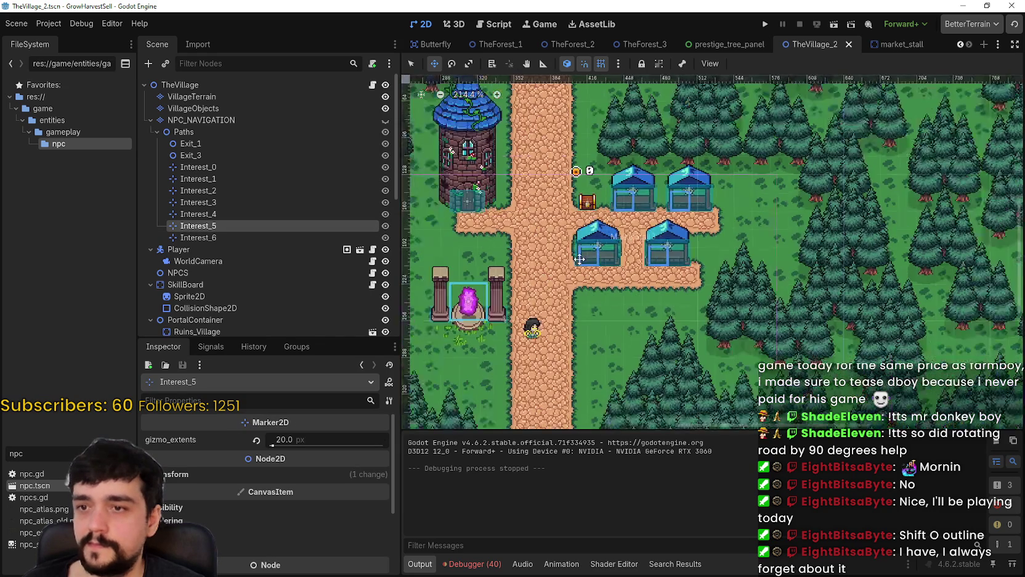
scroll(579, 259, down, 3)
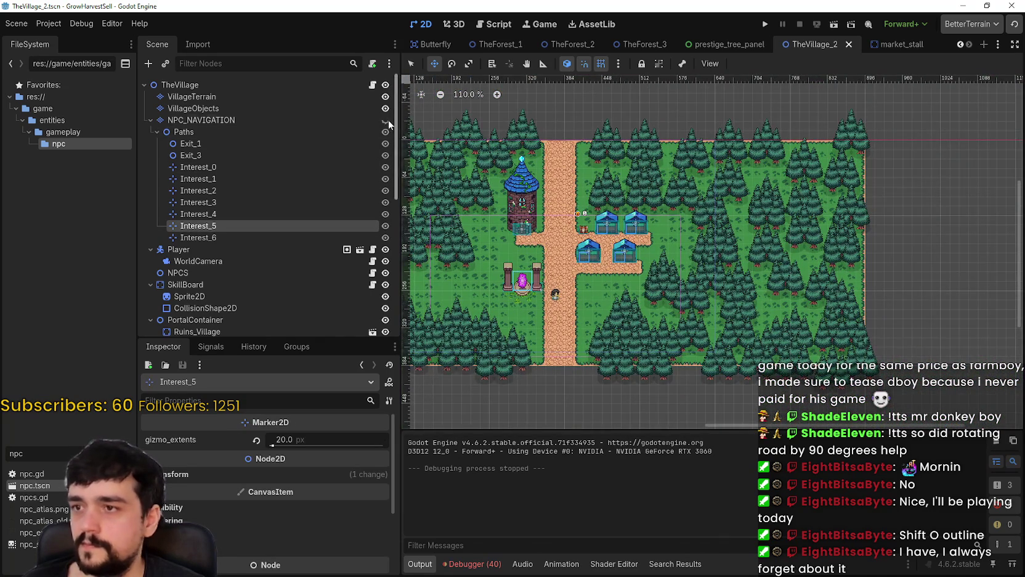
click(385, 120)
scroll(607, 231, up, 3)
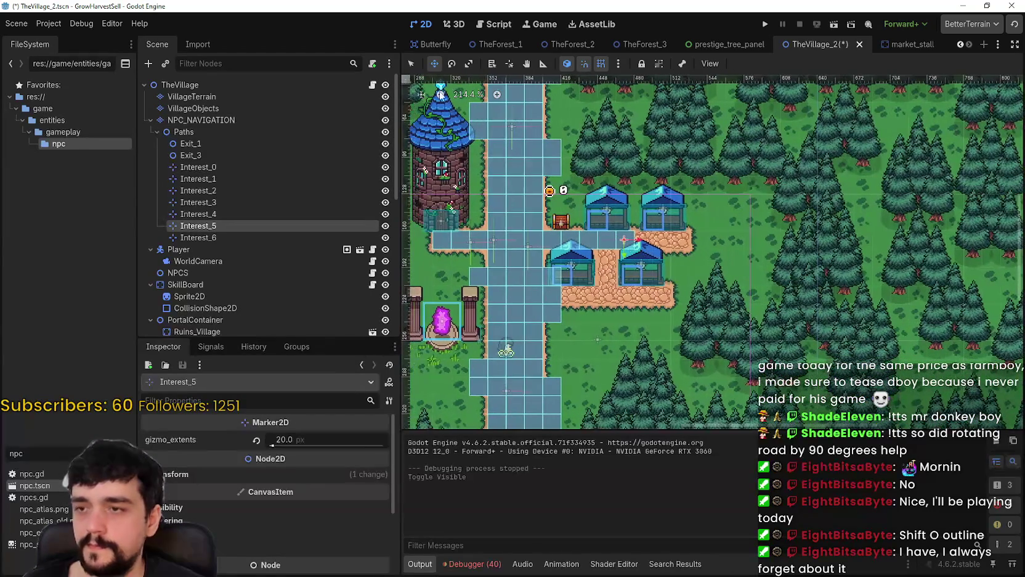
scroll(653, 258, down, 2)
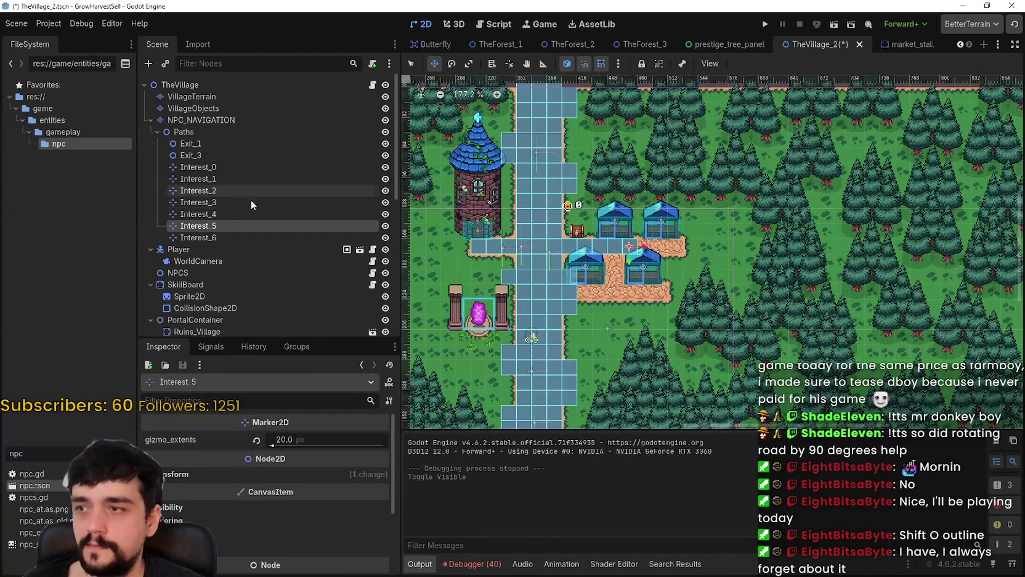
click(245, 210)
scroll(570, 356, down, 4)
scroll(571, 356, up, 3)
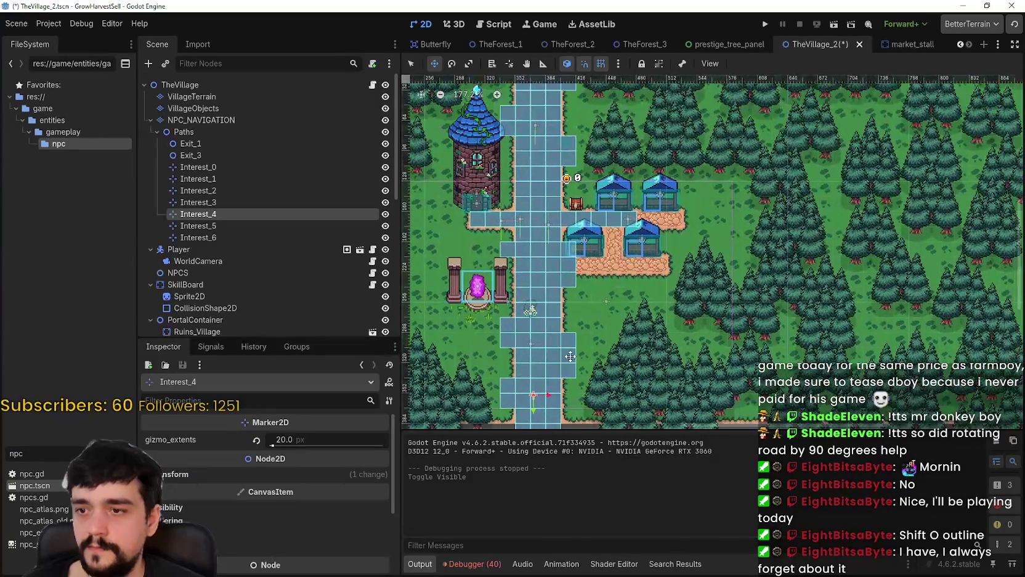
scroll(570, 319, down, 1)
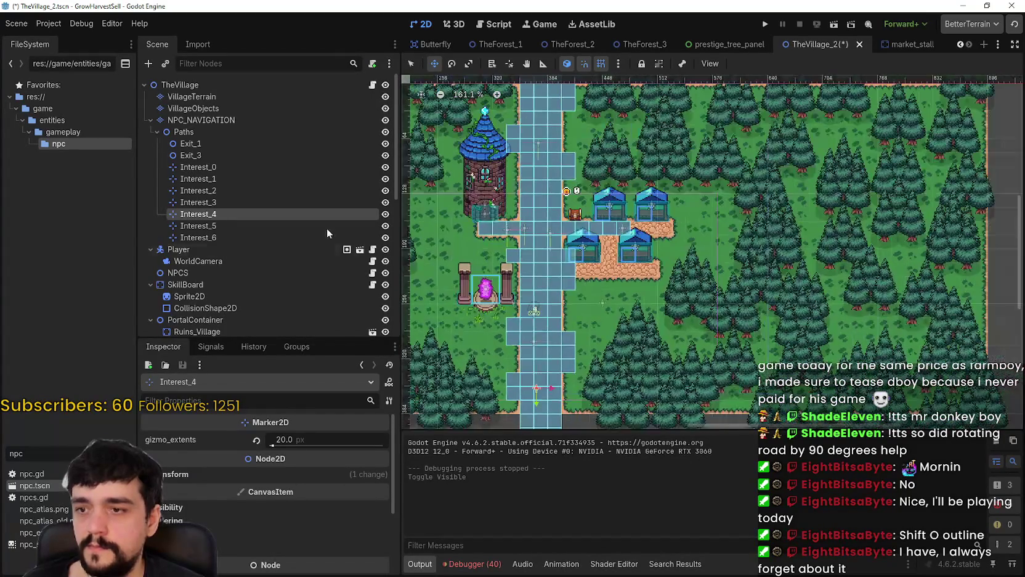
Step: Step through the markers from Interest_6 up to Exit_3 and select Interest_0
click(250, 237)
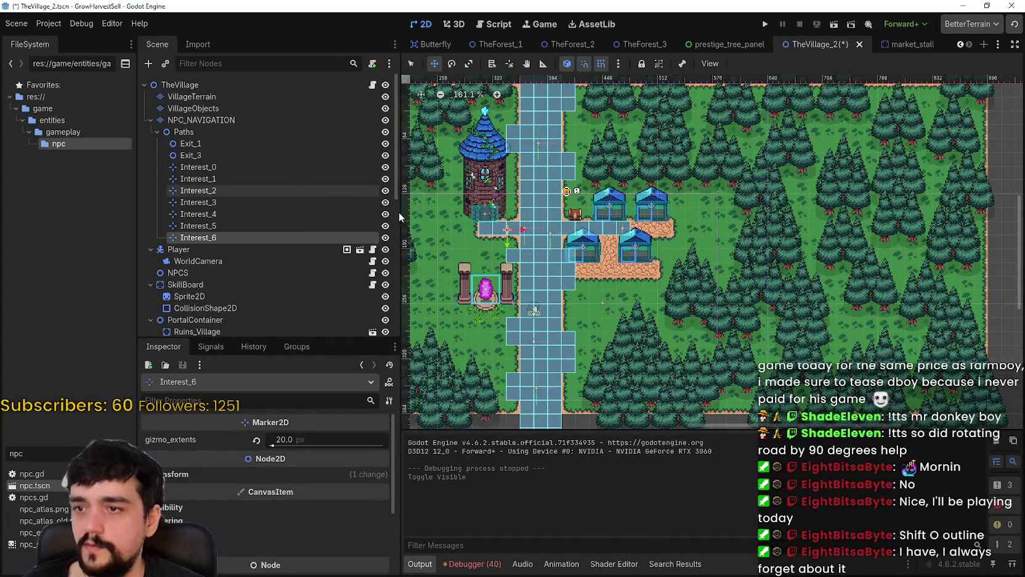
scroll(491, 235, up, 3)
click(260, 226)
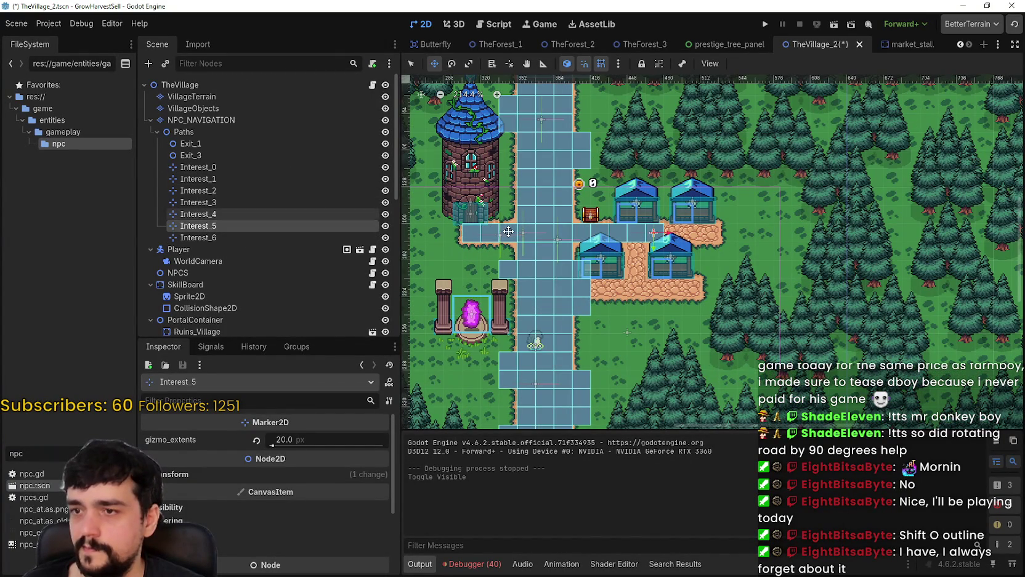
click(265, 213)
click(263, 203)
click(262, 191)
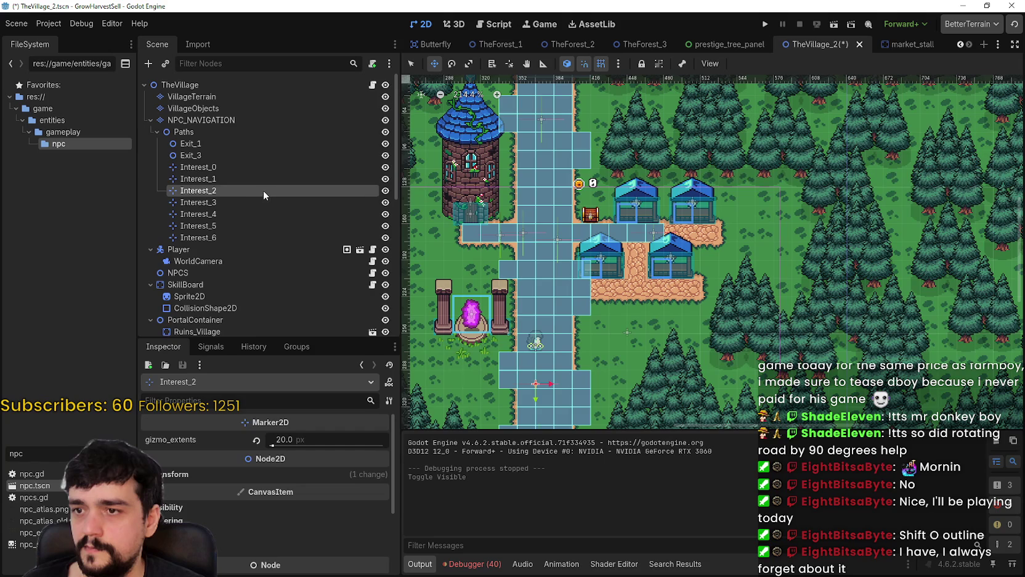
click(265, 179)
click(262, 156)
click(251, 166)
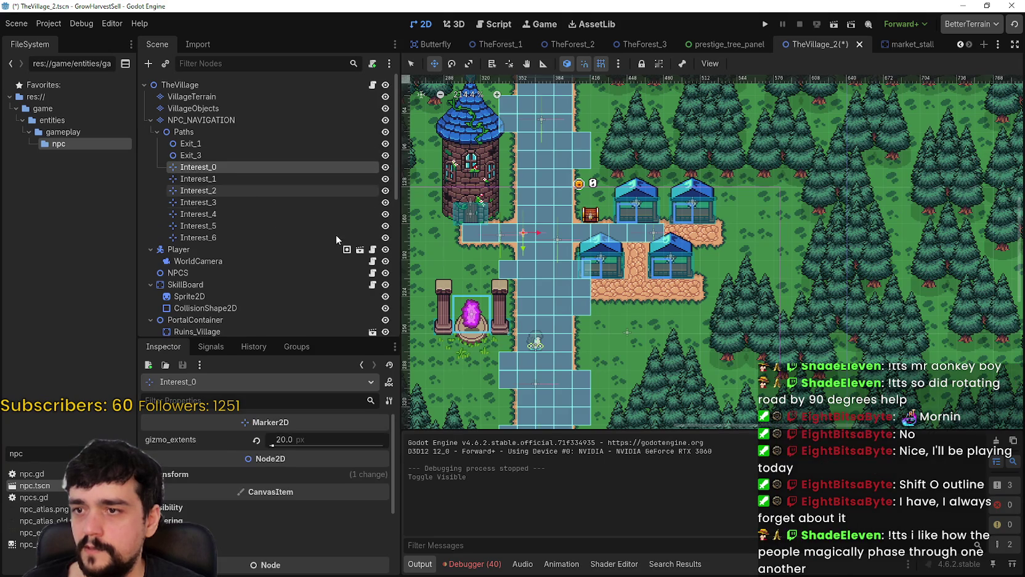
scroll(554, 228, up, 4)
scroll(697, 304, up, 1)
Step: Place Interest_0 at (-14, -41) below the lower stalls, then select the NPC_NAVIGATION layer
drag(685, 304, 686, 304)
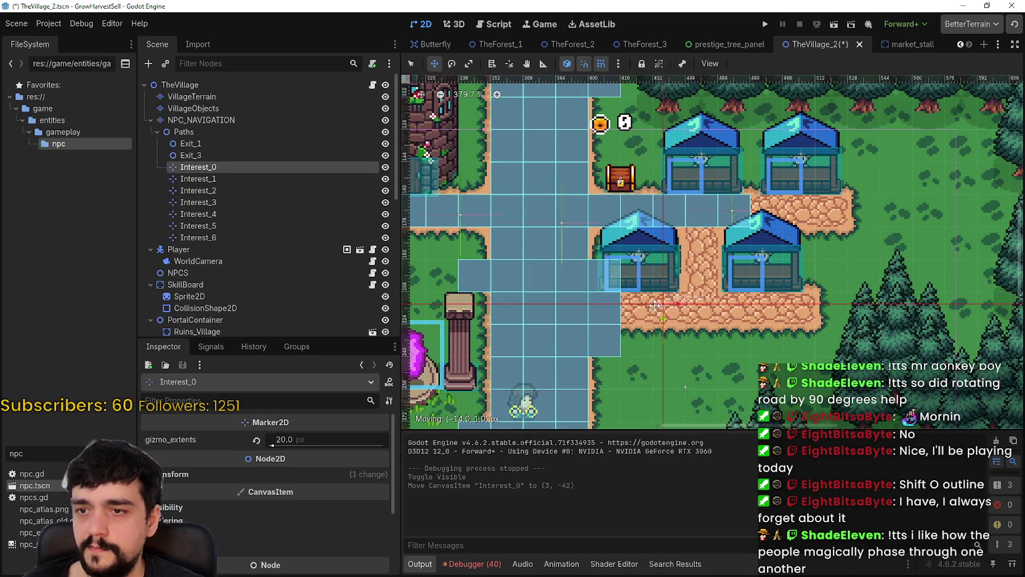
scroll(672, 309, up, 2)
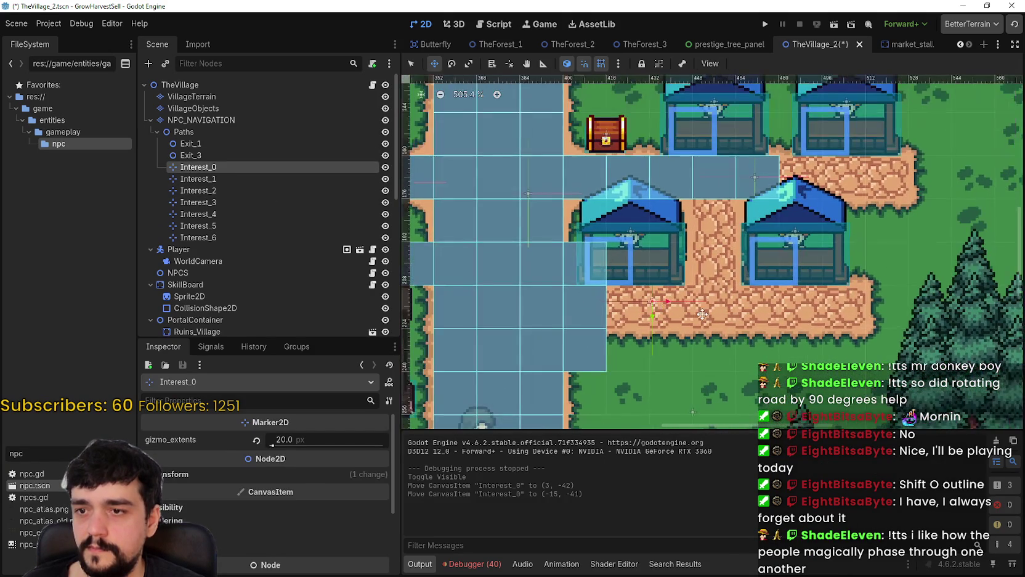
drag(602, 294, 602, 295)
scroll(610, 297, down, 3)
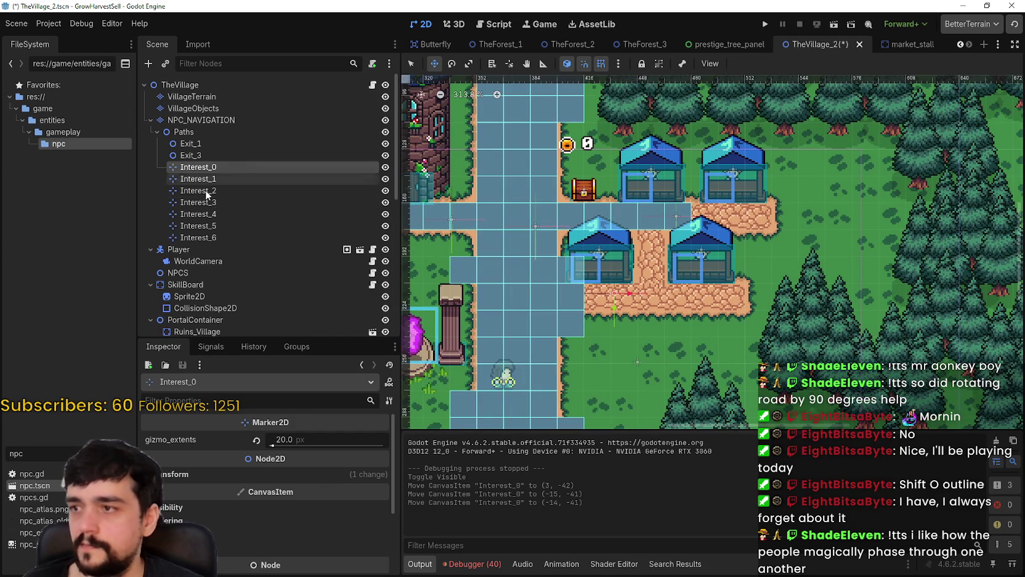
click(218, 234)
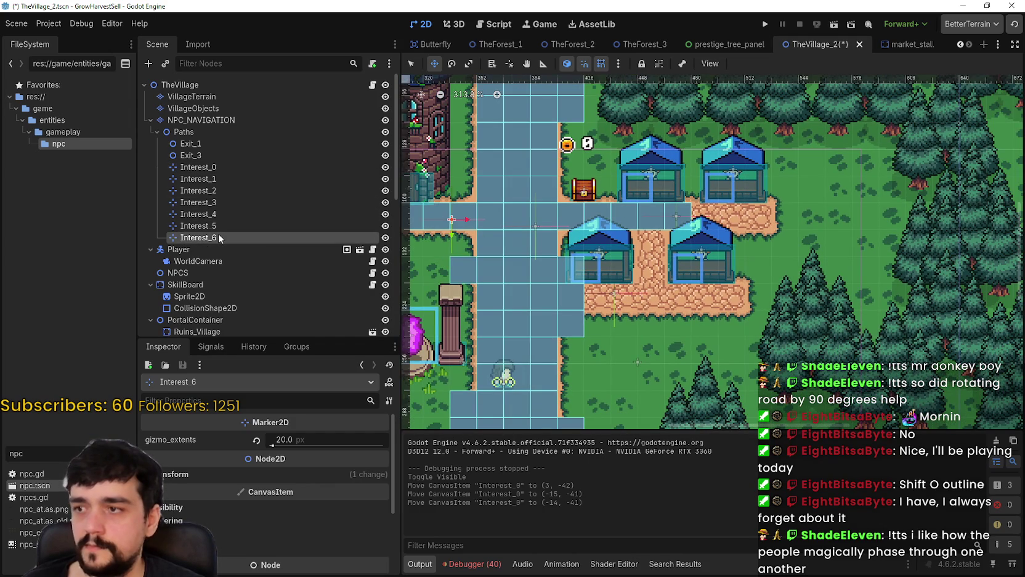
click(192, 121)
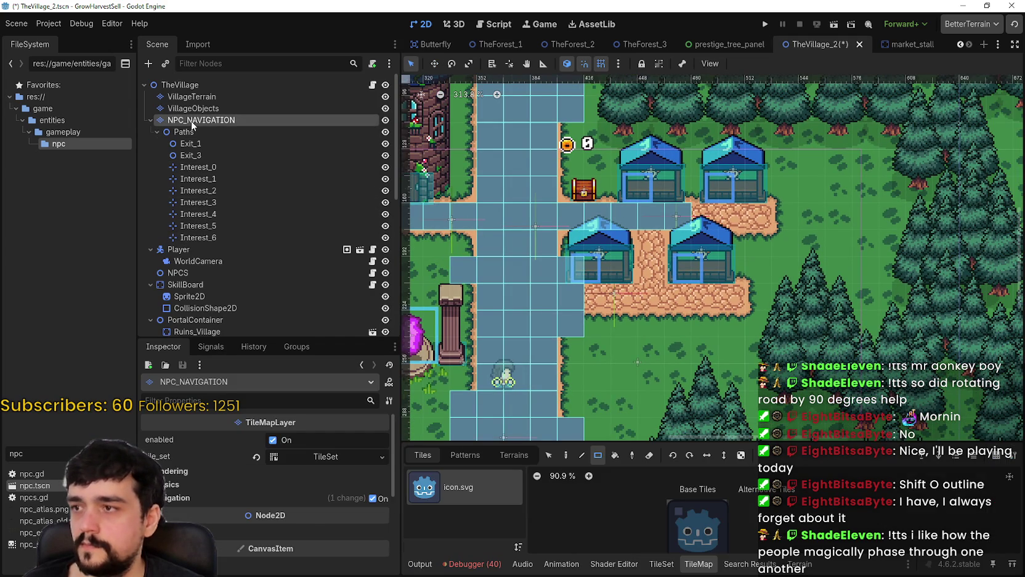
Step: Duplicate the Interest_6 marker to create Interest_7
click(221, 132)
click(216, 237)
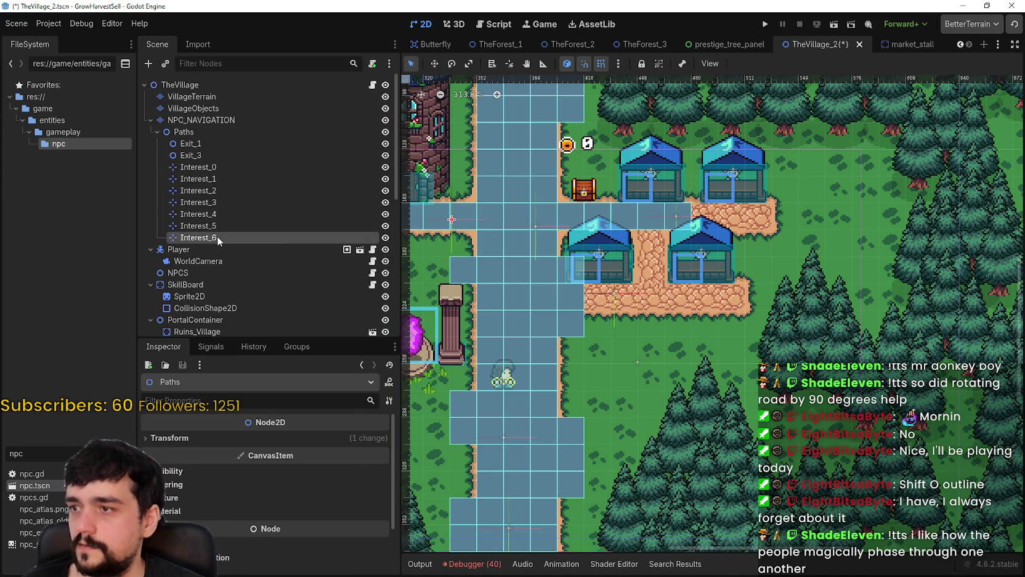
scroll(681, 290, down, 5)
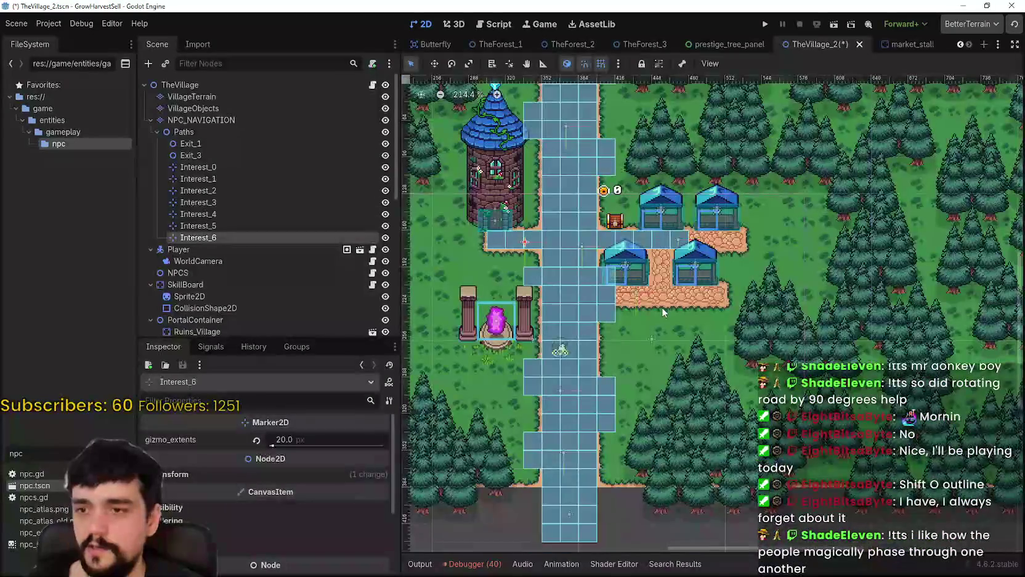
scroll(659, 307, up, 5)
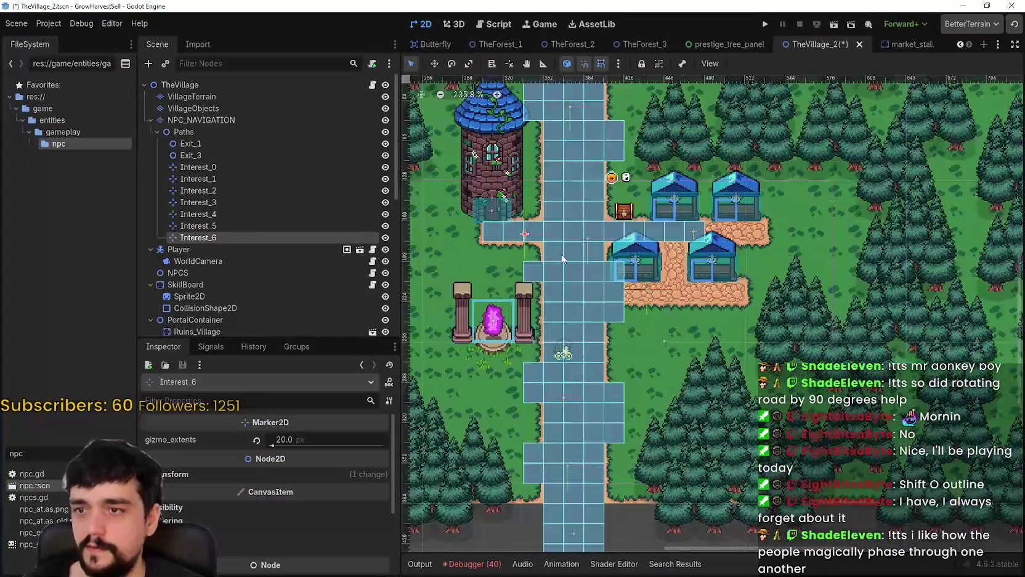
key(ctrl+d)
Step: Duplicate again as Interest_8 and move it near the lower market houses
click(436, 64)
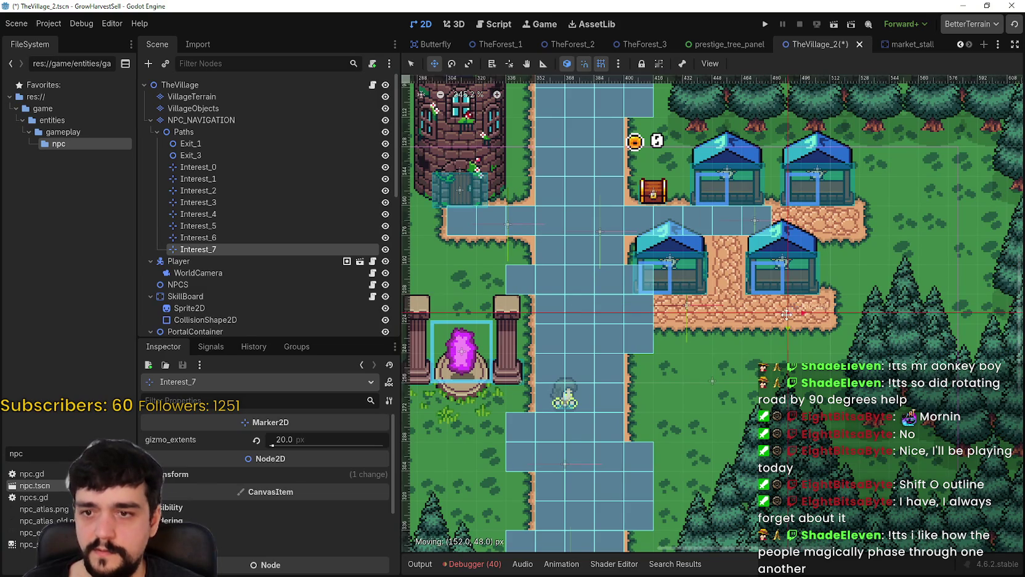
scroll(788, 303, up, 3)
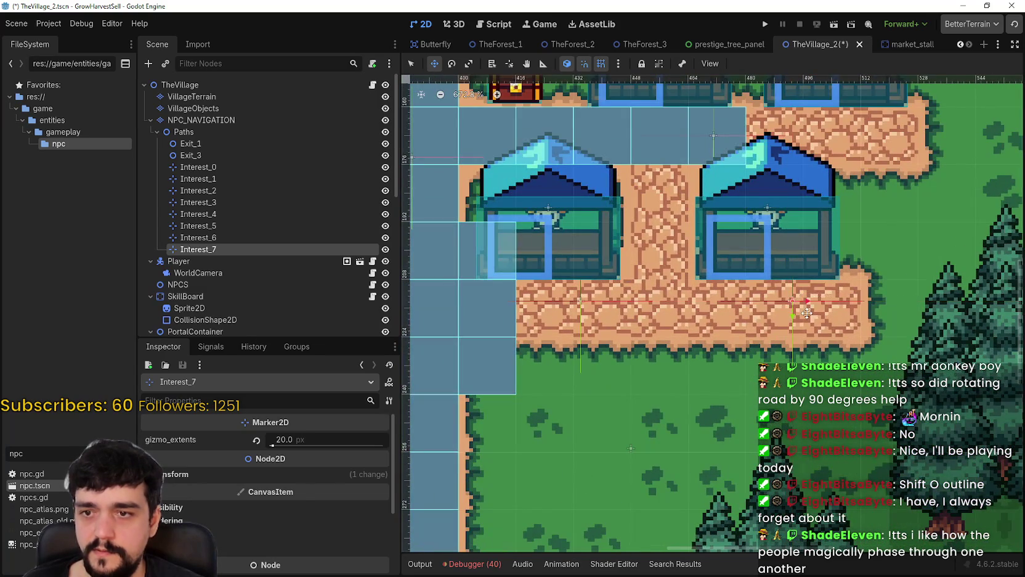
scroll(807, 312, down, 2)
key(ctrl+d)
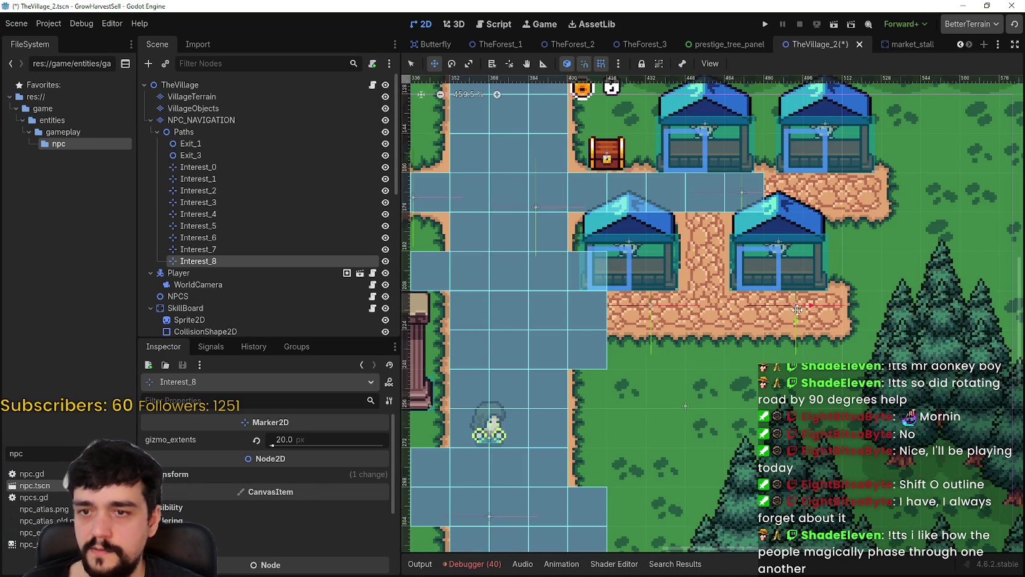
drag(839, 197, 836, 187)
Step: Add Interest_9 on the road between the houses, then pick the NPC_NAVIGATION navigation tile
scroll(819, 302, down, 1)
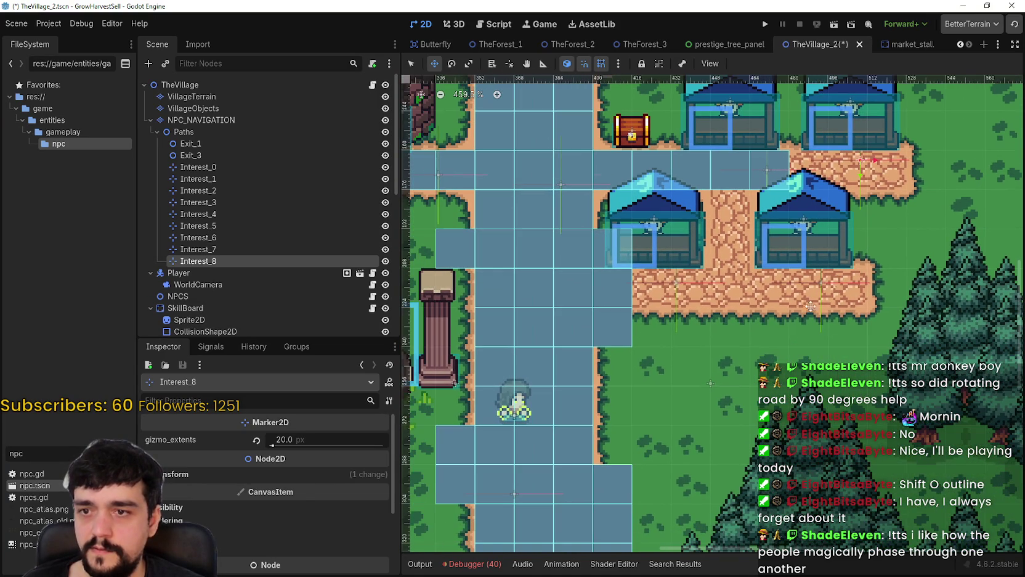
key(ctrl+d)
drag(864, 161, 729, 231)
scroll(735, 267, up, 2)
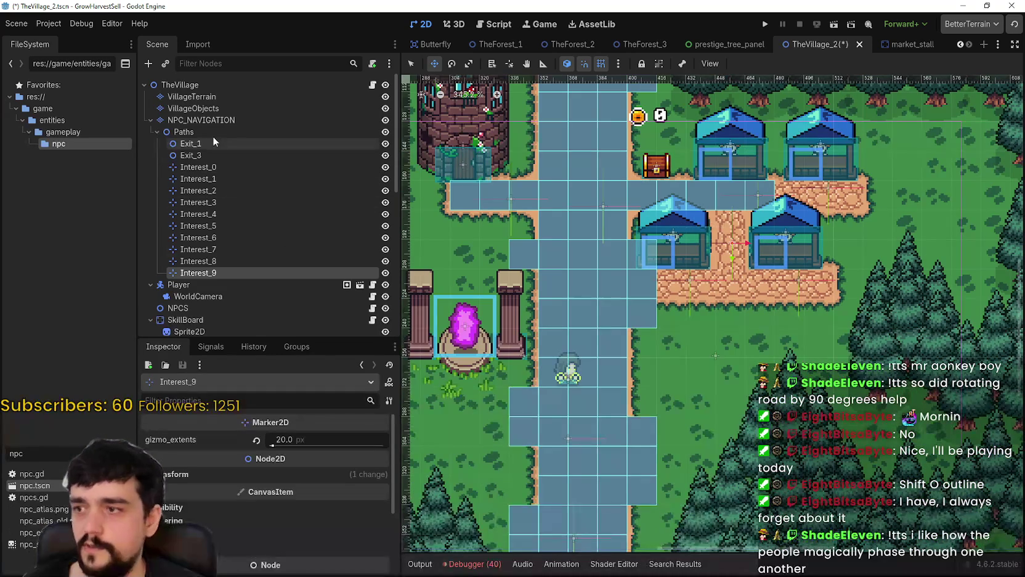
click(201, 120)
click(680, 513)
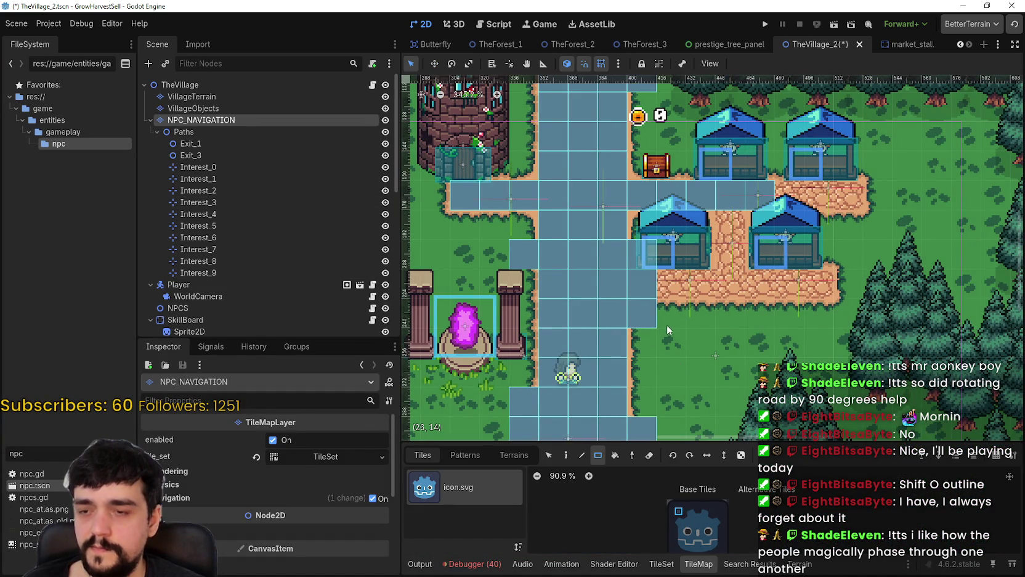
Step: Pan to the market's southern road, save TheVillage_2, and open the npc.tscn scene
scroll(666, 324, up, 1)
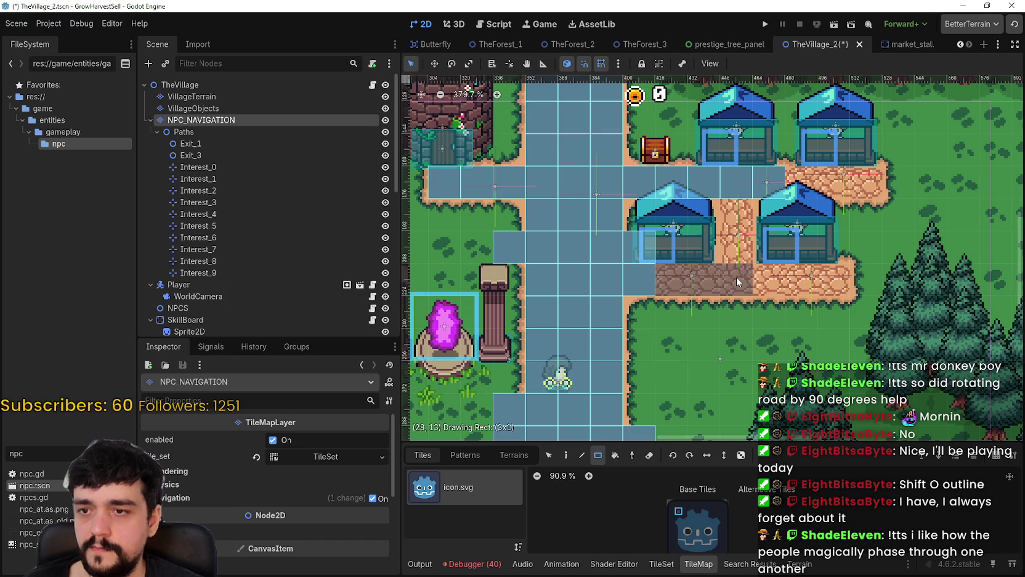
scroll(752, 302, up, 2)
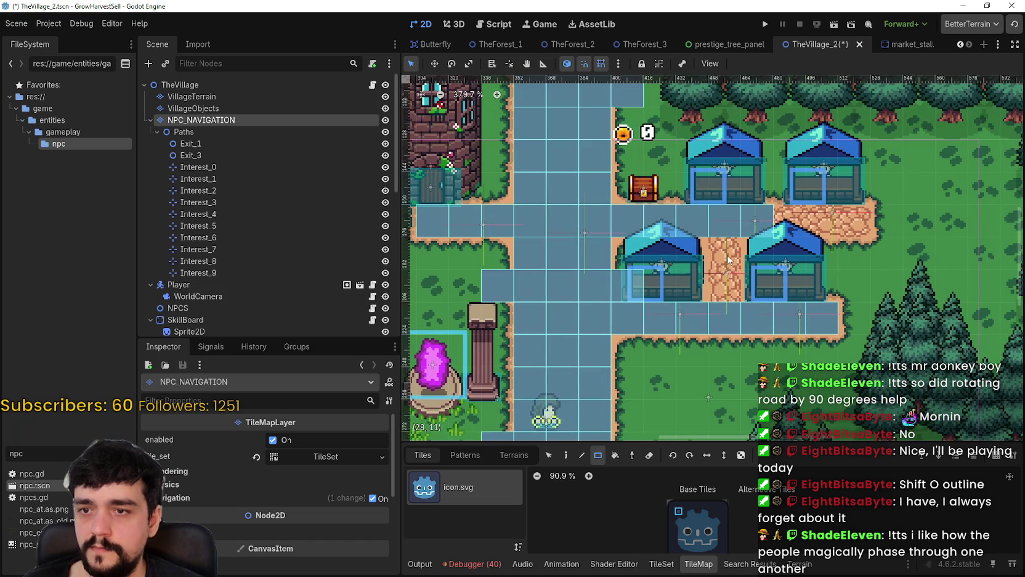
scroll(739, 314, left, 2)
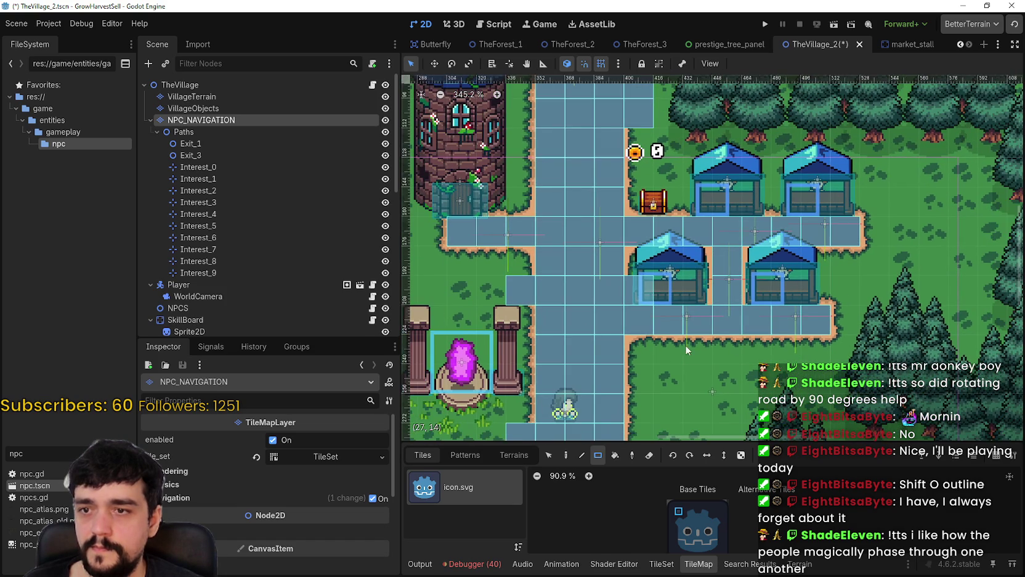
scroll(681, 368, down, 5)
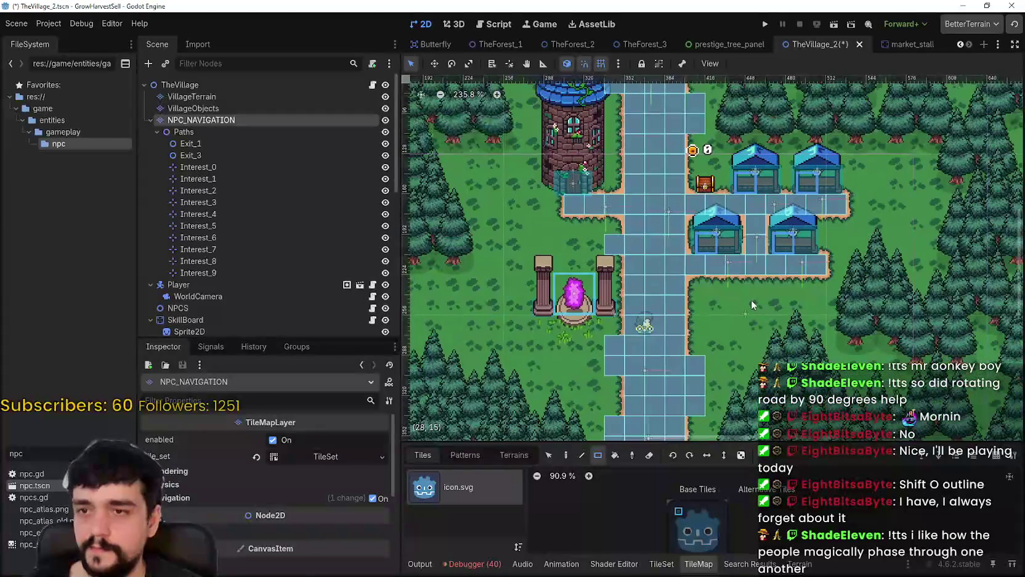
mouse_move(770, 212)
mouse_down()
mouse_move(794, 183)
mouse_move(789, 149)
mouse_move(732, 240)
mouse_move(728, 189)
mouse_move(669, 297)
mouse_move(650, 119)
mouse_move(578, 287)
mouse_move(606, 309)
mouse_move(676, 295)
mouse_up()
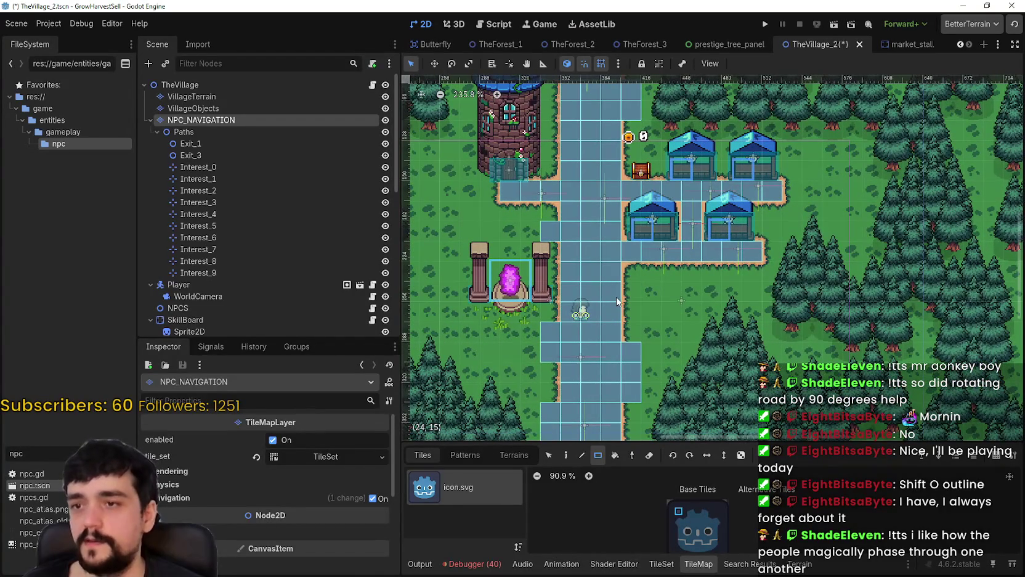
key(ctrl+s)
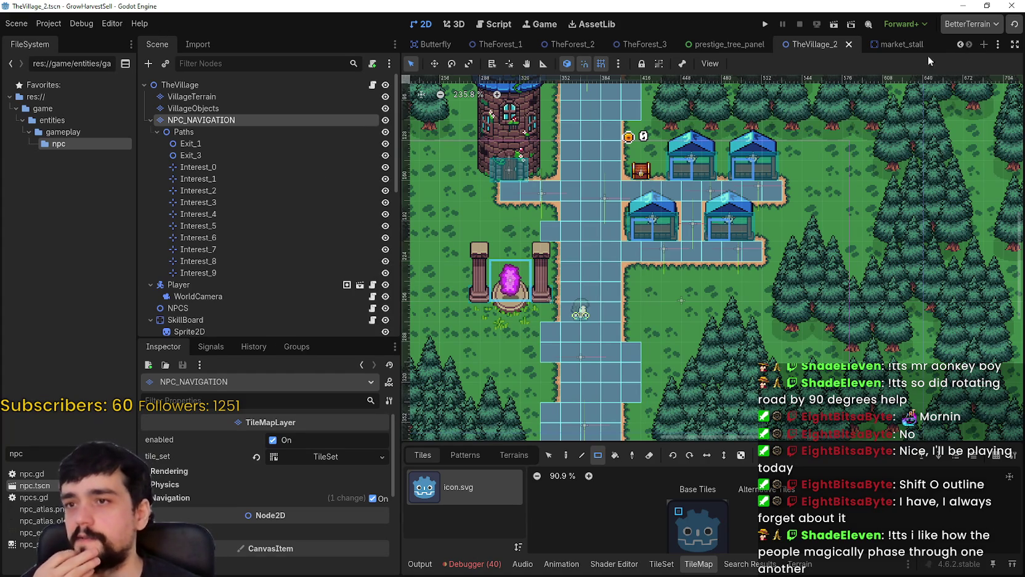
double_click(34, 486)
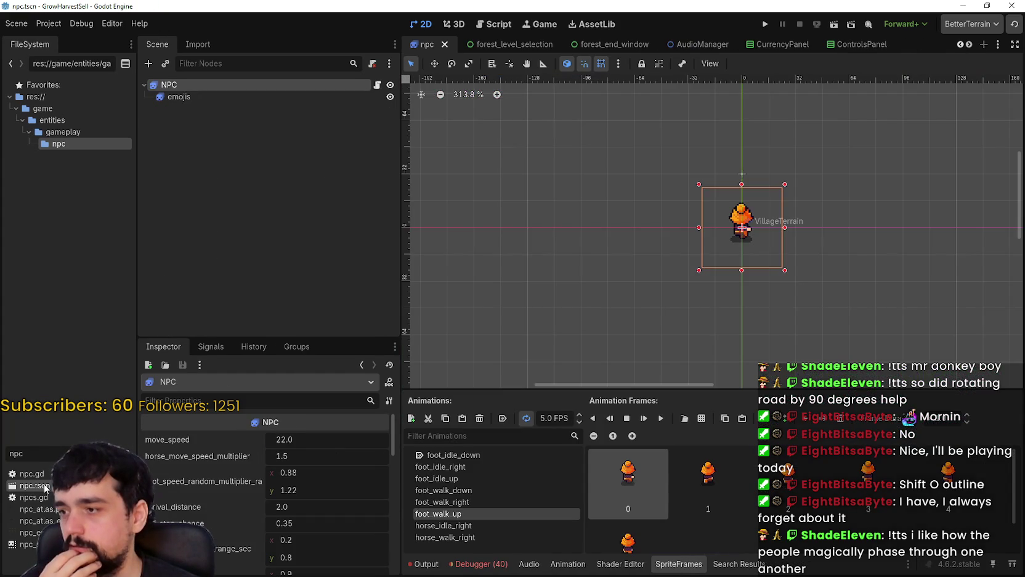
Step: Open the NPC node's npc.gd script
scroll(719, 269, up, 4)
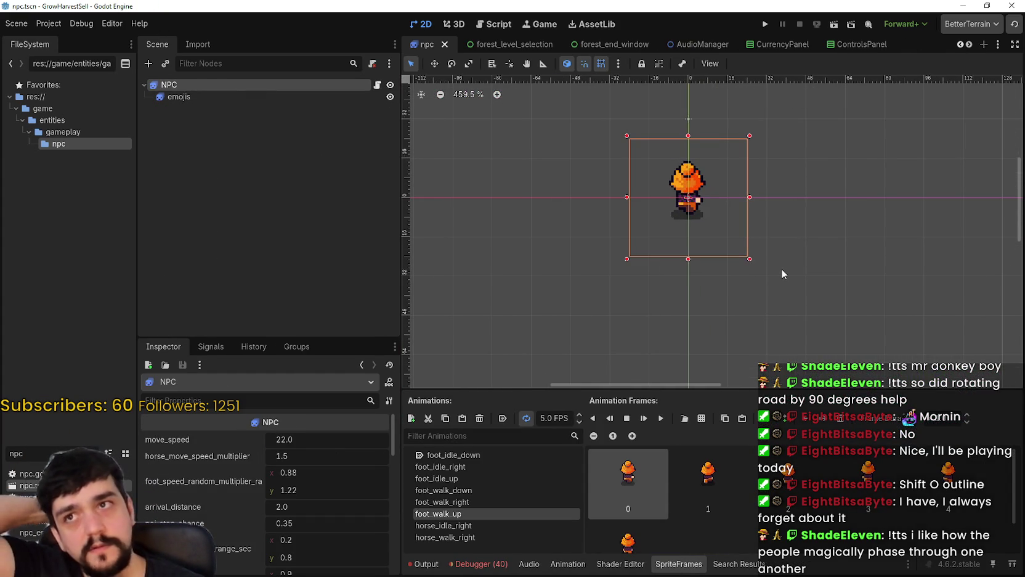
scroll(779, 269, down, 6)
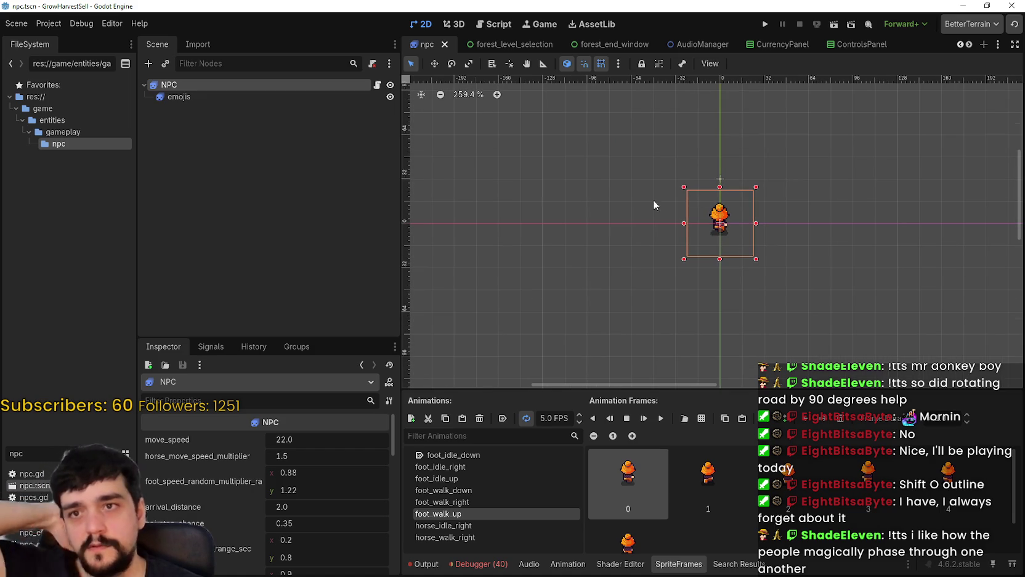
click(378, 85)
Step: Scroll through npc.gd's navigation, variant and emote code, then run the project
scroll(992, 267, down, 10)
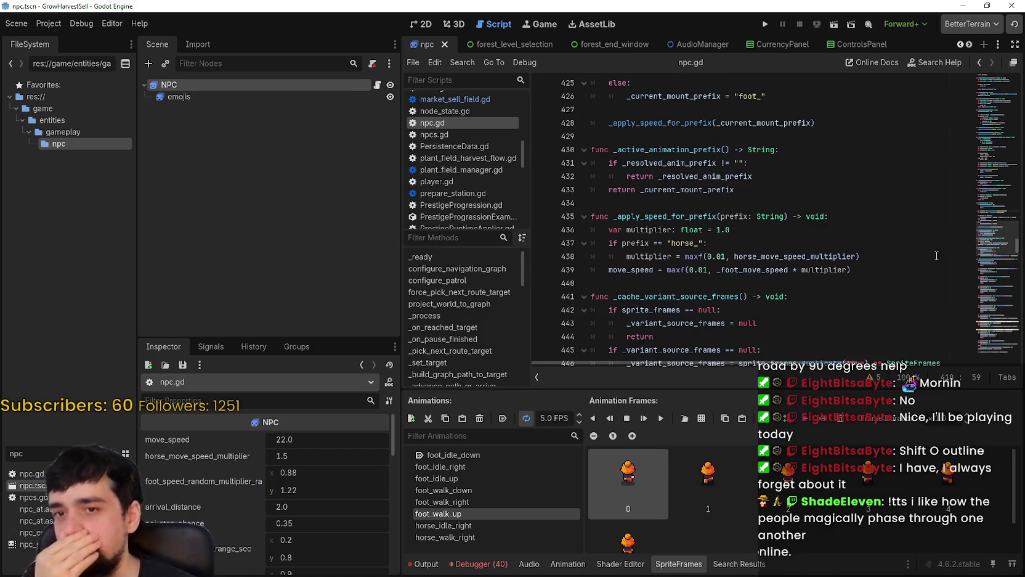
scroll(992, 266, down, 15)
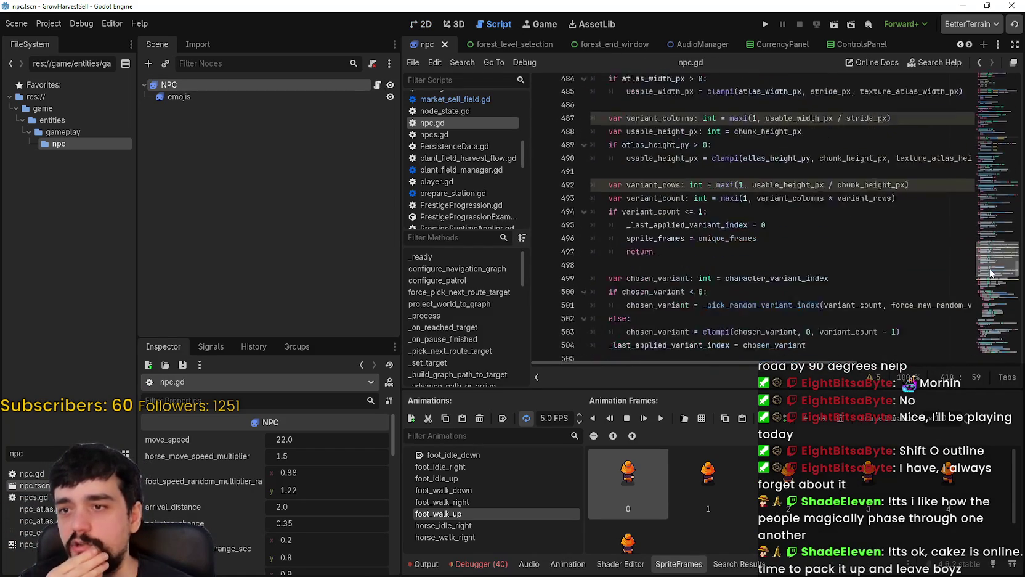
scroll(988, 300, down, 10)
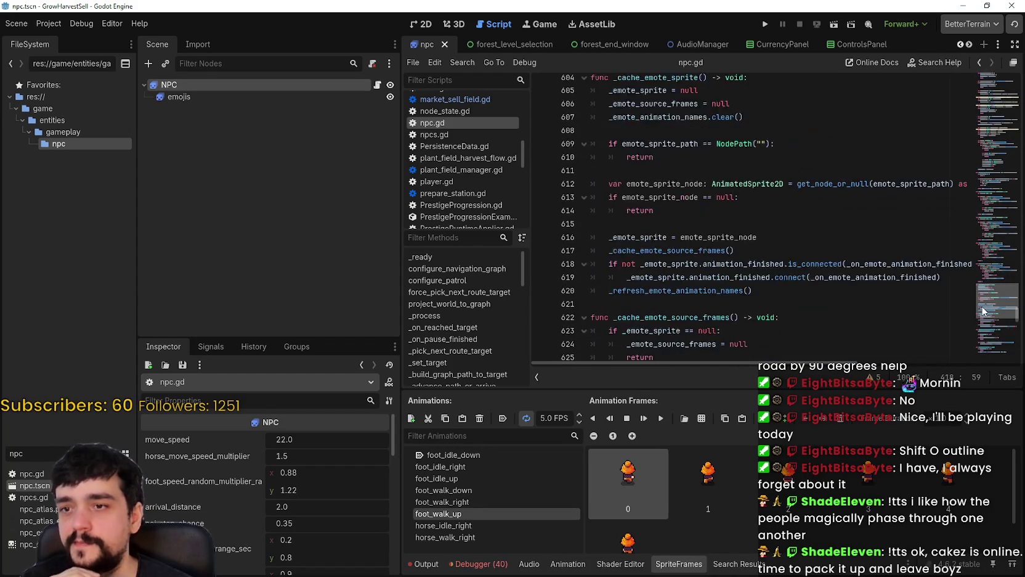
mouse_move(982, 304)
mouse_down()
mouse_move(961, 87)
mouse_move(968, 108)
mouse_up()
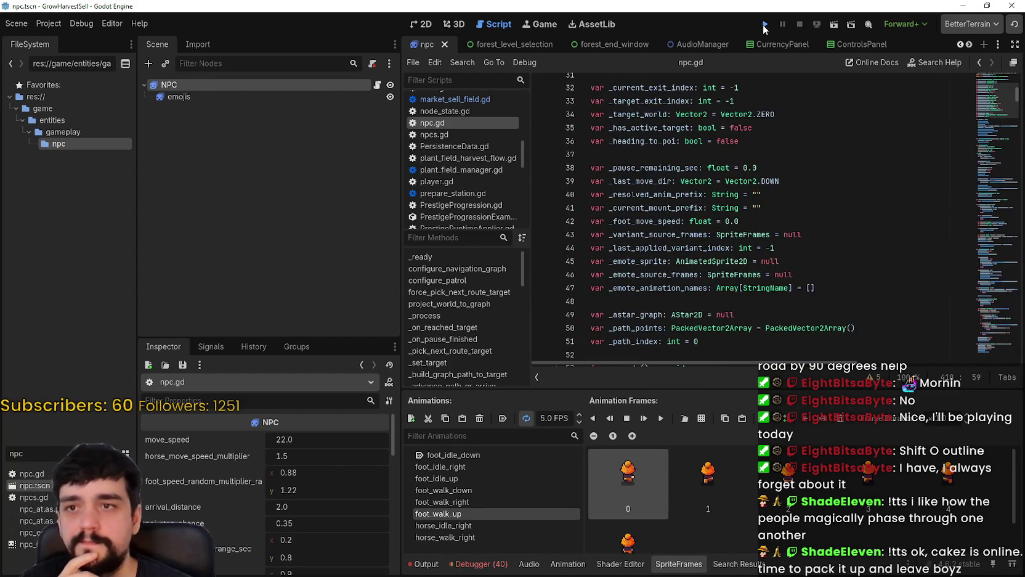
click(764, 27)
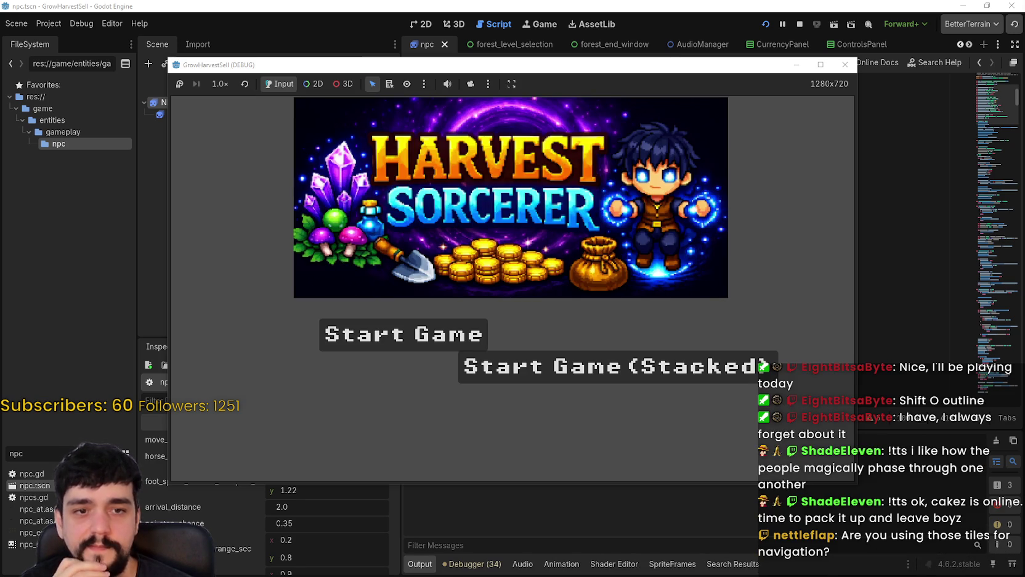
Step: Start a new game in the village, maximize its window, then minimize it back to the editor
click(384, 334)
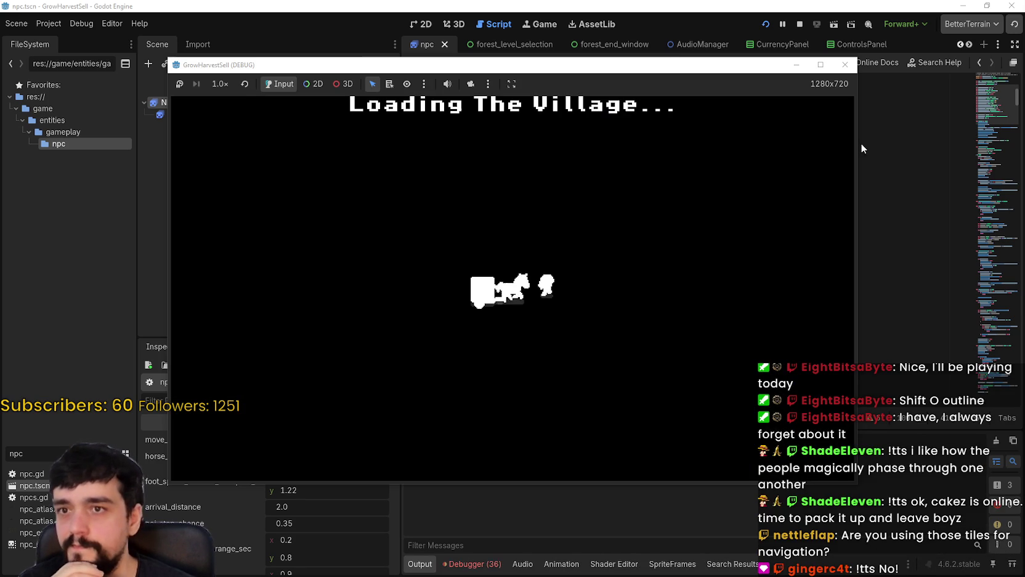
click(819, 65)
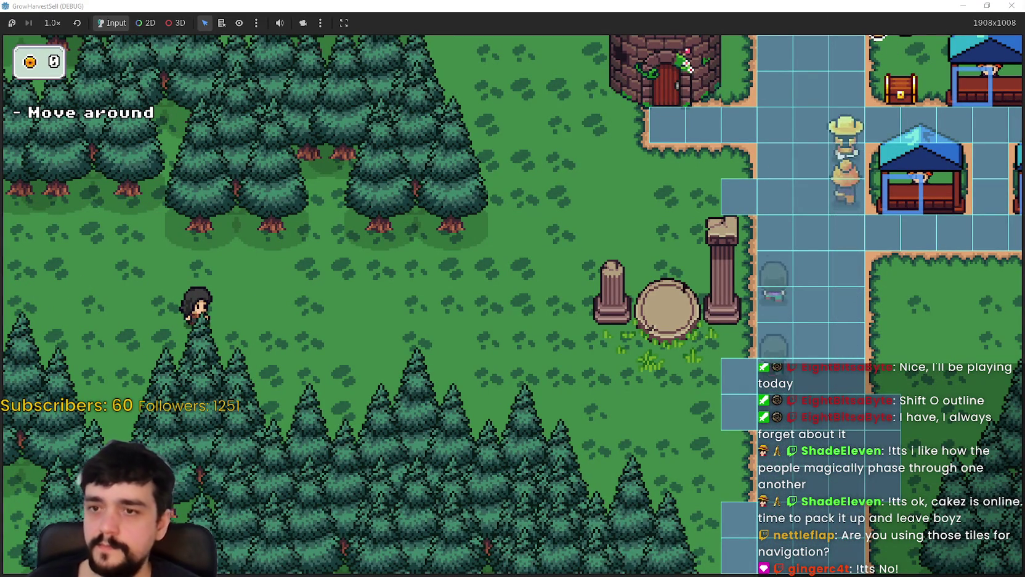
click(975, 7)
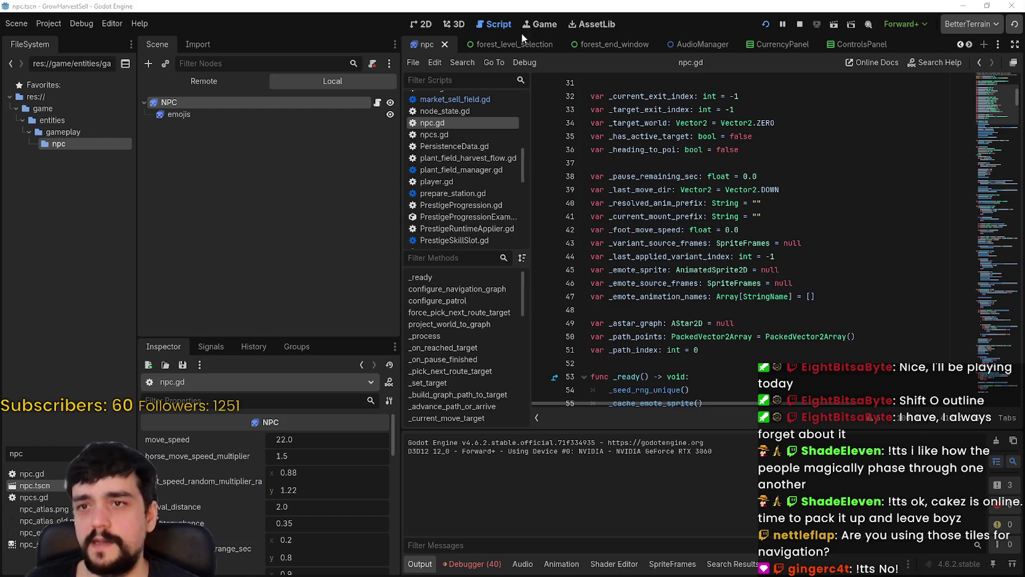
Step: Return to the 2D view and scroll the open-scene tabs to find the village scene
click(418, 27)
click(969, 44)
click(970, 45)
click(970, 45)
click(970, 45)
click(970, 45)
click(970, 45)
click(969, 45)
click(969, 45)
click(970, 45)
click(970, 45)
click(969, 45)
click(970, 45)
click(969, 45)
click(969, 45)
click(969, 45)
click(969, 45)
Step: Open TheVillage_2, hide the navigation tile overlay, and launch the game with F5
click(810, 44)
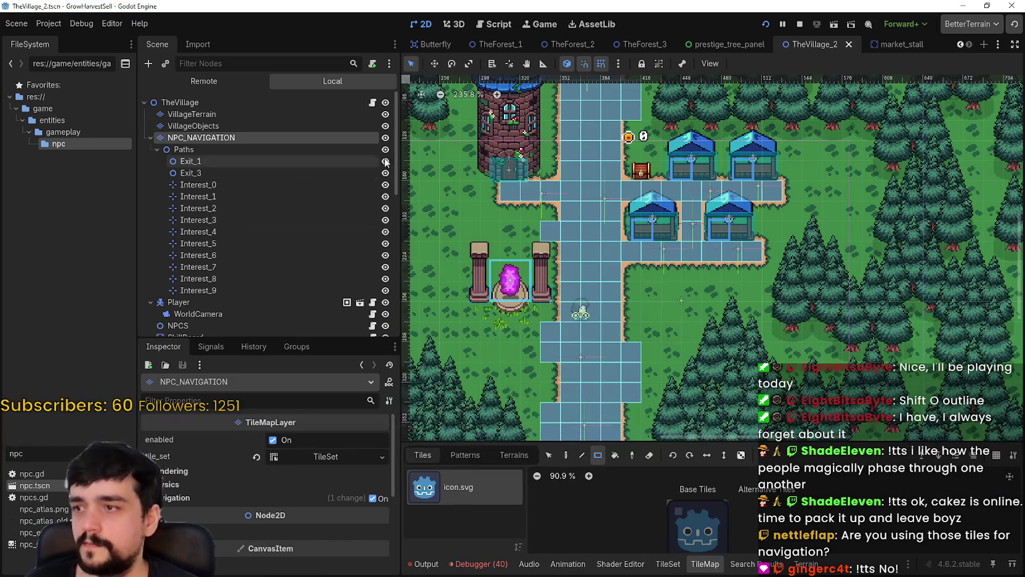
click(386, 138)
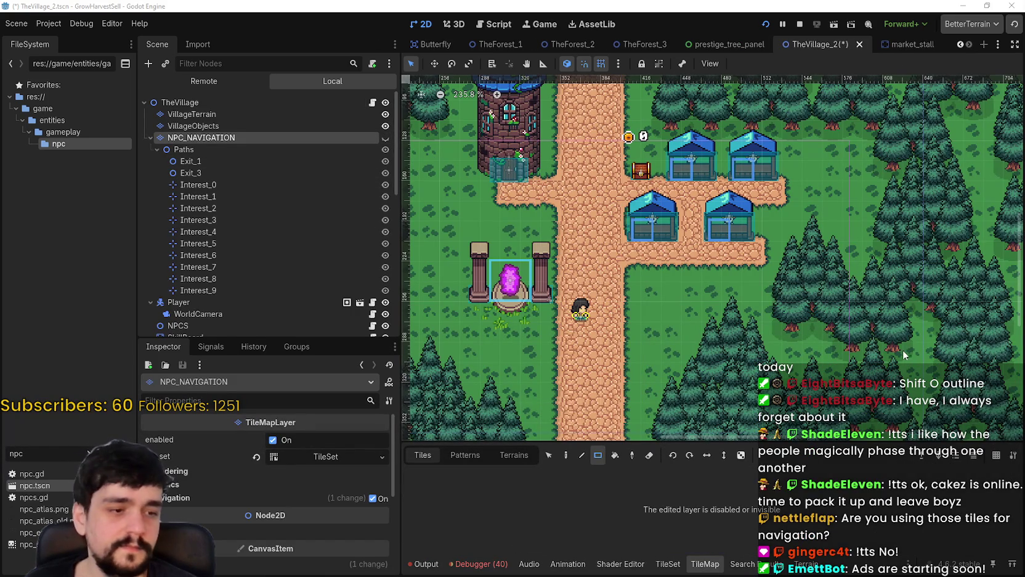
key(F5)
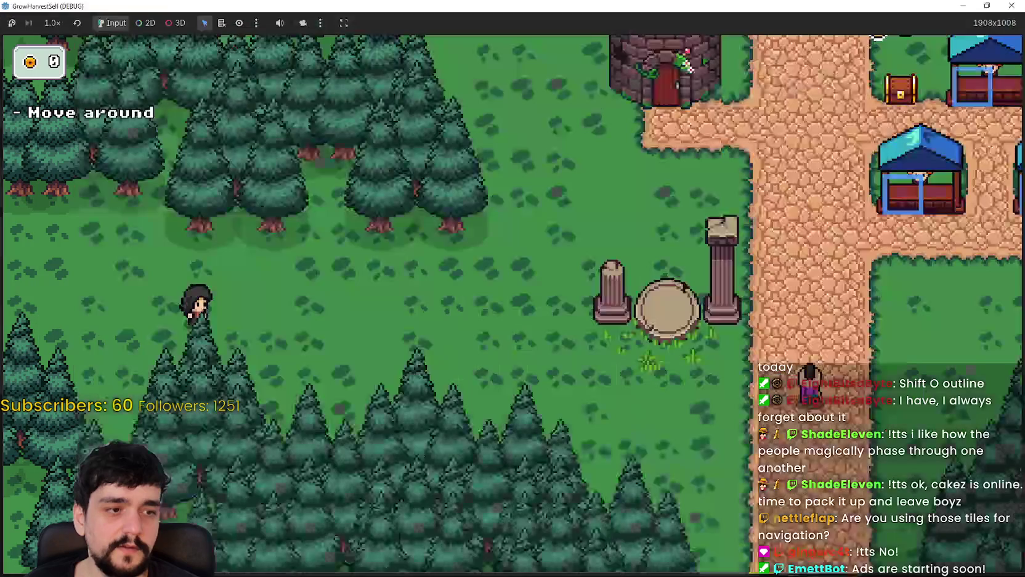
Step: Walk the player up the village path to the merchant and past the chest
key(d)
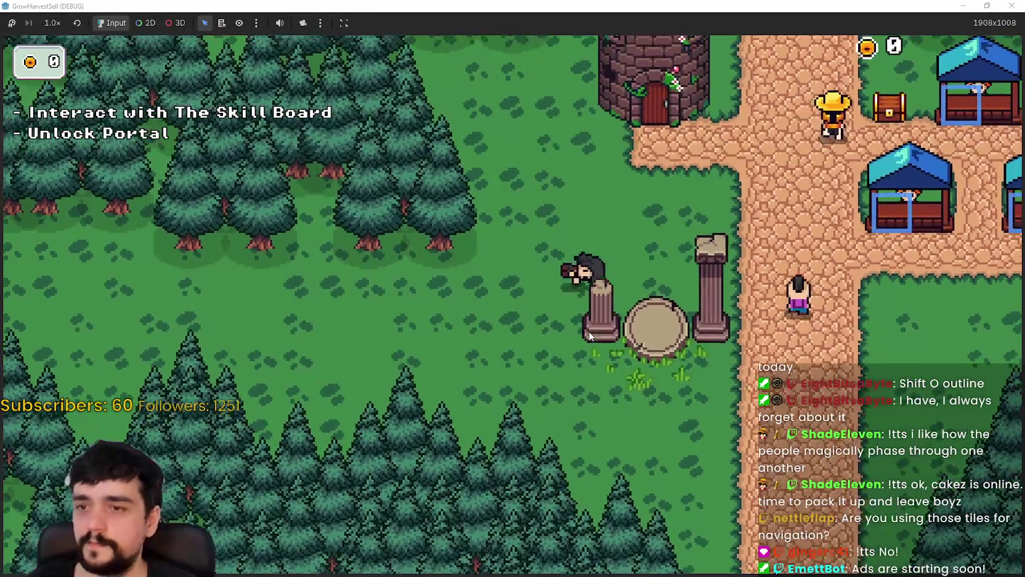
key(w)
key(a)
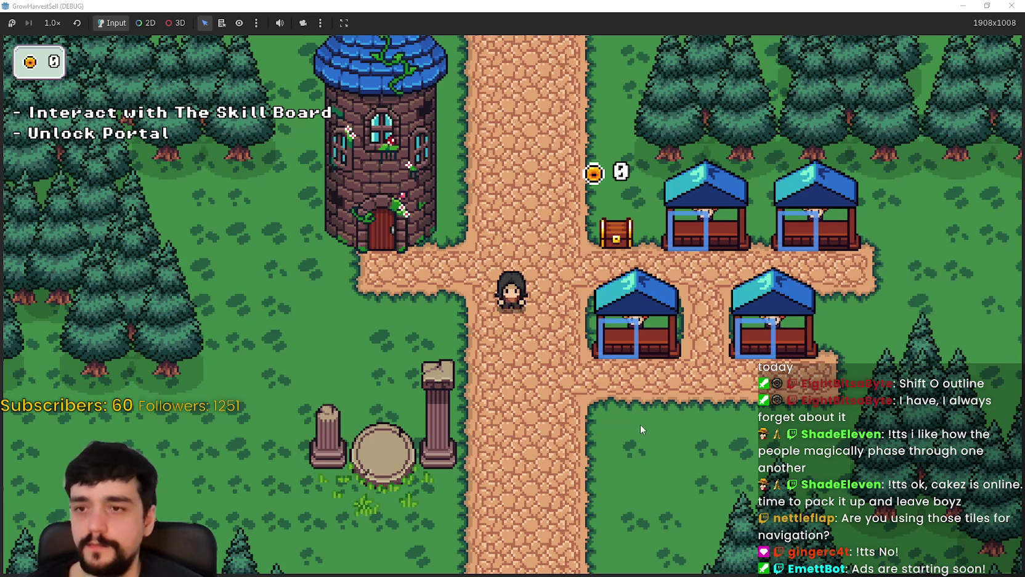
key(d)
key(a)
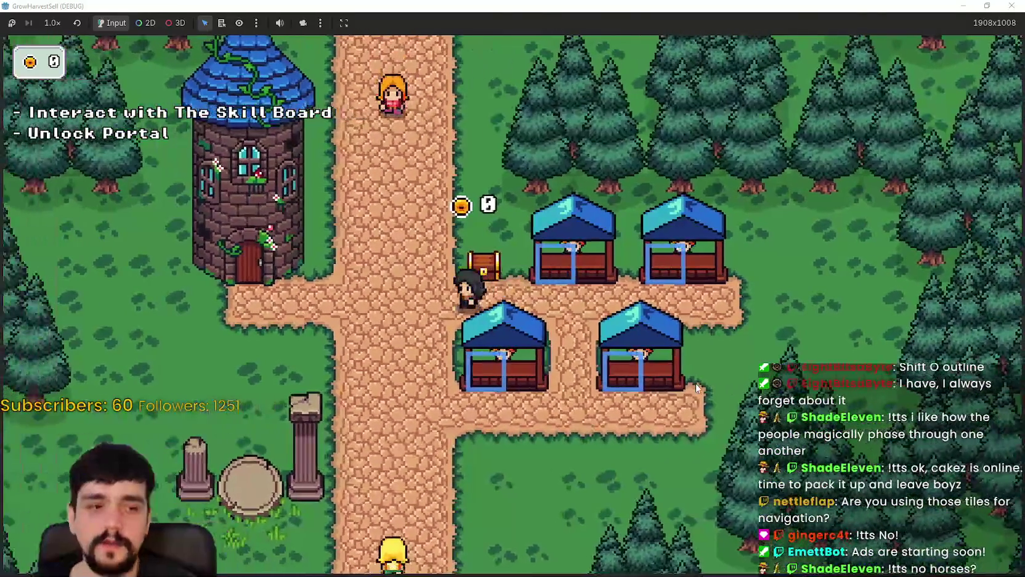
key(w)
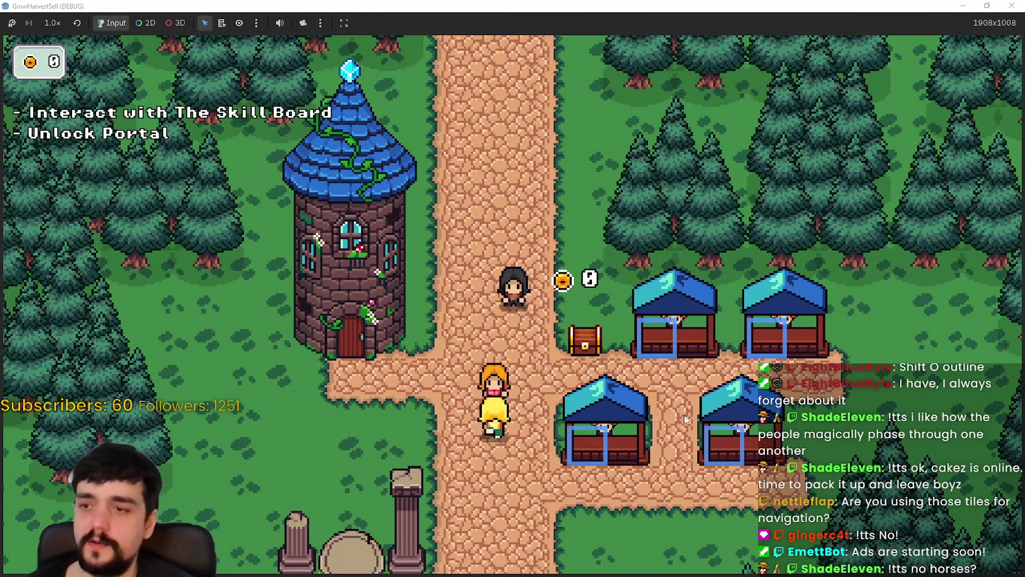
key(s)
Step: Walk the player between the market stalls and the tower, then switch to Discord
key(d)
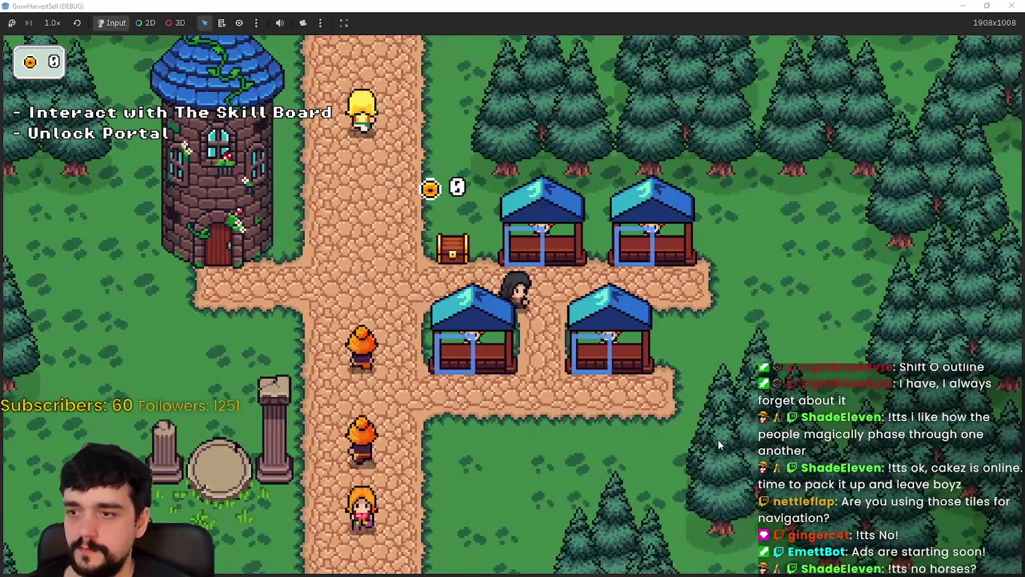
key(d)
key(a)
key(d)
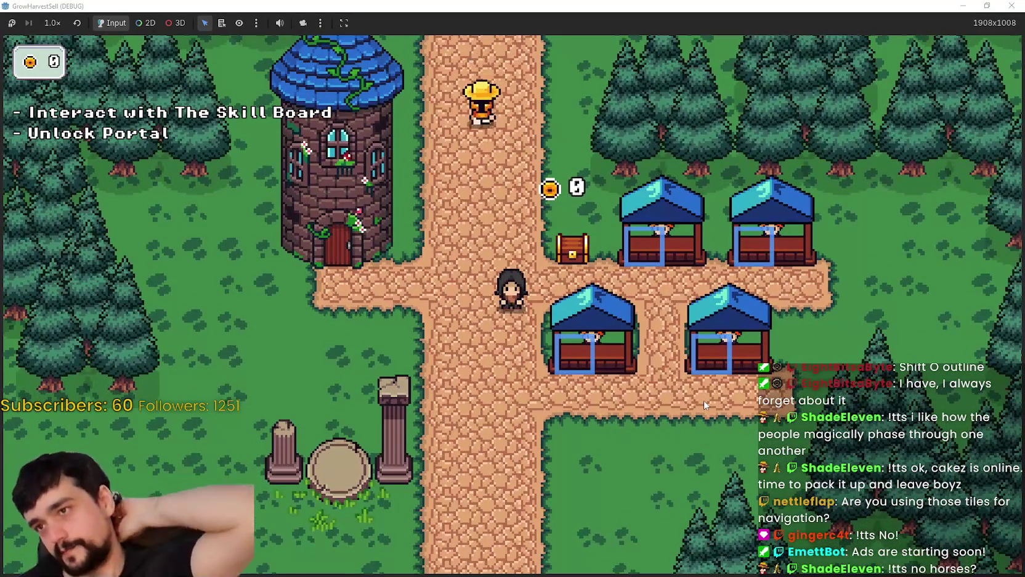
key(a)
key(s)
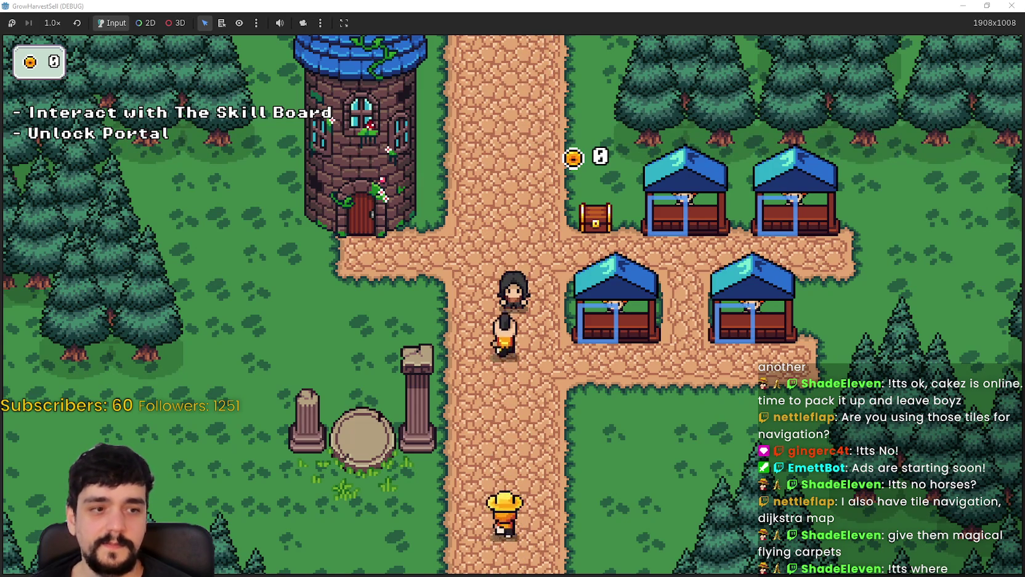
key(alt+Tab)
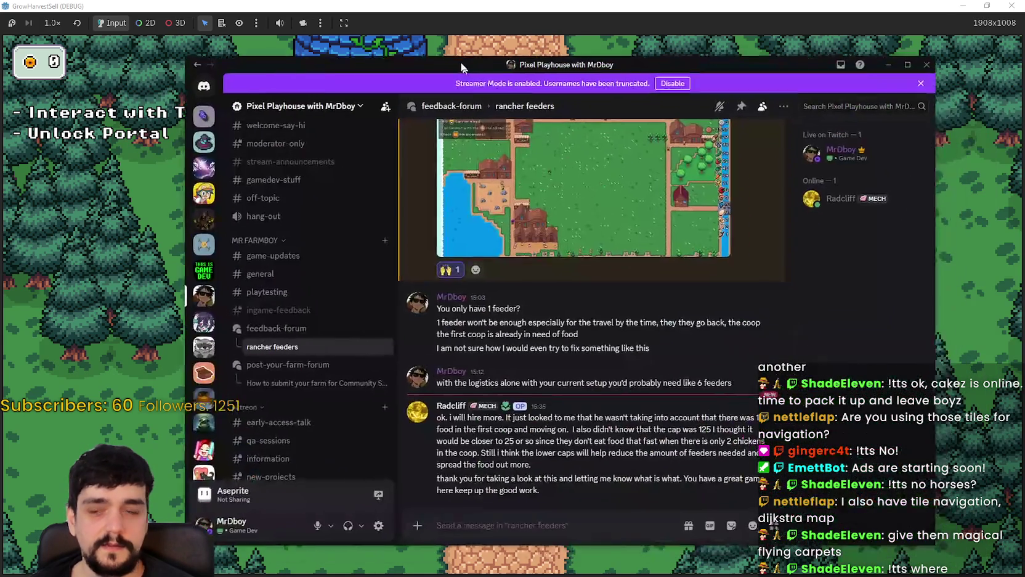
Step: Move the Discord window up and start typing a thank-you reply in the rancher feeders thread
drag(460, 66, 412, 5)
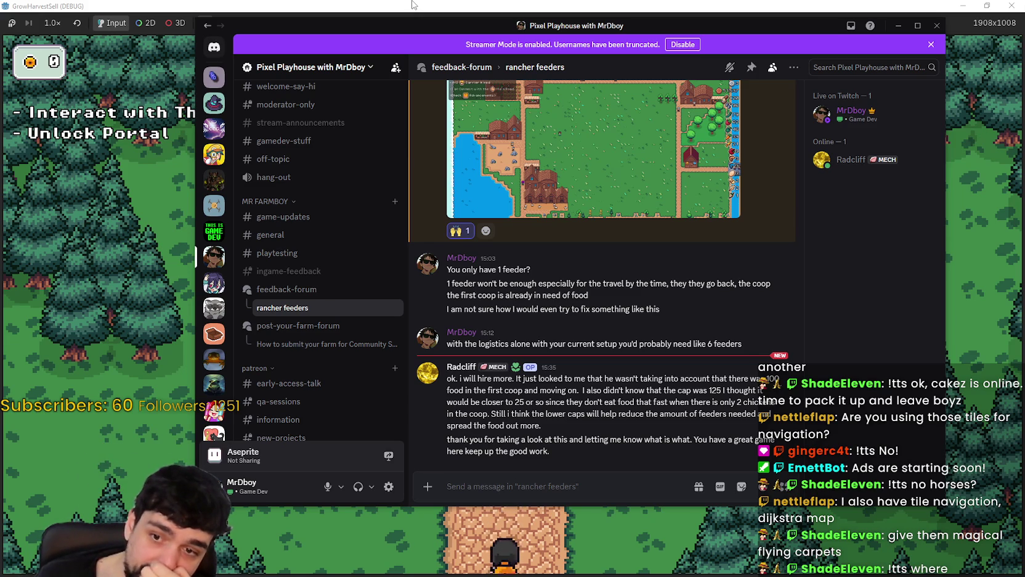
click(553, 492)
text(Thank you so much, I really a)
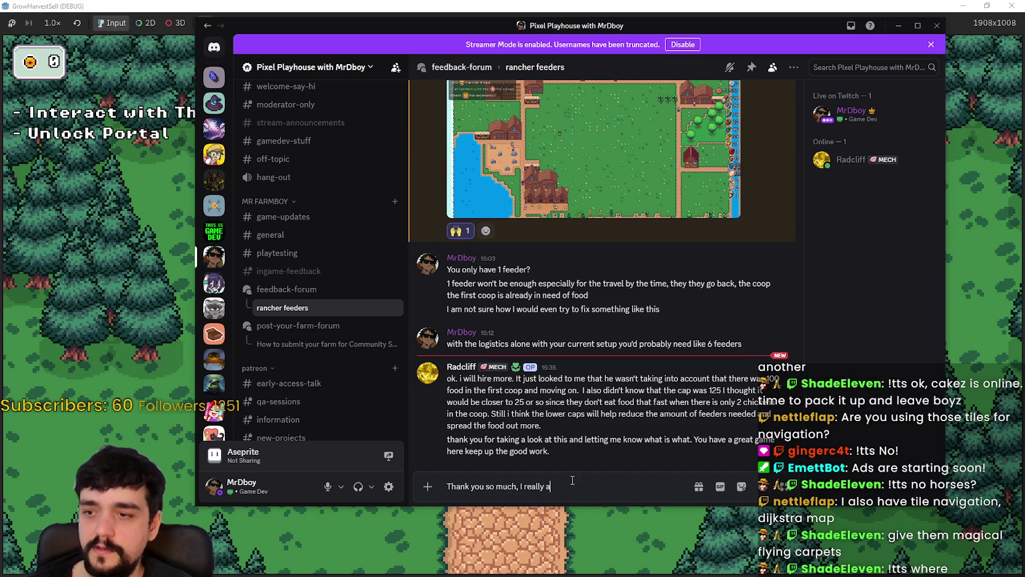
text(!)
right_click(557, 488)
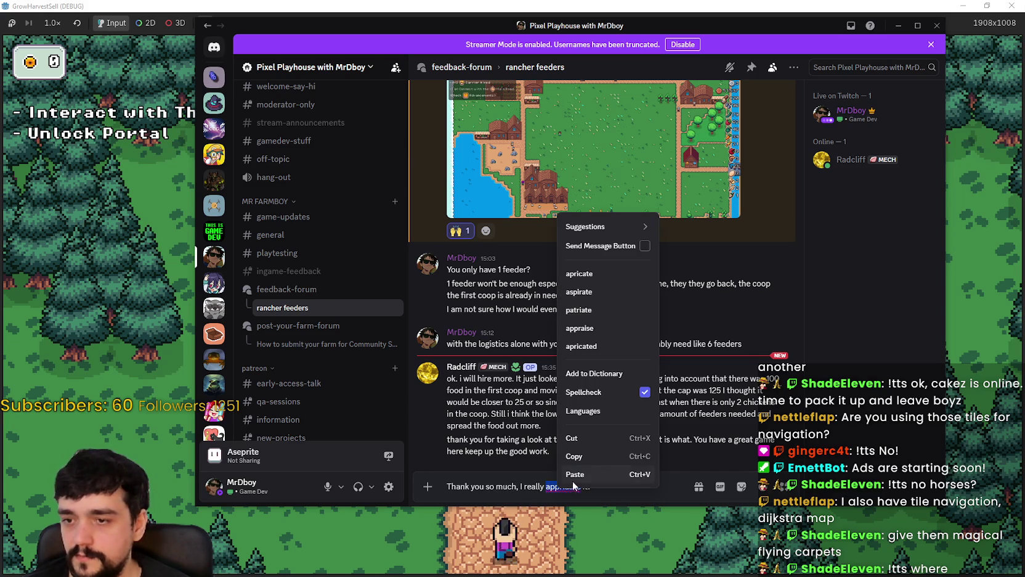
click(511, 479)
Step: Retype the misspelled word in the reply and check its spelling suggestions
double_click(559, 487)
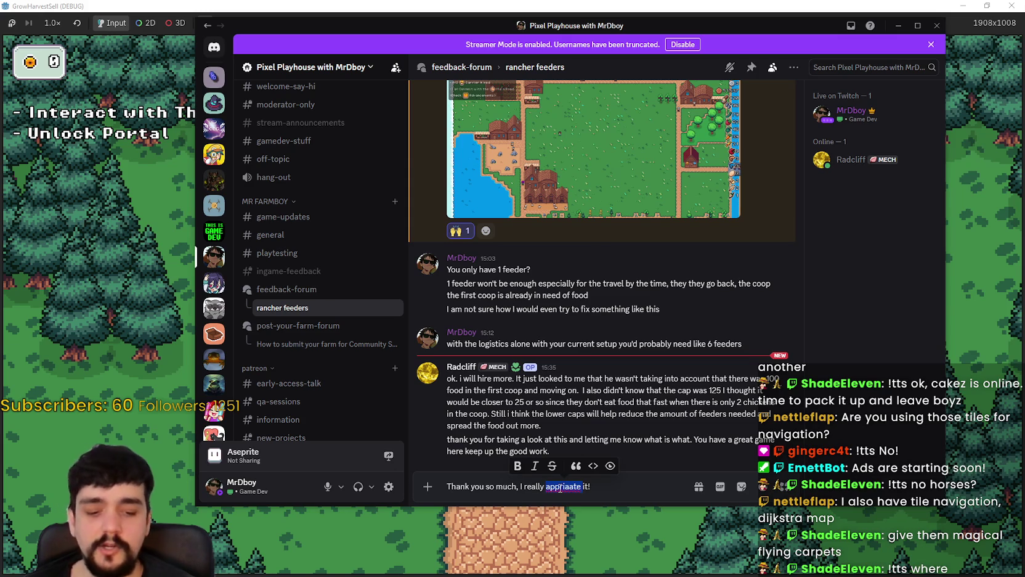
text(a)
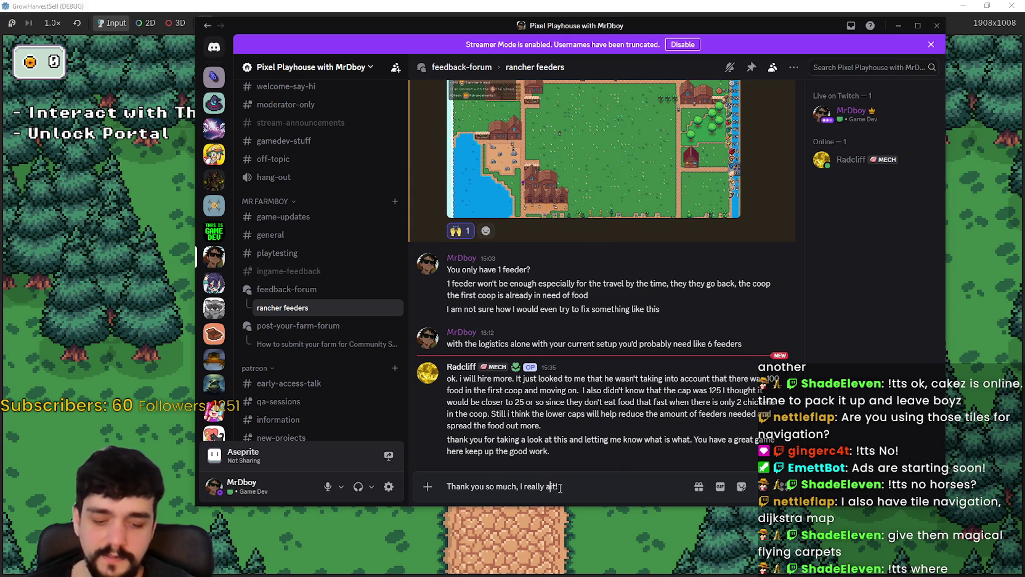
text(cate)
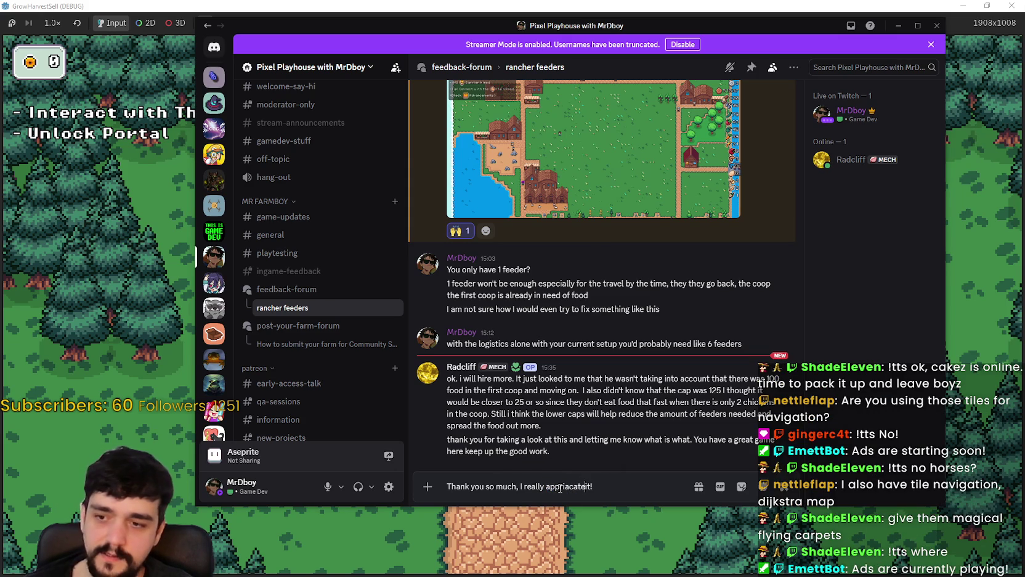
right_click(583, 484)
click(558, 483)
right_click(563, 485)
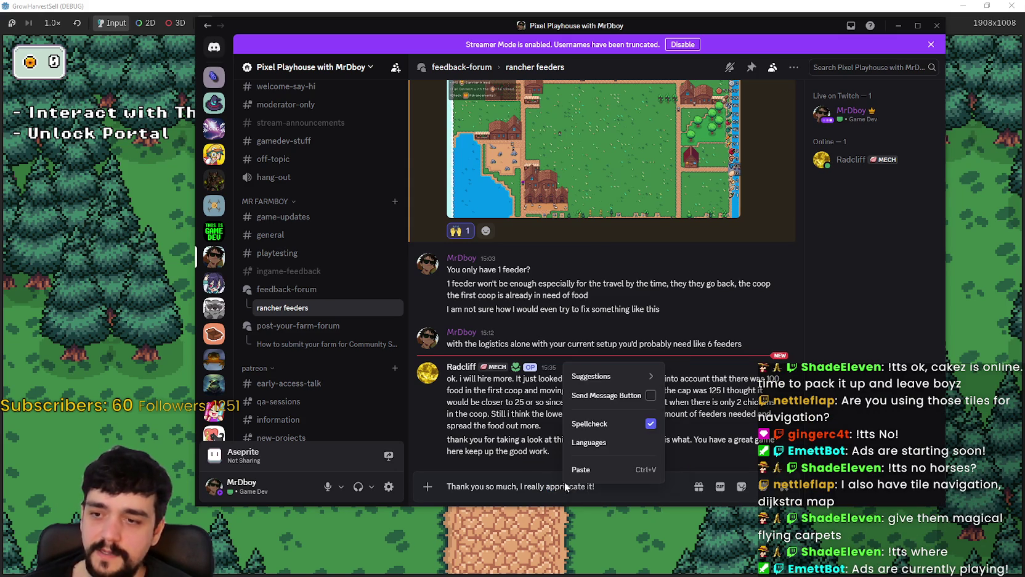
click(544, 487)
double_click(564, 487)
right_click(566, 489)
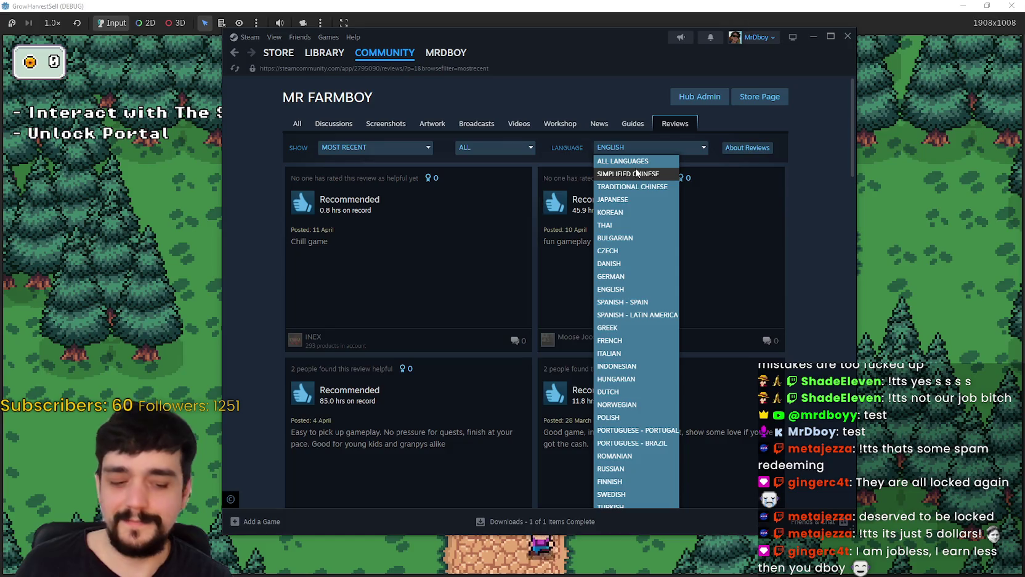
Step: Show MR FARMBOY reviews in All Languages, browse them, and open the Chinese review
click(638, 161)
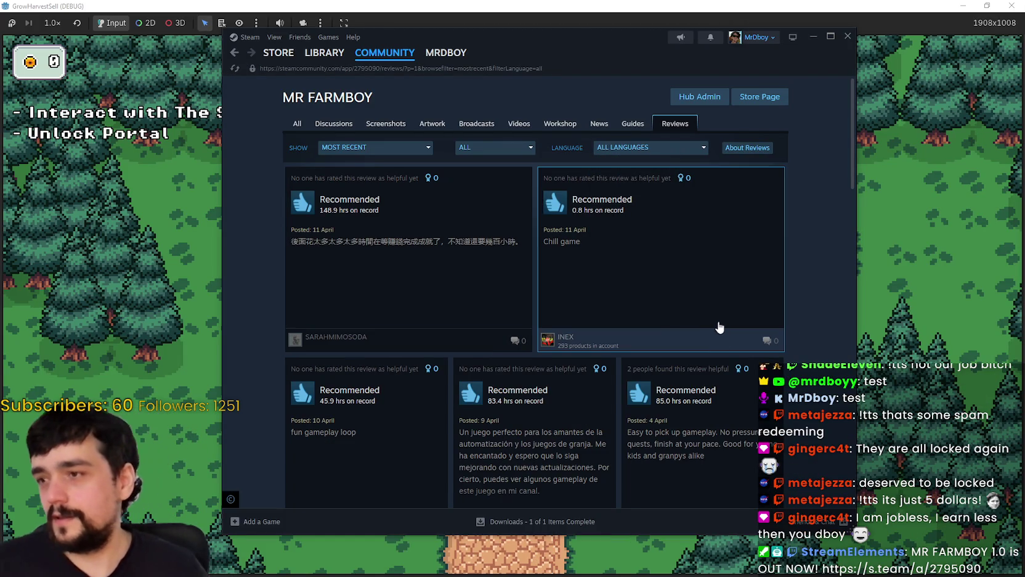
scroll(718, 335, down, 5)
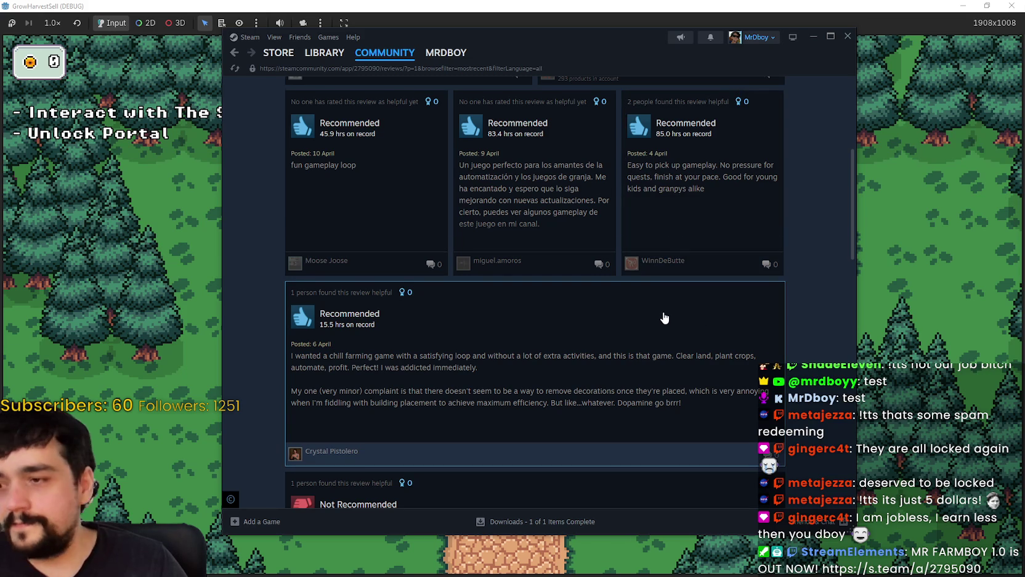
scroll(664, 317, down, 8)
scroll(662, 319, down, 4)
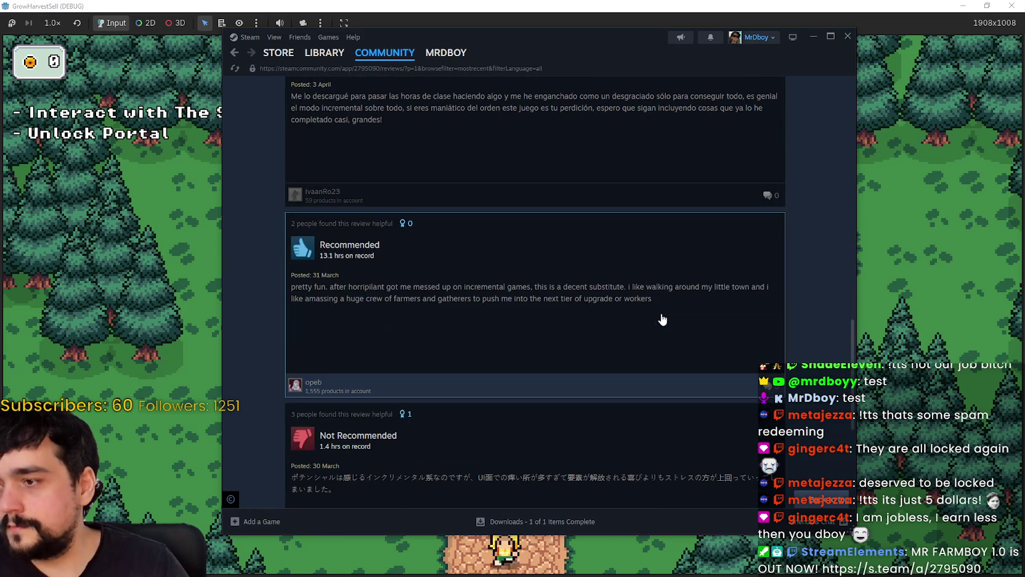
scroll(638, 290, down, 5)
scroll(633, 270, down, 10)
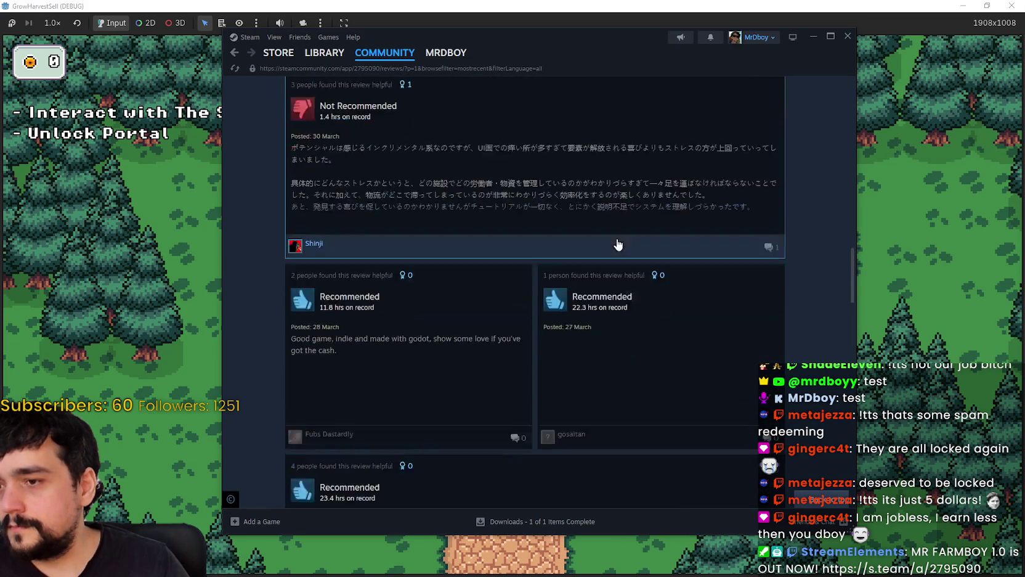
scroll(313, 410, down, 10)
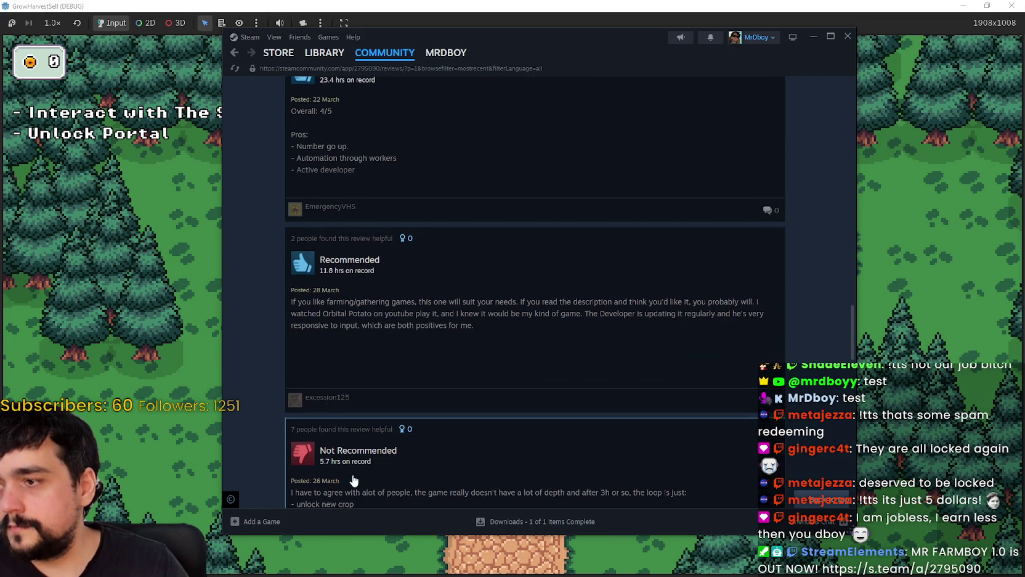
mouse_move(855, 408)
mouse_down()
mouse_move(865, 151)
mouse_move(848, 75)
mouse_up()
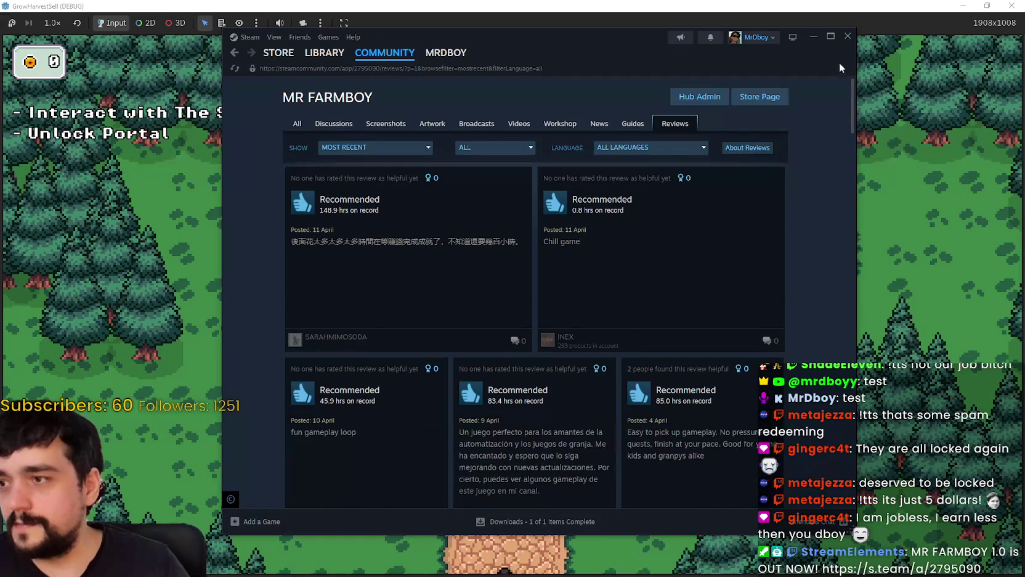
click(403, 284)
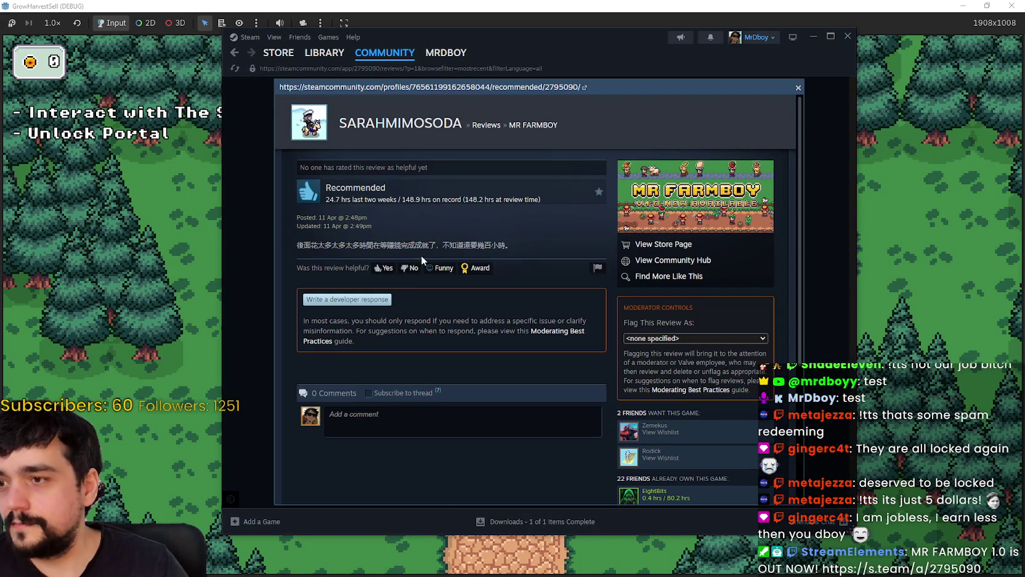
Step: Select the full Chinese review text for translation
drag(538, 250, 302, 248)
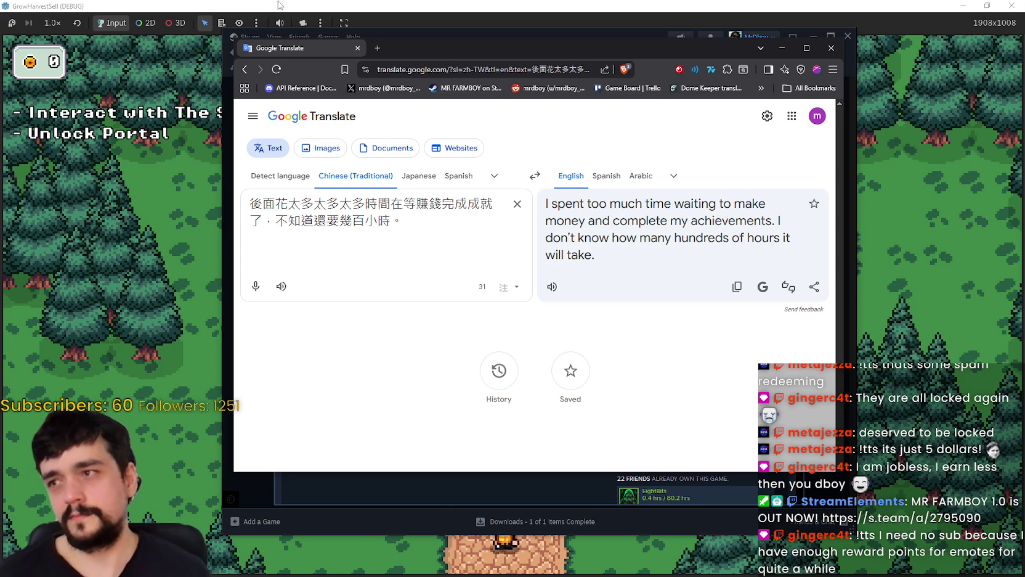
Step: Return to the Steam review, clear the text selection, and close the review
click(703, 37)
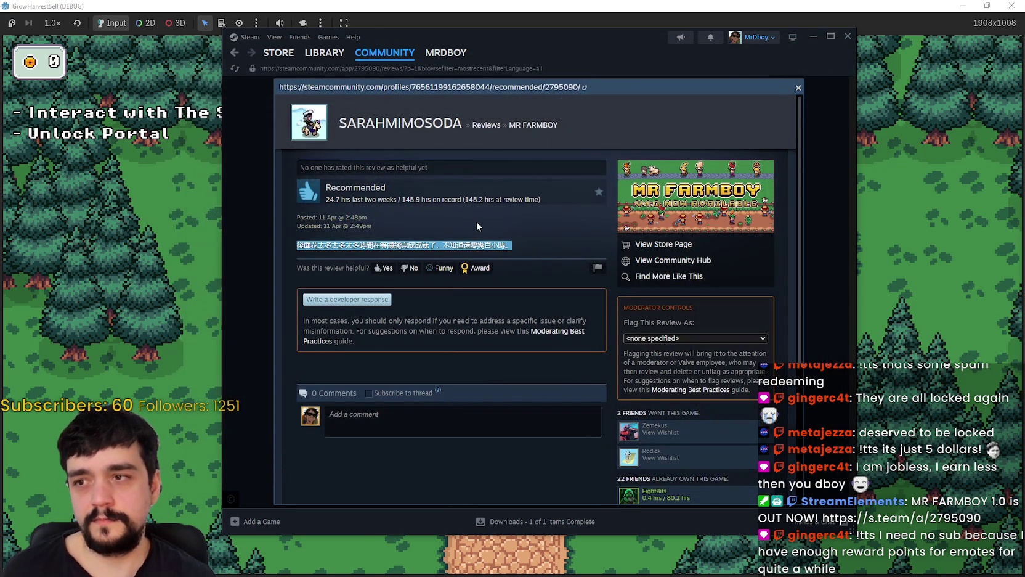
click(477, 223)
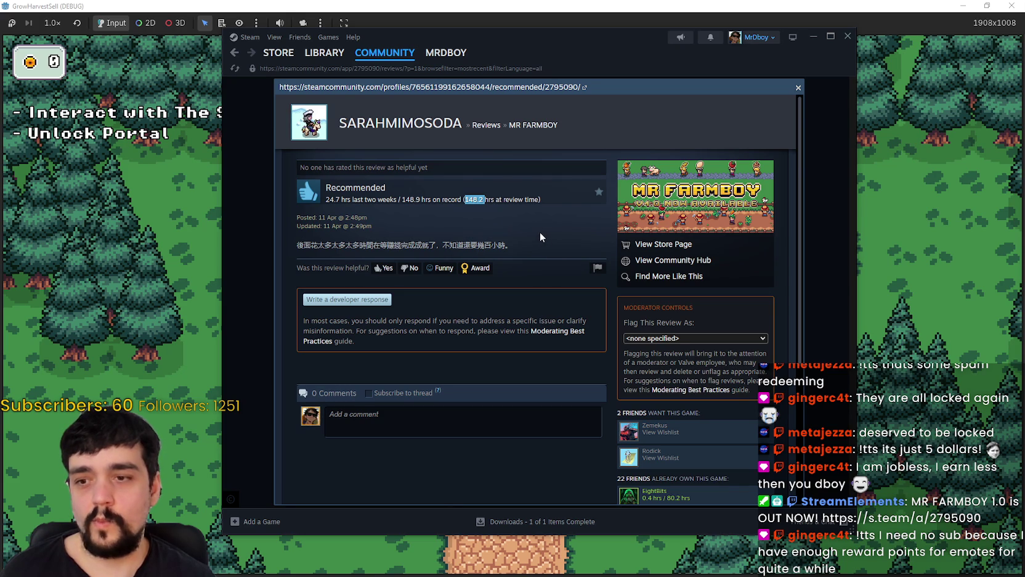
scroll(504, 309, down, 3)
scroll(485, 434, up, 3)
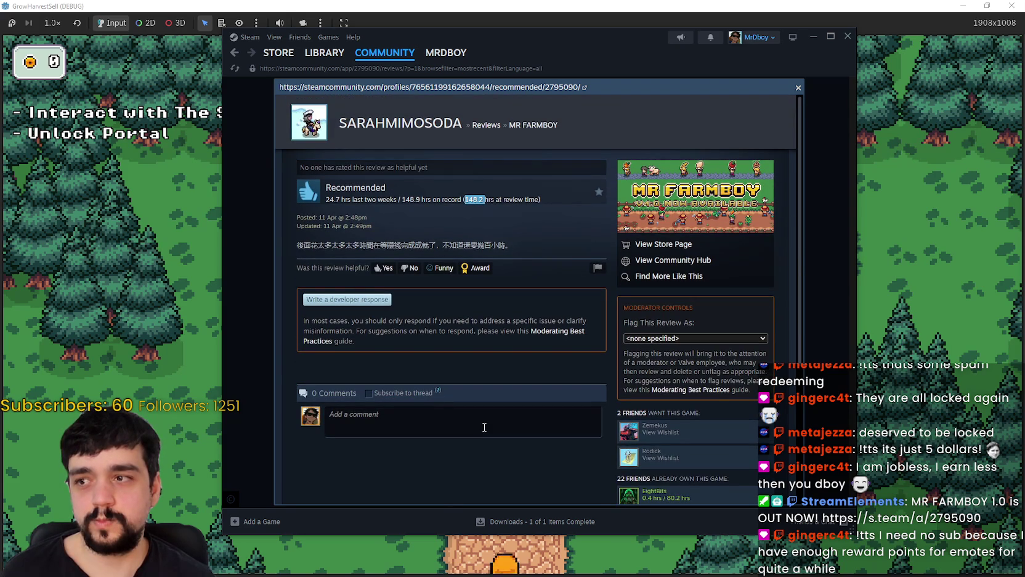
click(799, 88)
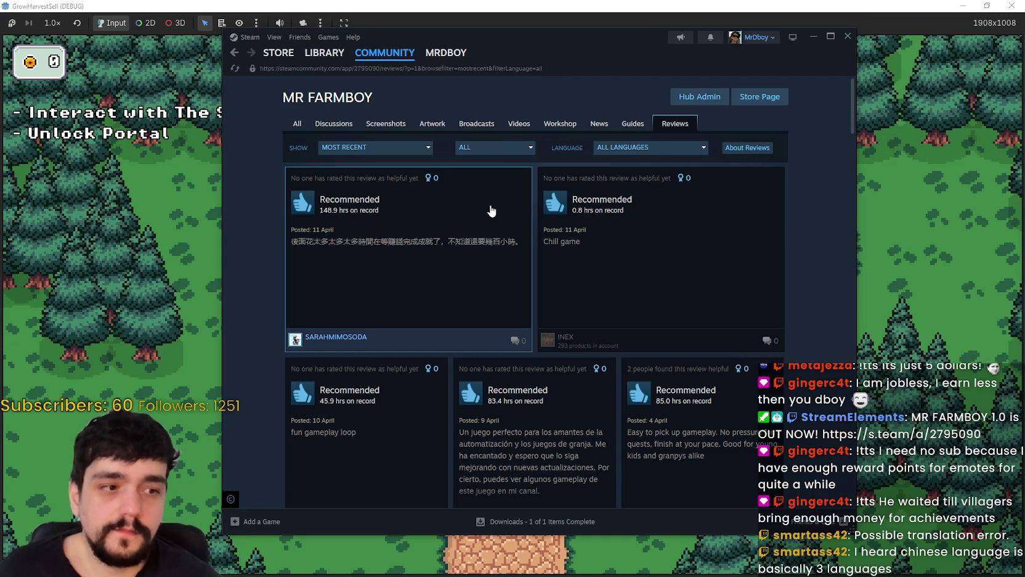
Step: Reopen the Chinese review, select its text, close it, and scroll the reviews list
click(428, 239)
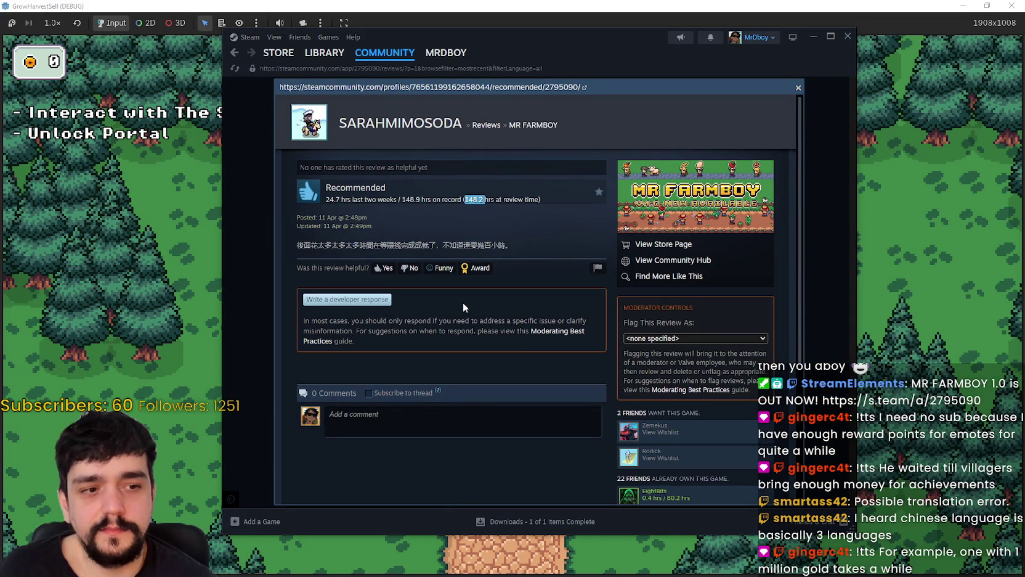
drag(513, 245, 300, 247)
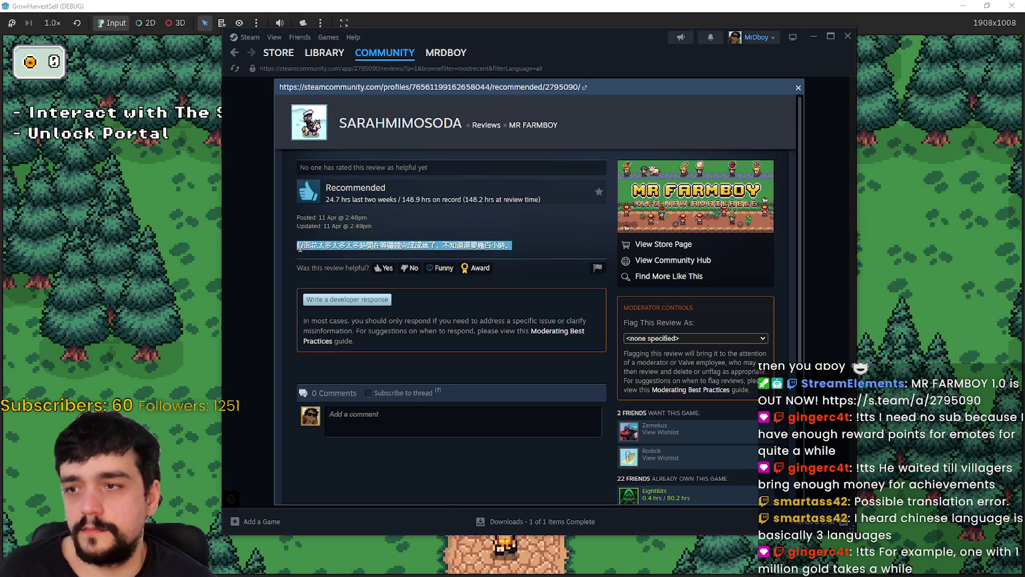
scroll(480, 372, down, 3)
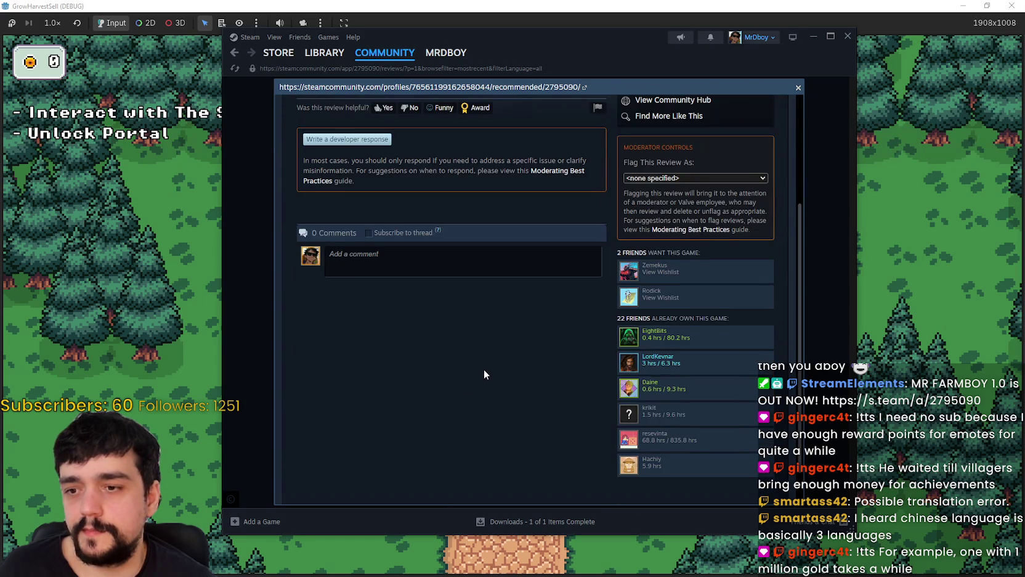
scroll(484, 369, up, 3)
click(799, 89)
scroll(709, 246, down, 5)
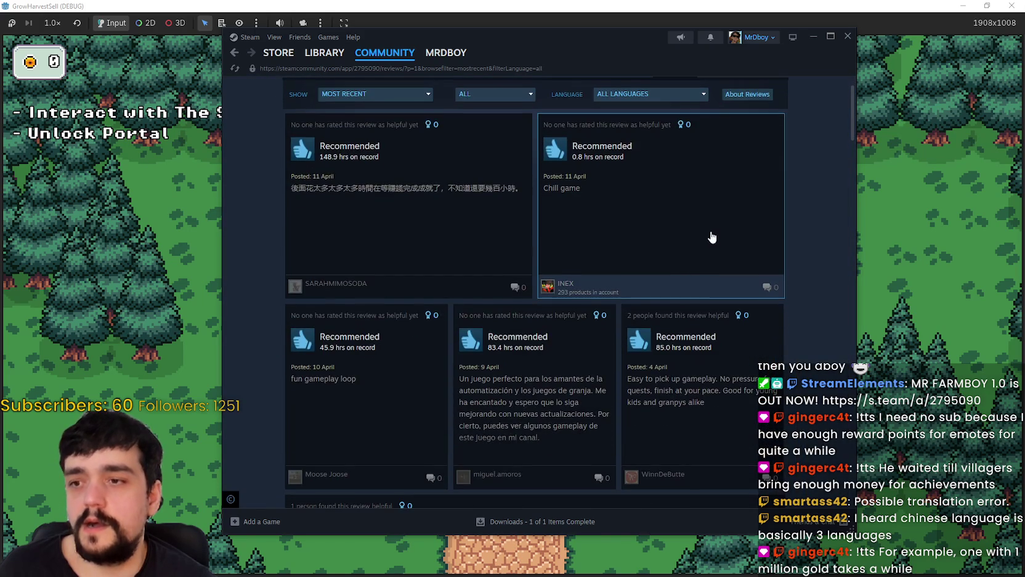
scroll(530, 259, down, 2)
Step: Walk the player to the tower door and open the level-0 Prestige skill board
key(shift+Tab)
key(s)
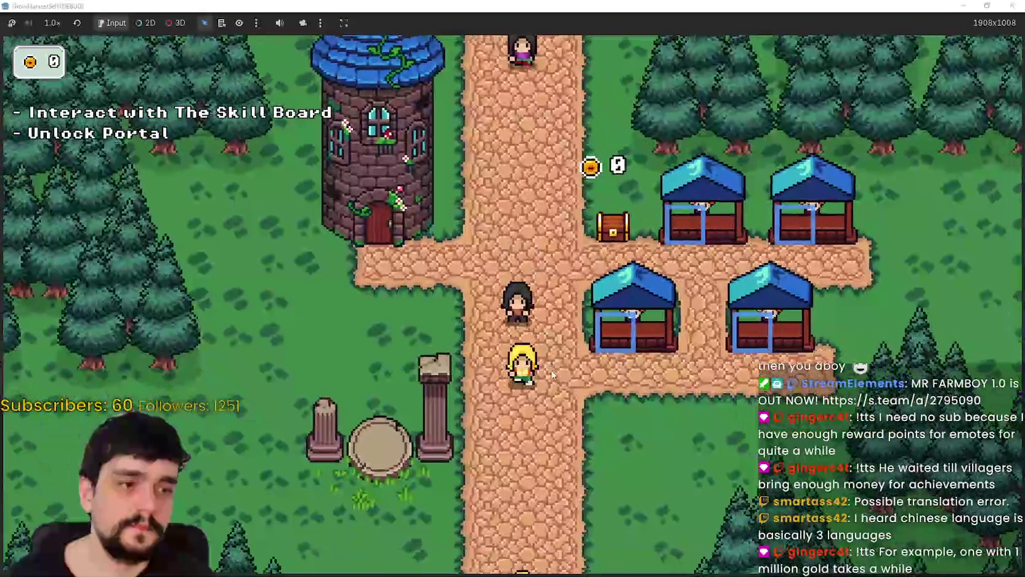
key(a)
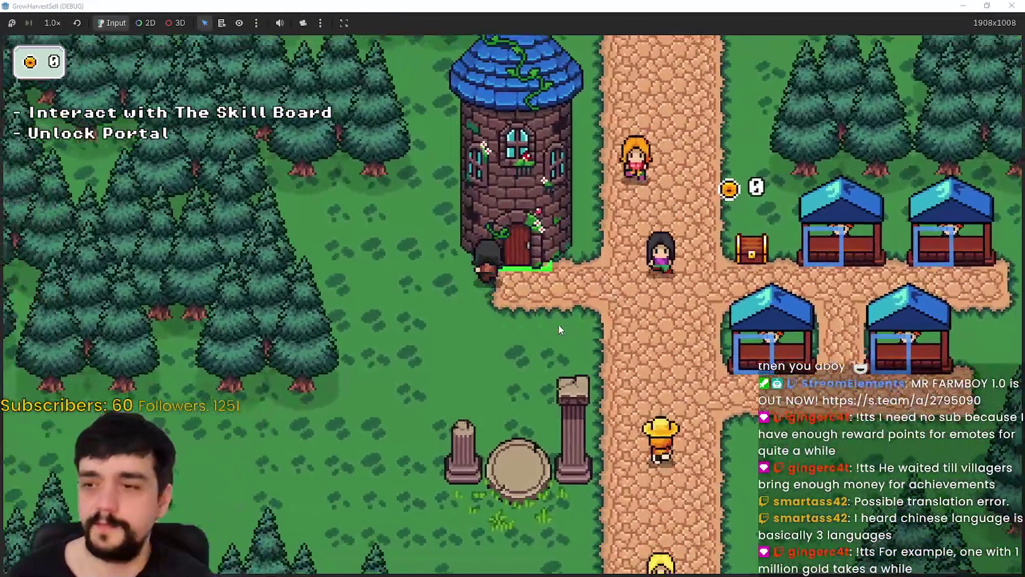
key(s)
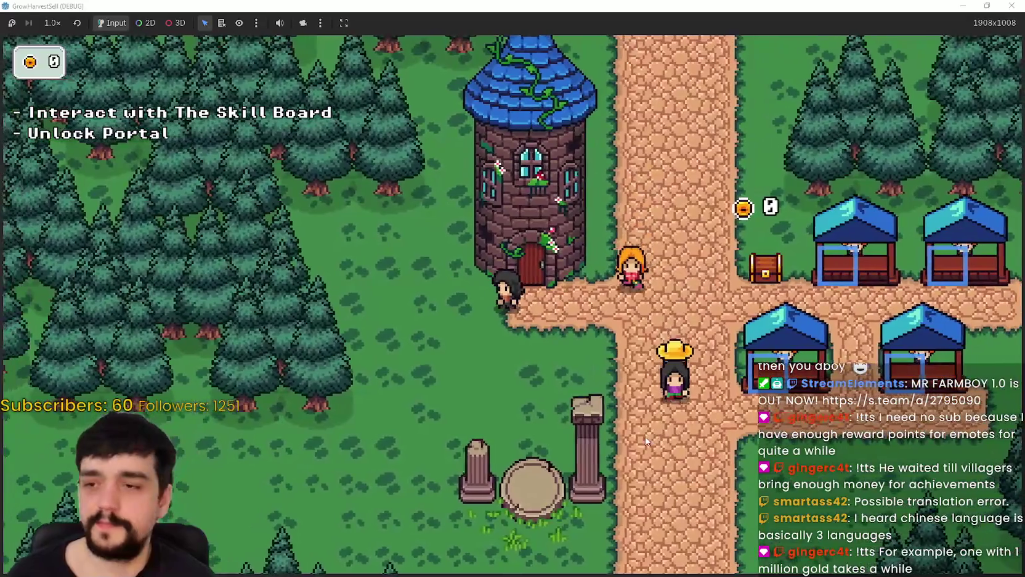
key(w)
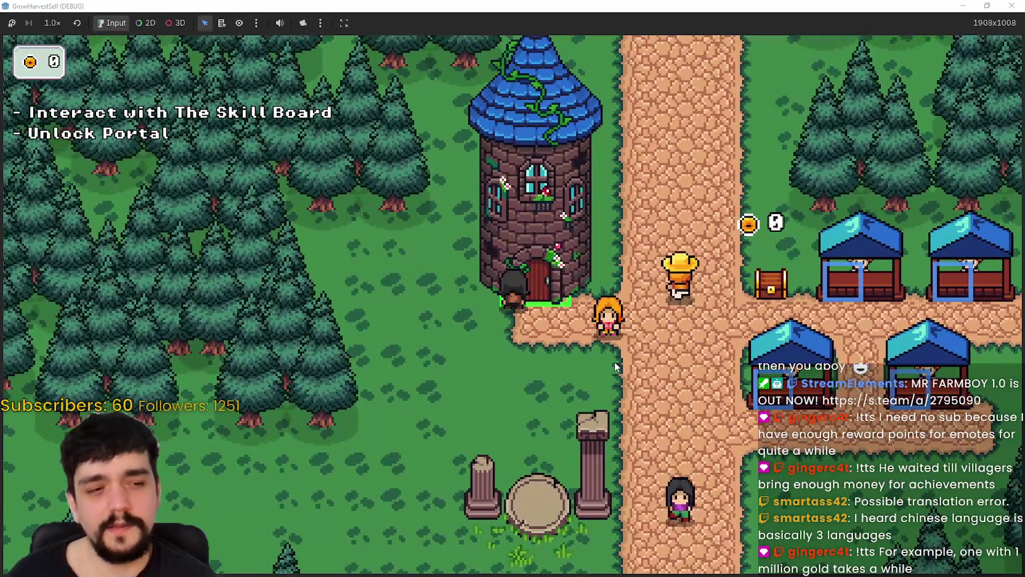
key(s)
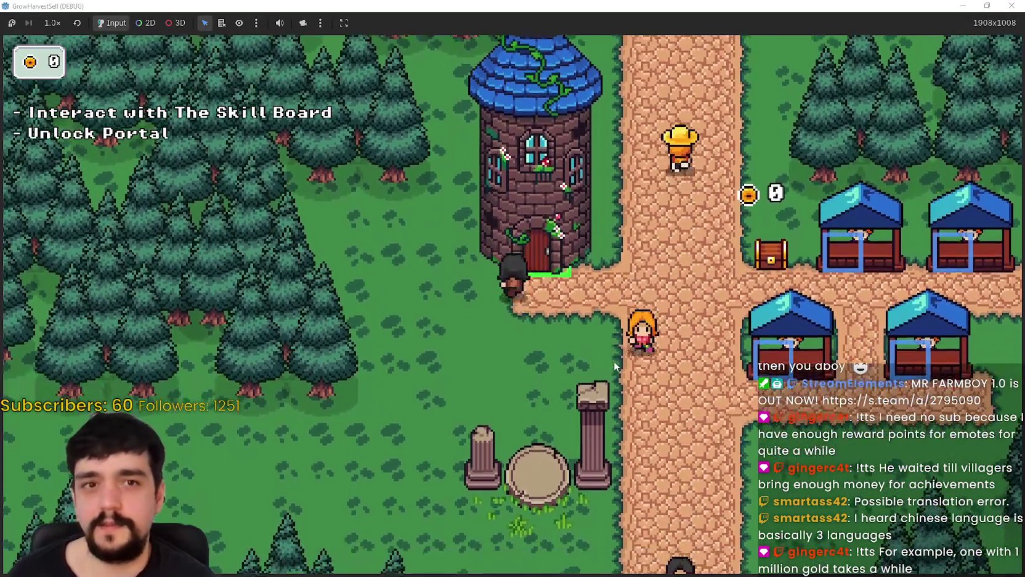
key(w)
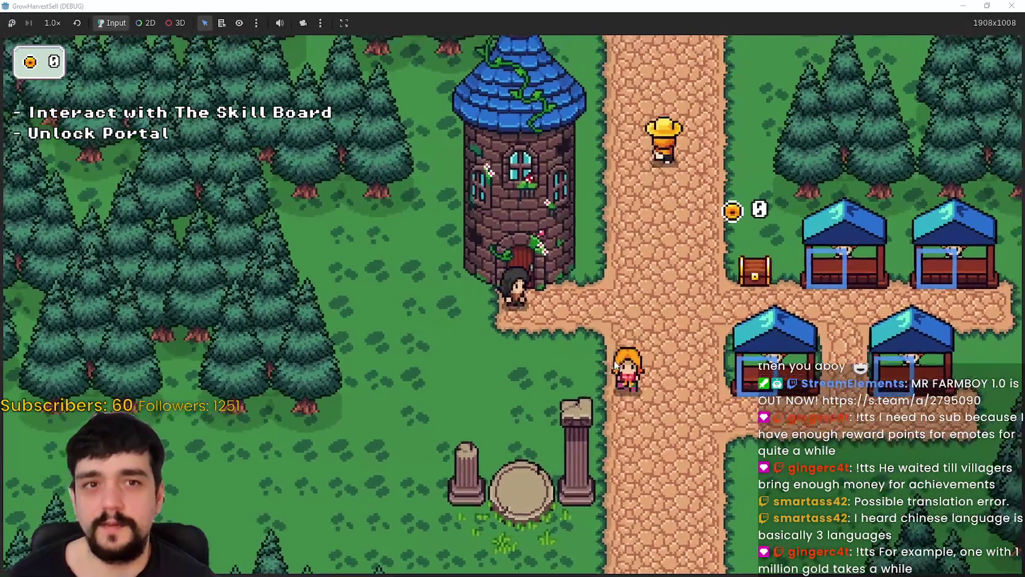
key(e)
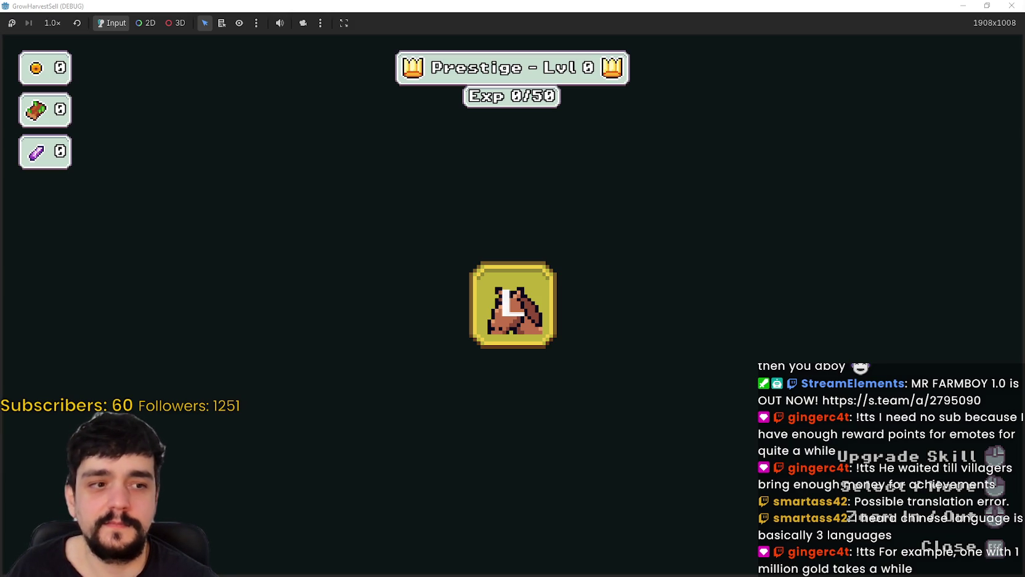
Step: Unlock the Portal prestige skill, close the skill board, and walk toward the portal
click(513, 305)
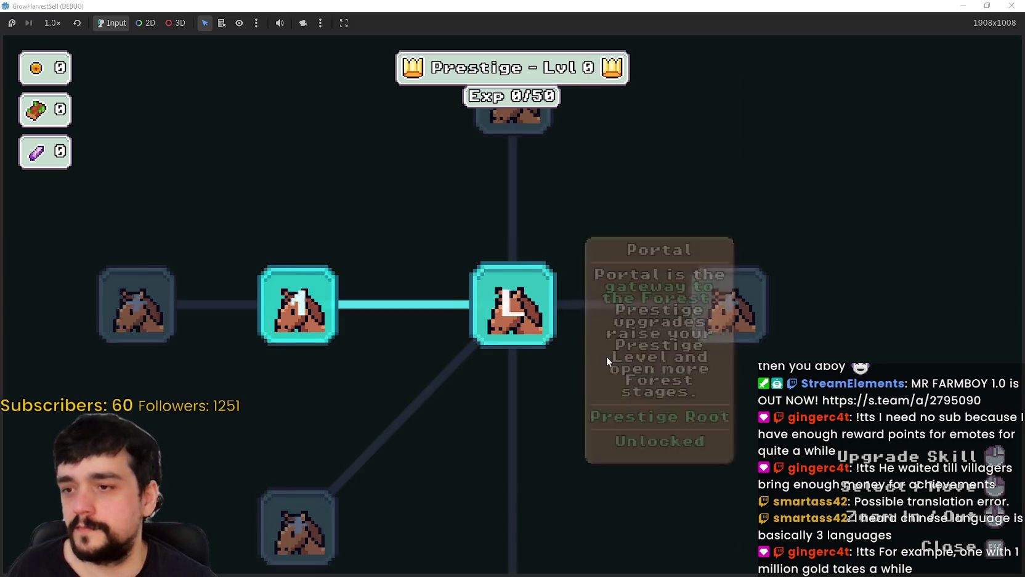
key(Escape)
key(d)
key(s)
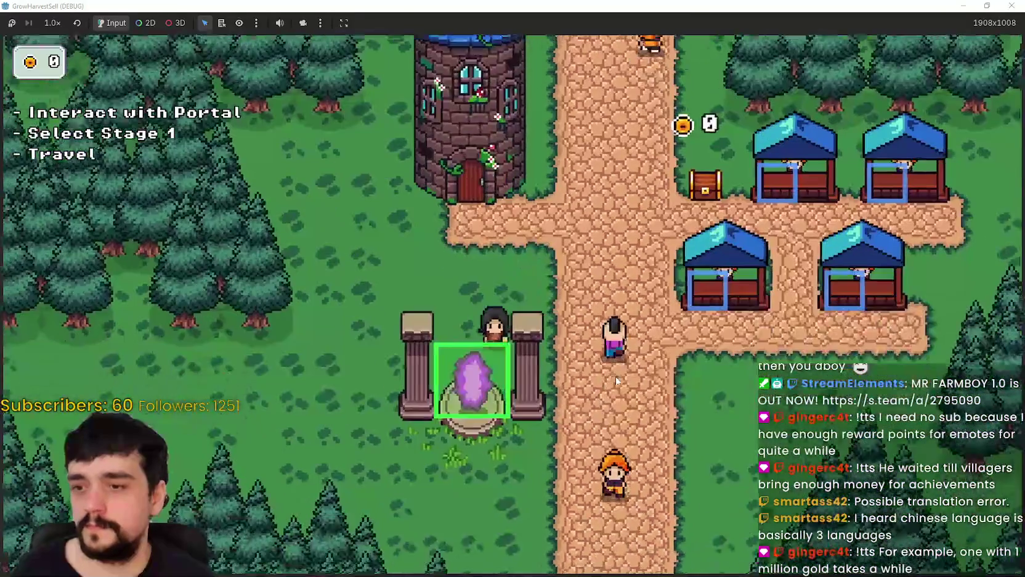
Step: Walk the player up the road past the villager to the red-outlined market stall
key(w)
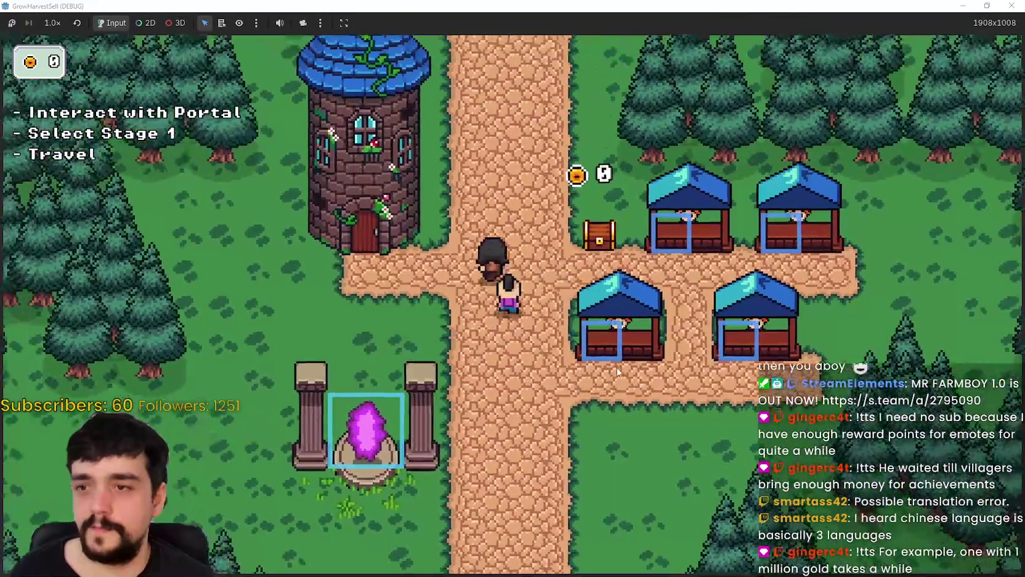
key(w)
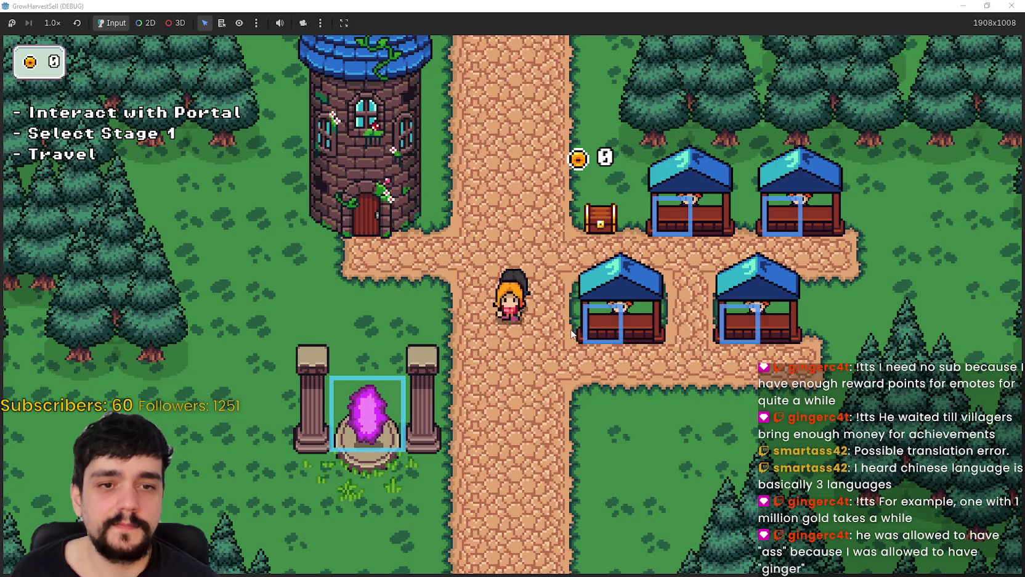
key(s)
key(d)
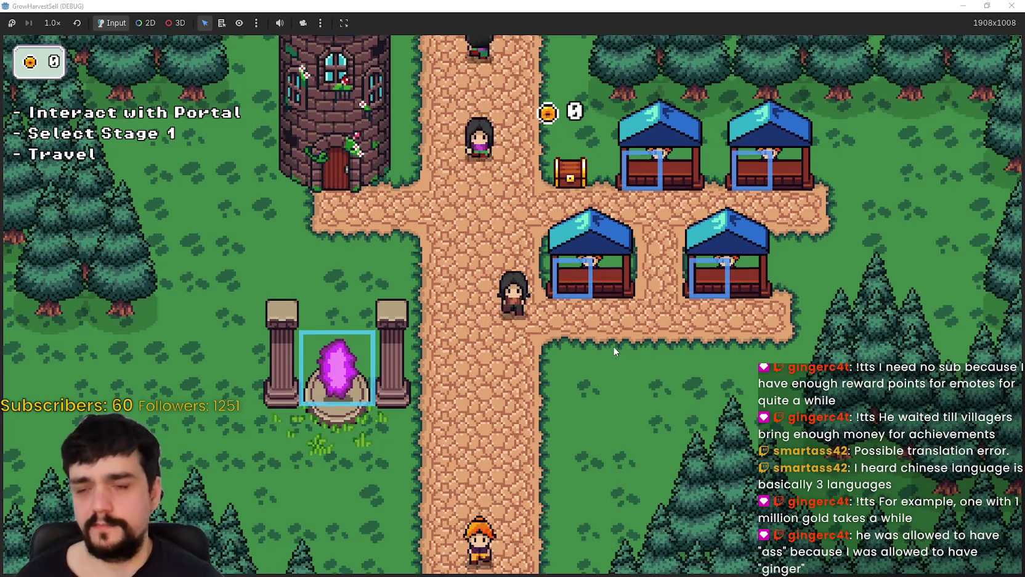
key(d)
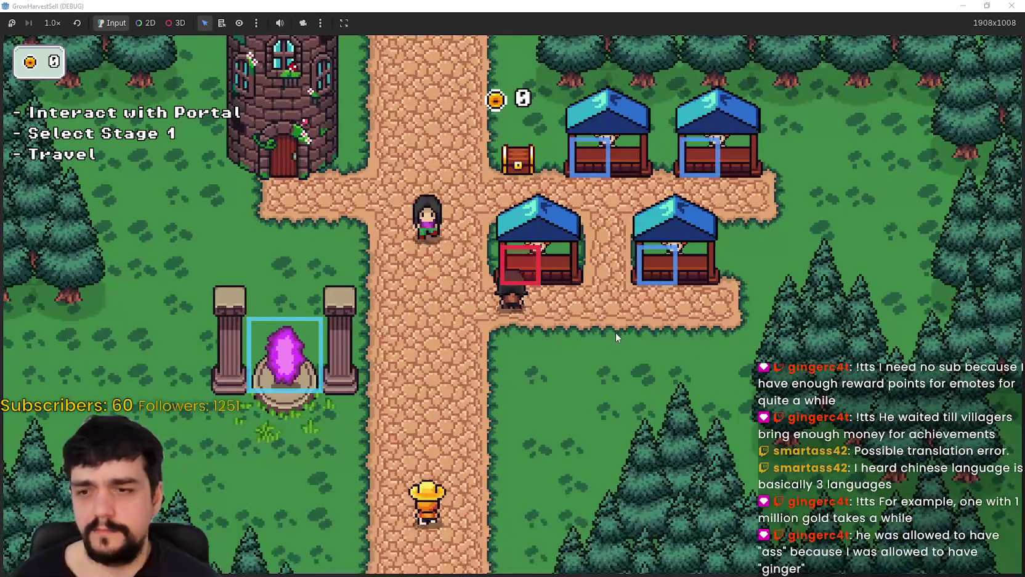
key(s)
key(d)
key(w)
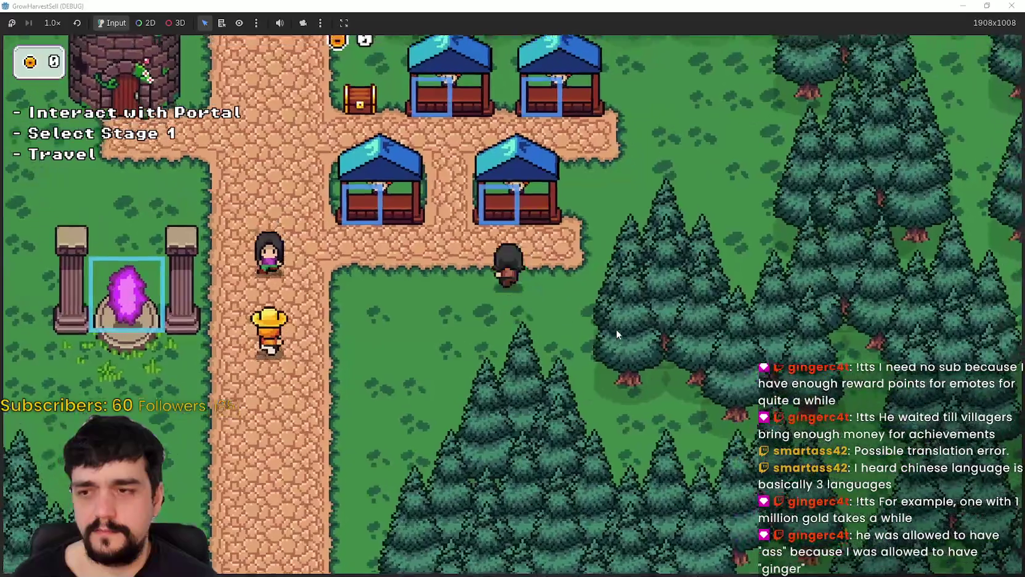
key(a)
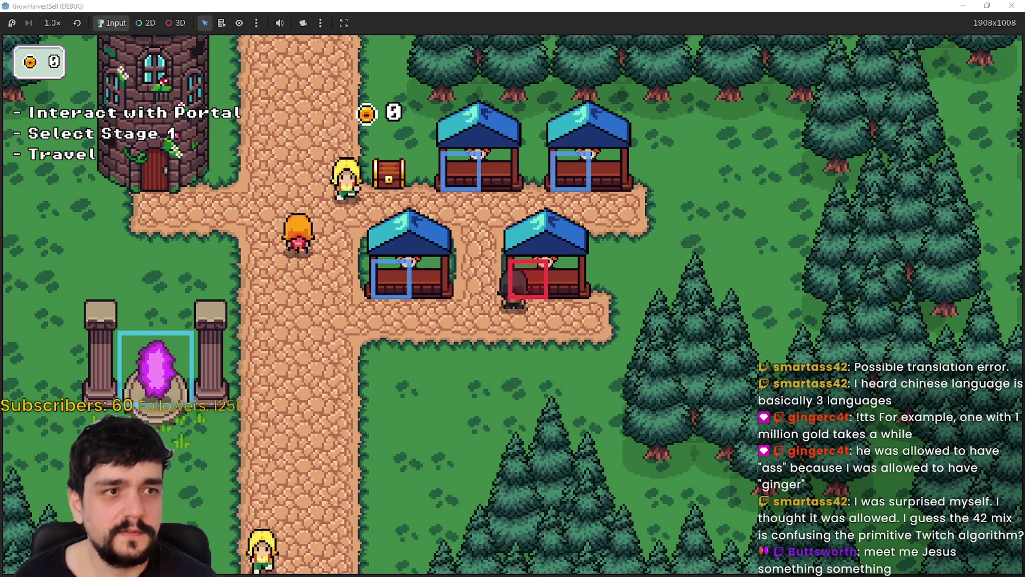
Step: Drag the ginger image search over the game, scroll through the results, then close it
mouse_move(1024, 160)
mouse_down()
mouse_move(793, 159)
mouse_move(709, 67)
mouse_up()
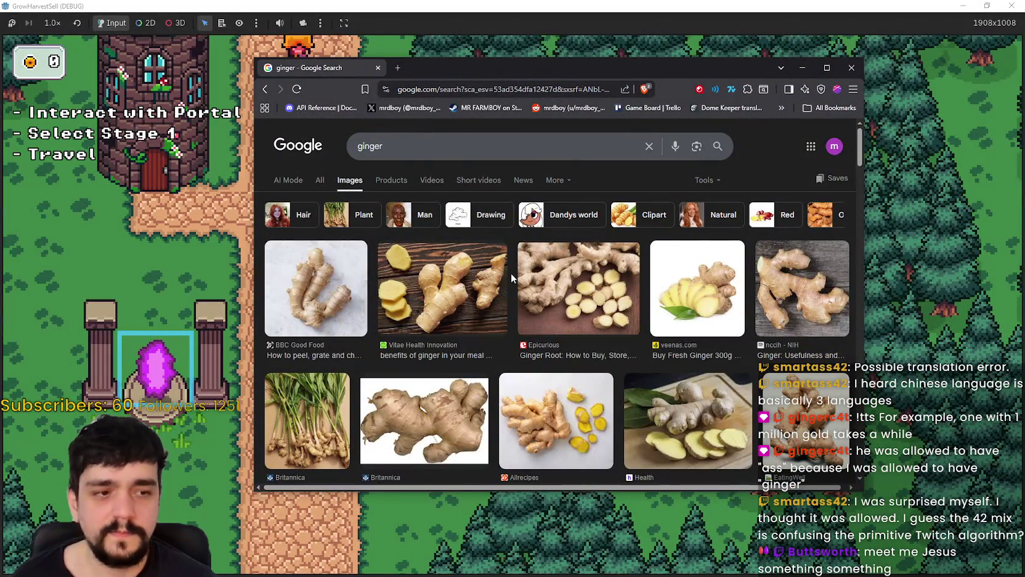
scroll(584, 345, down, 2)
scroll(584, 345, down, 3)
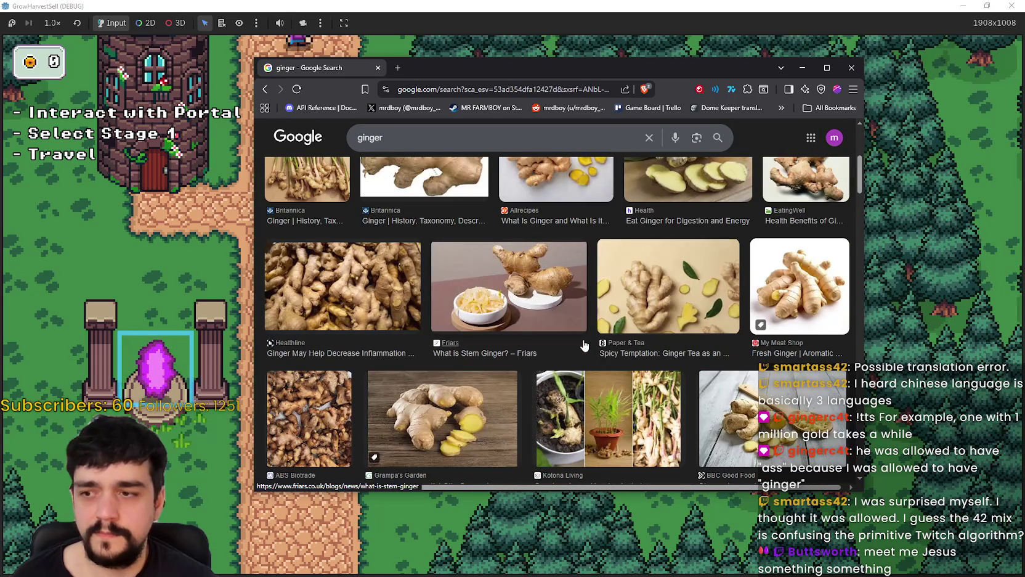
scroll(585, 346, up, 5)
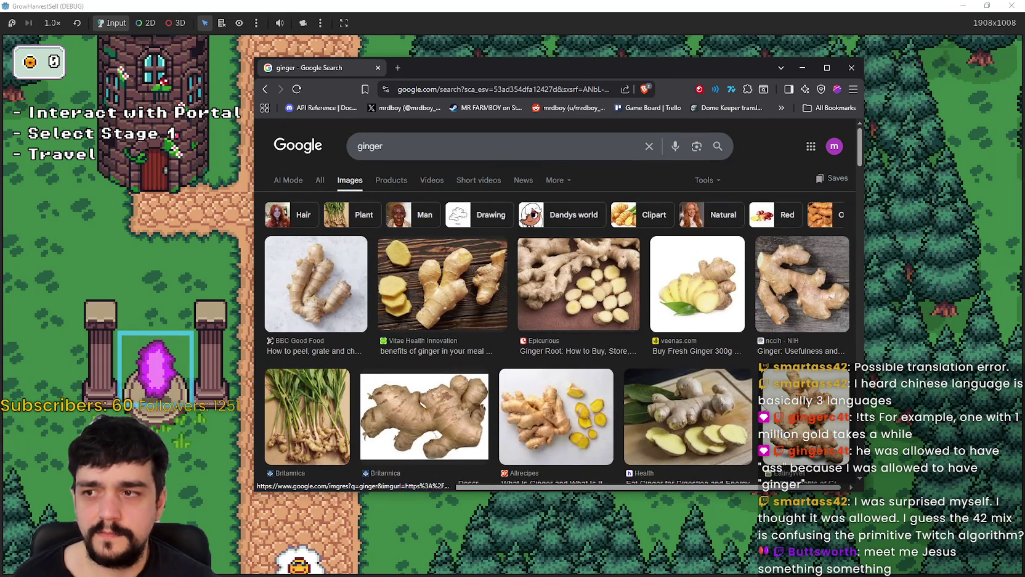
scroll(753, 395, down, 10)
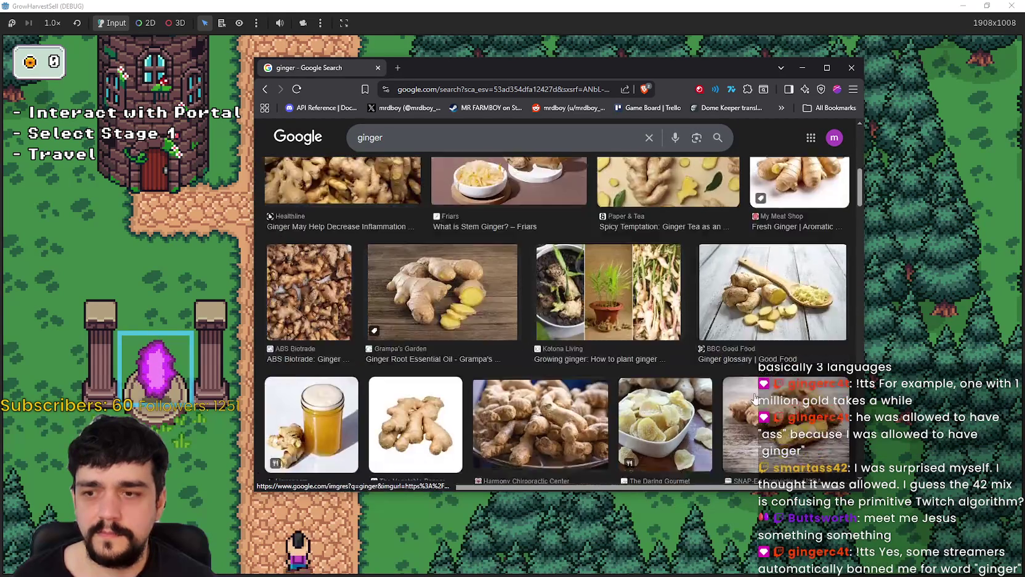
scroll(752, 394, down, 10)
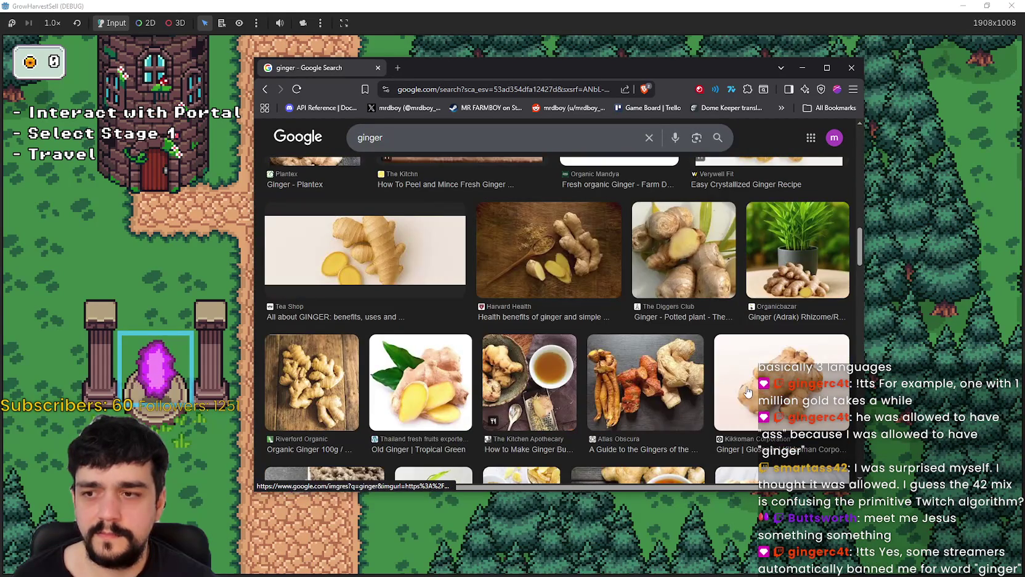
scroll(748, 392, down, 1)
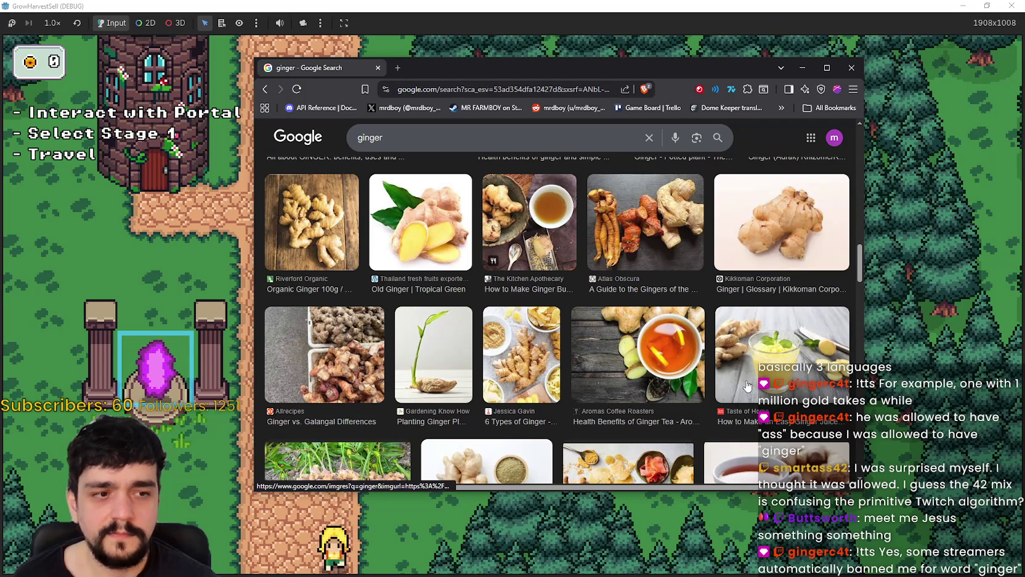
scroll(744, 379, down, 3)
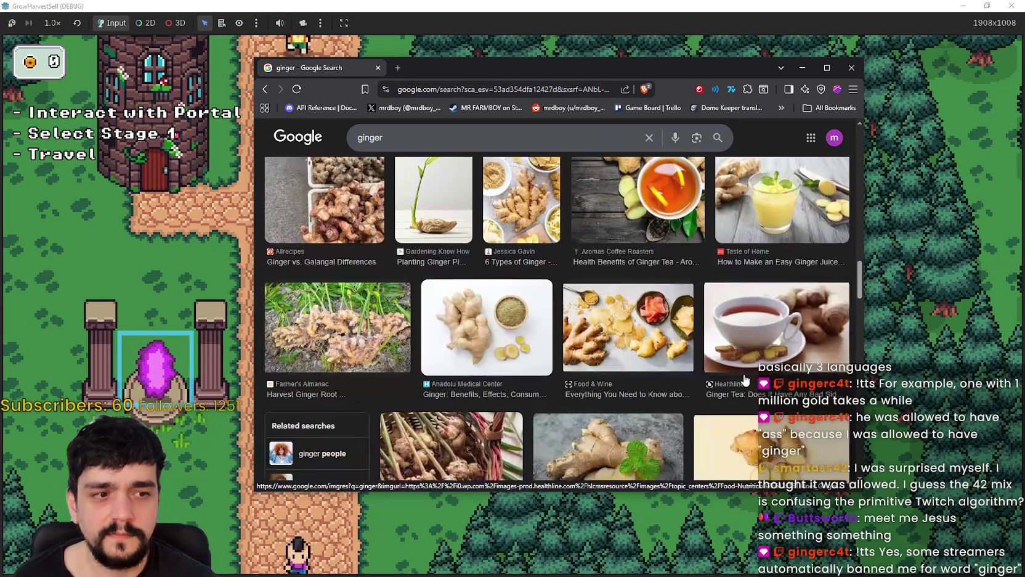
scroll(740, 373, down, 10)
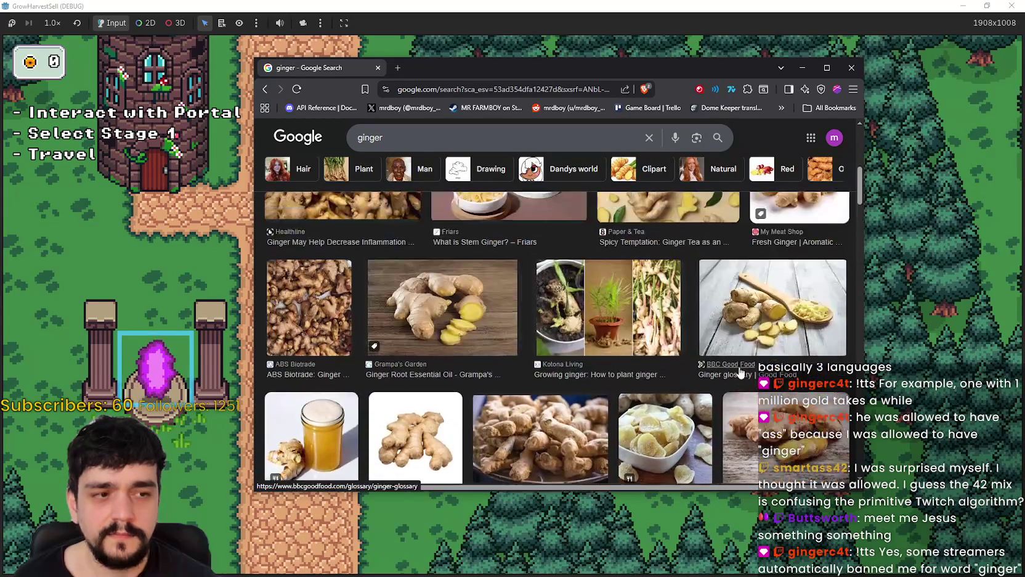
scroll(739, 369, up, 2)
scroll(739, 367, down, 4)
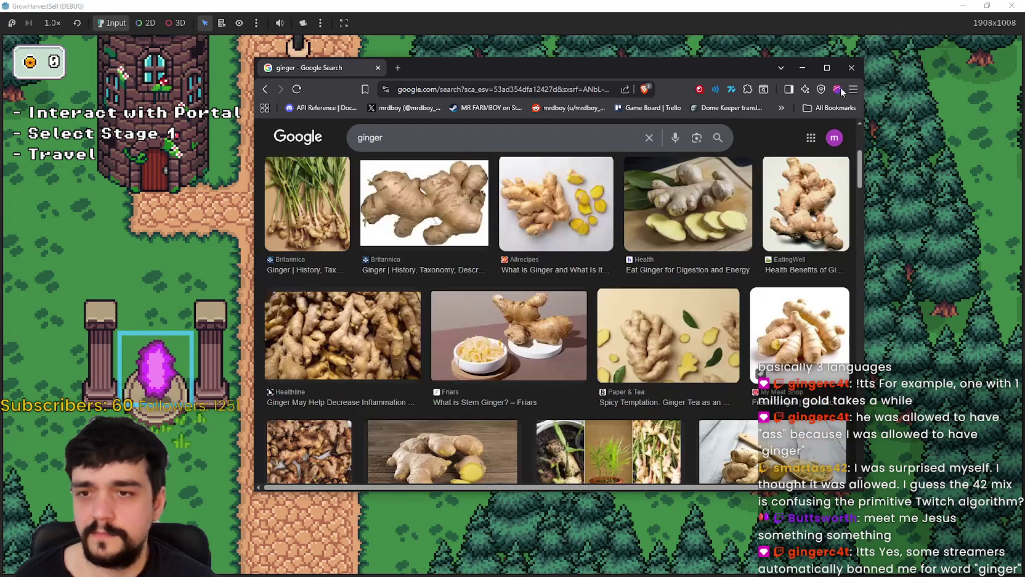
click(849, 71)
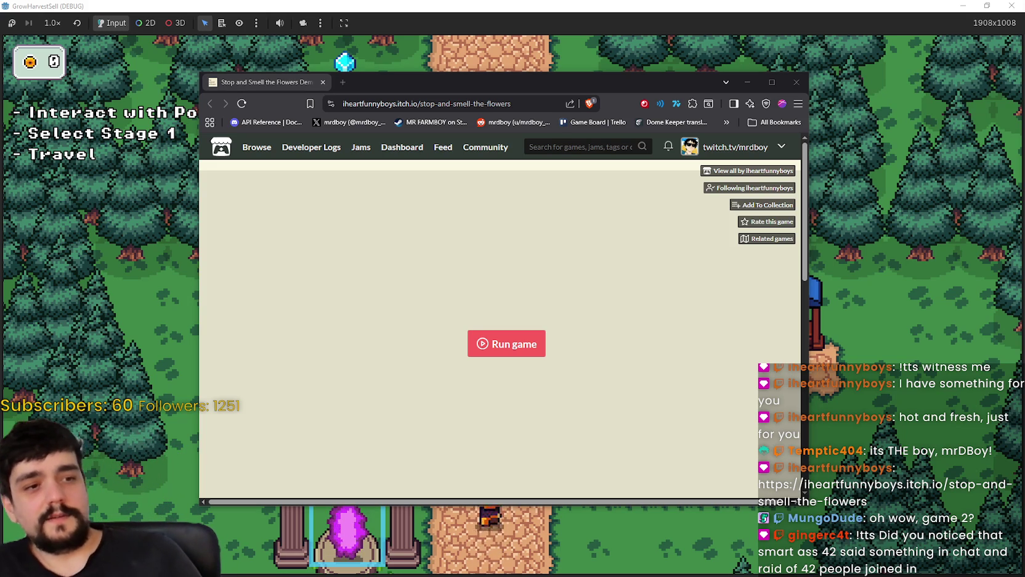
Step: Launch the Stop and Smell the Flowers web game and enlarge and reposition the browser window
drag(632, 78, 656, 38)
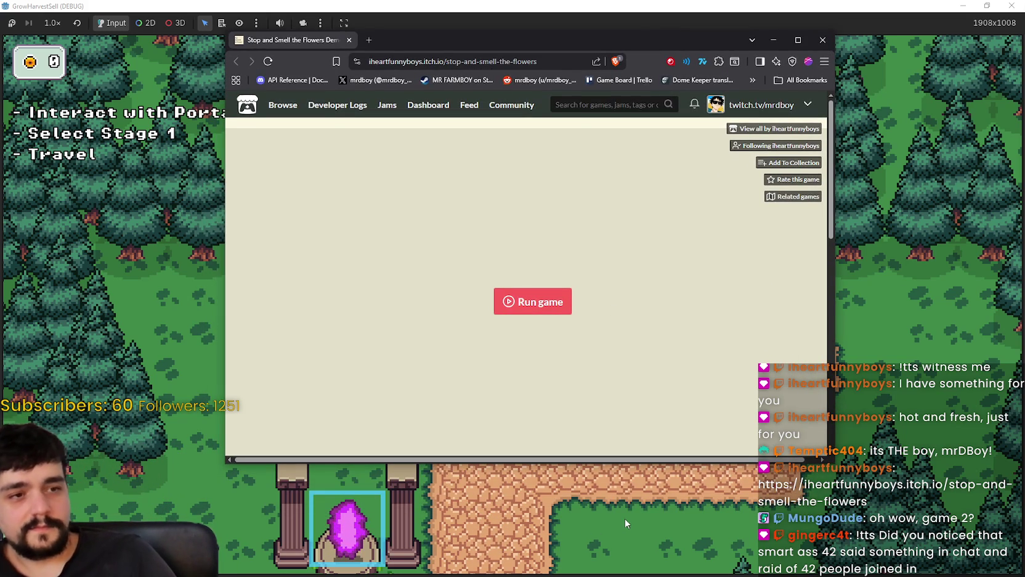
click(551, 305)
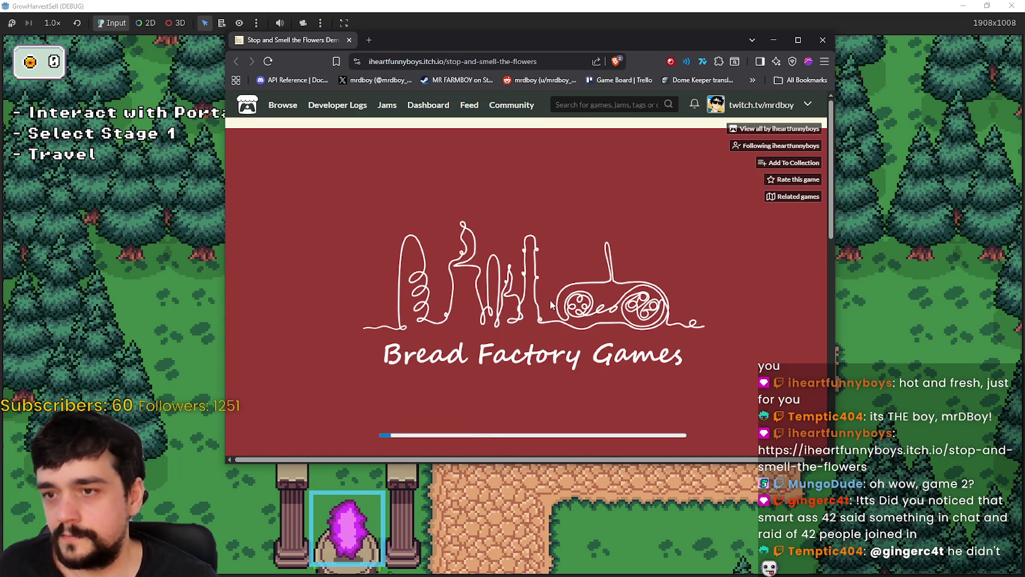
drag(836, 463, 1004, 497)
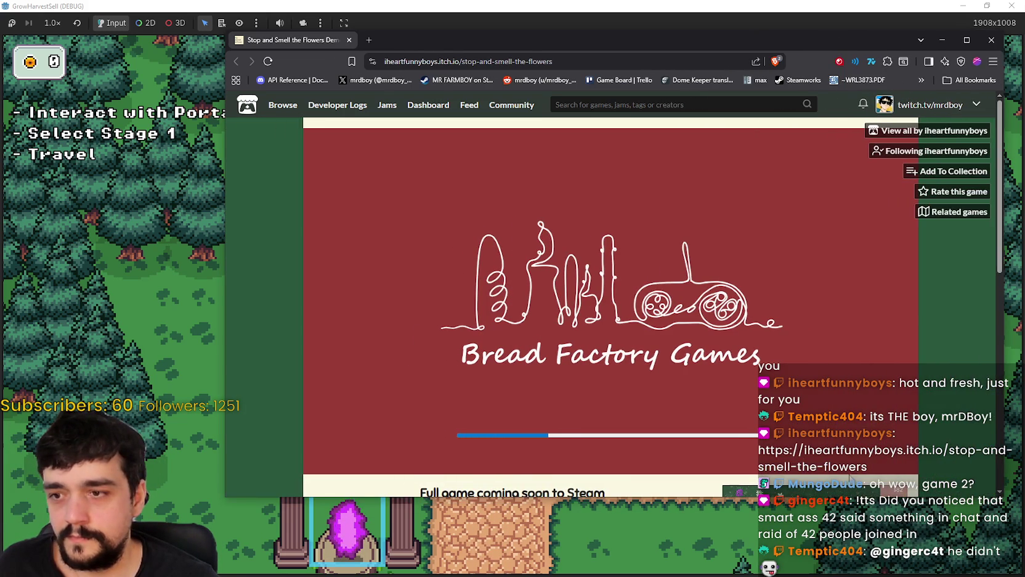
drag(644, 45, 584, 32)
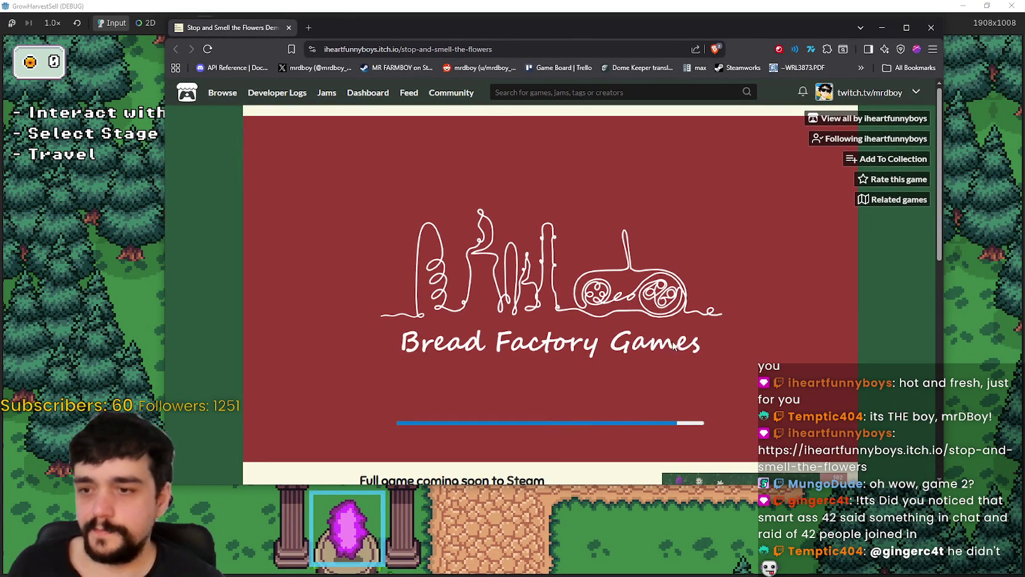
drag(163, 260, 43, 260)
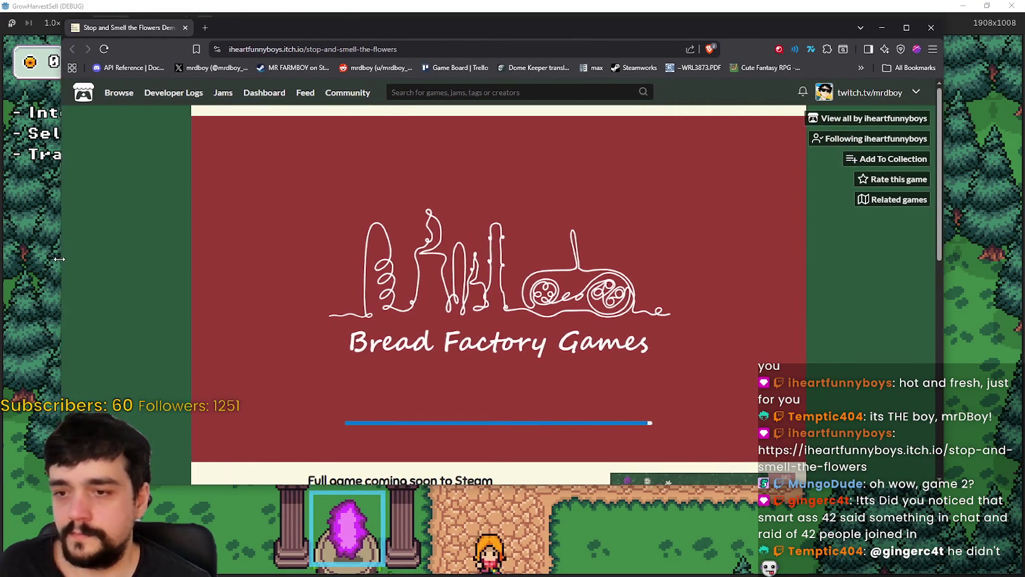
drag(480, 35, 503, 29)
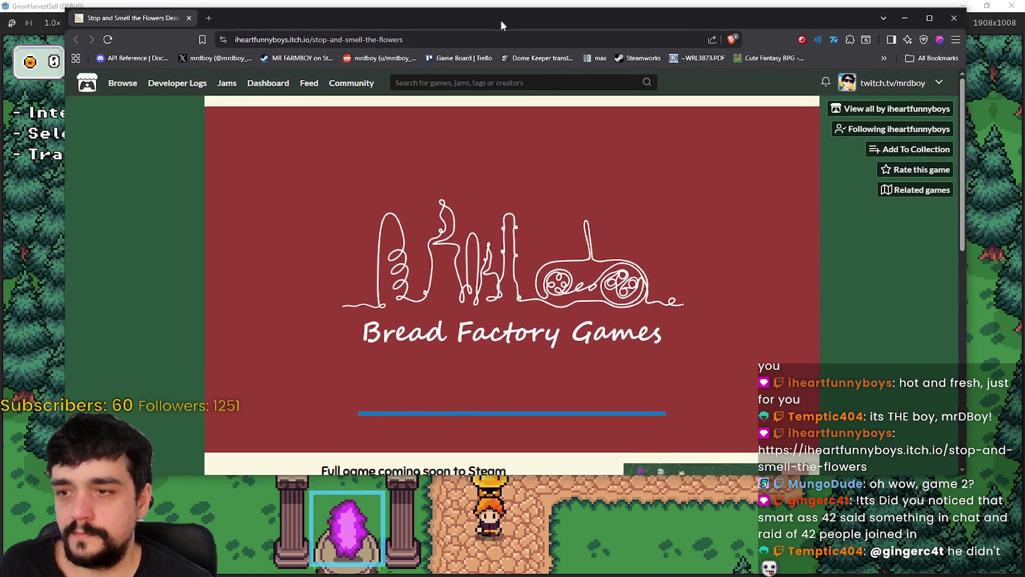
Step: Scroll through the itch.io page to read the game's description
scroll(722, 375, down, 3)
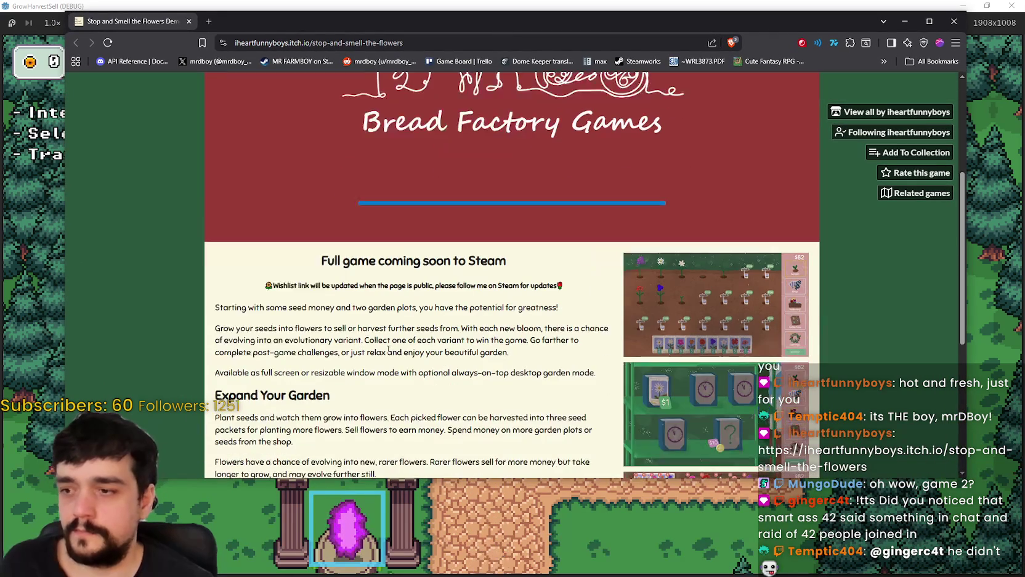
scroll(367, 266, down, 5)
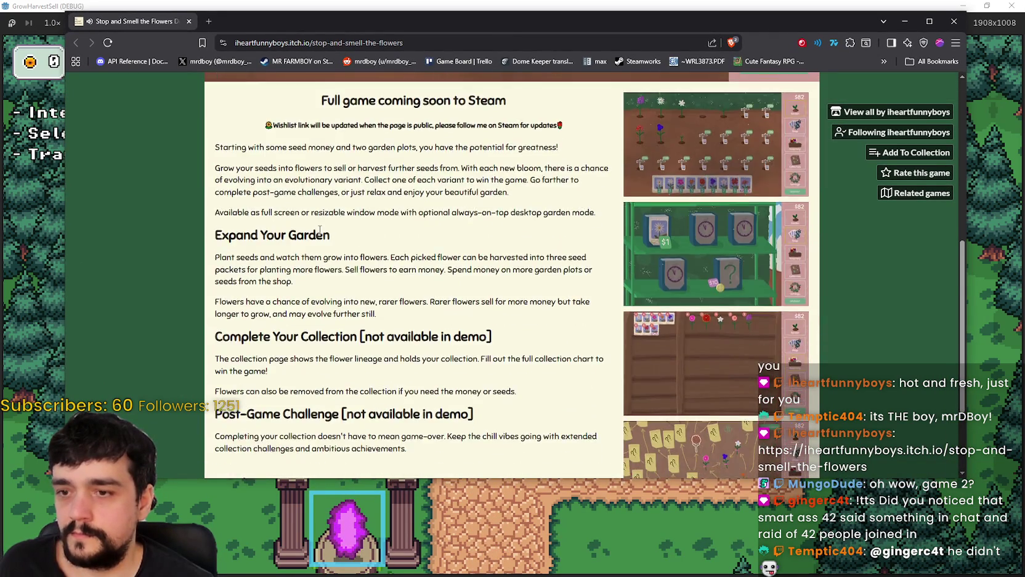
scroll(362, 315, up, 2)
scroll(277, 363, down, 2)
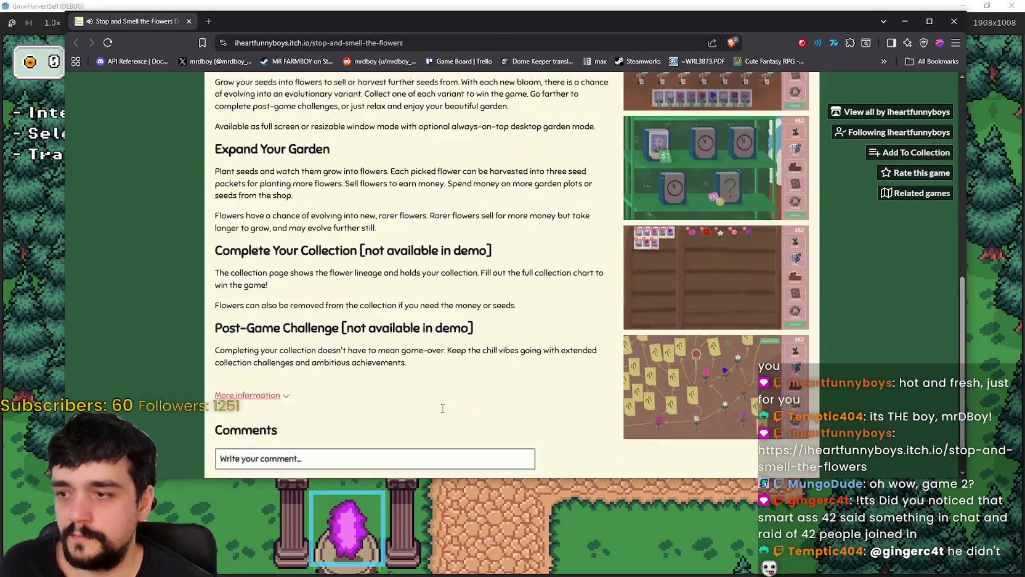
scroll(282, 385, up, 10)
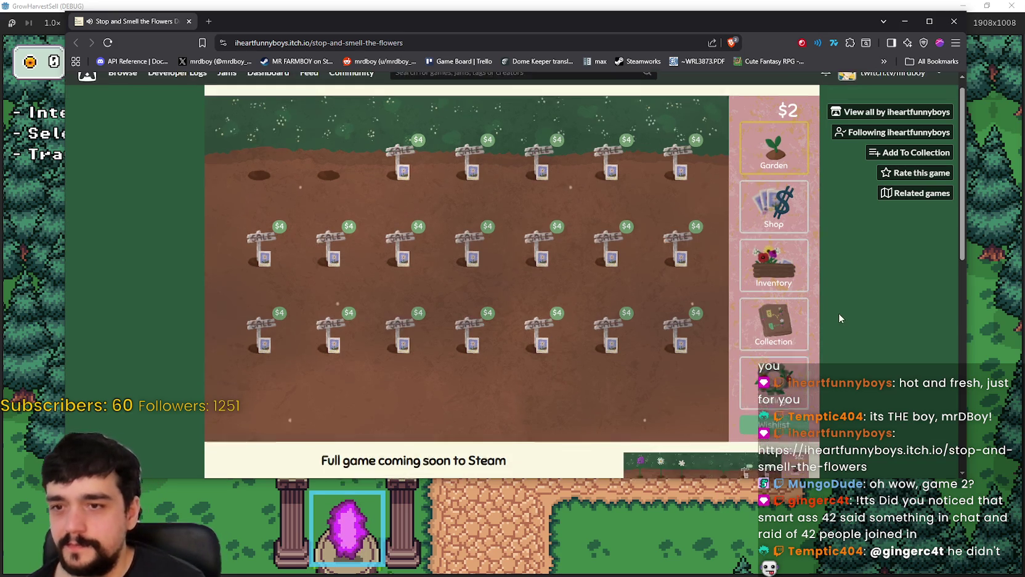
Step: Browse the game's Settings: the language list, then the volume, graphics and game data tabs
click(804, 400)
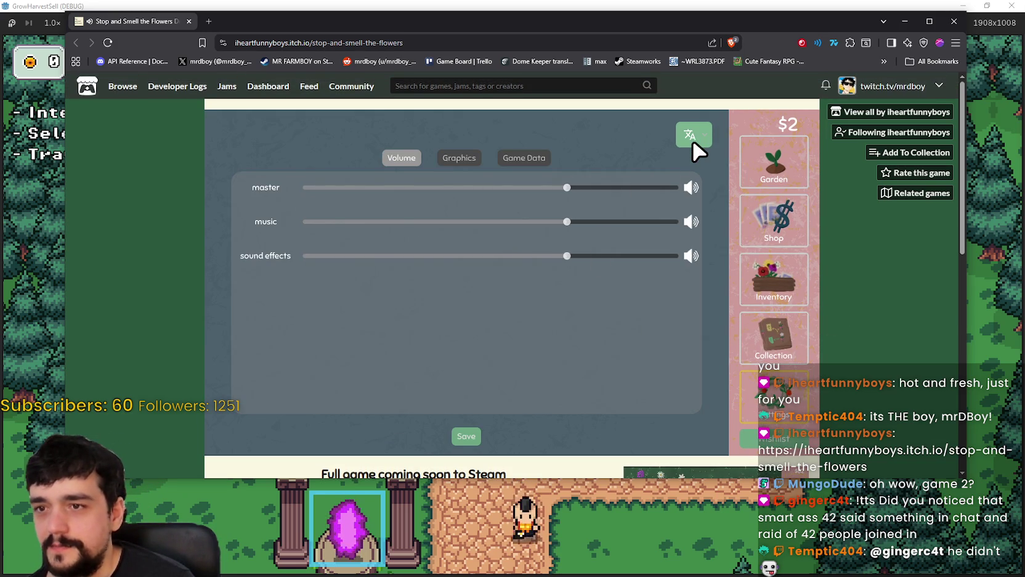
click(694, 133)
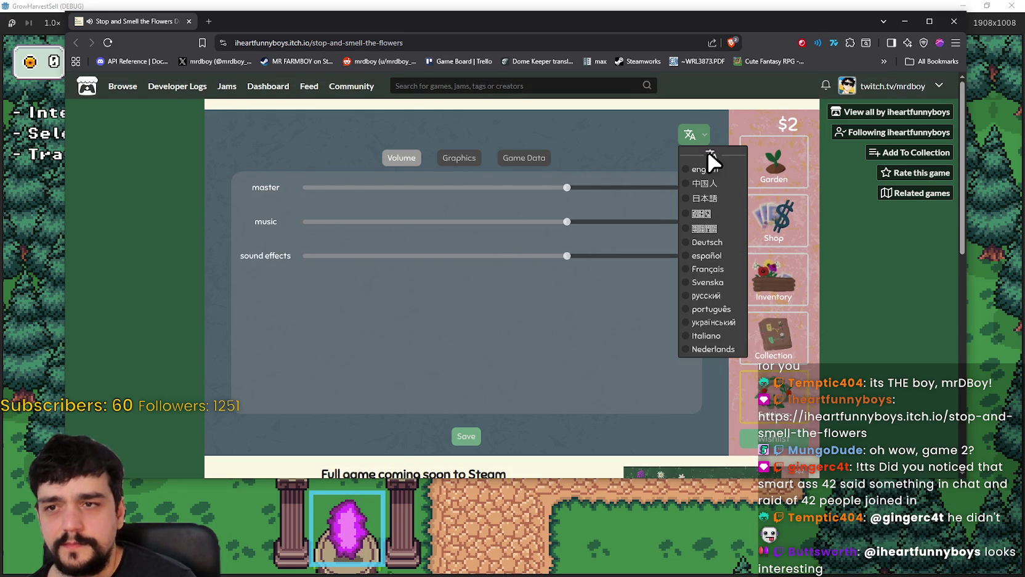
click(694, 134)
click(459, 158)
click(523, 158)
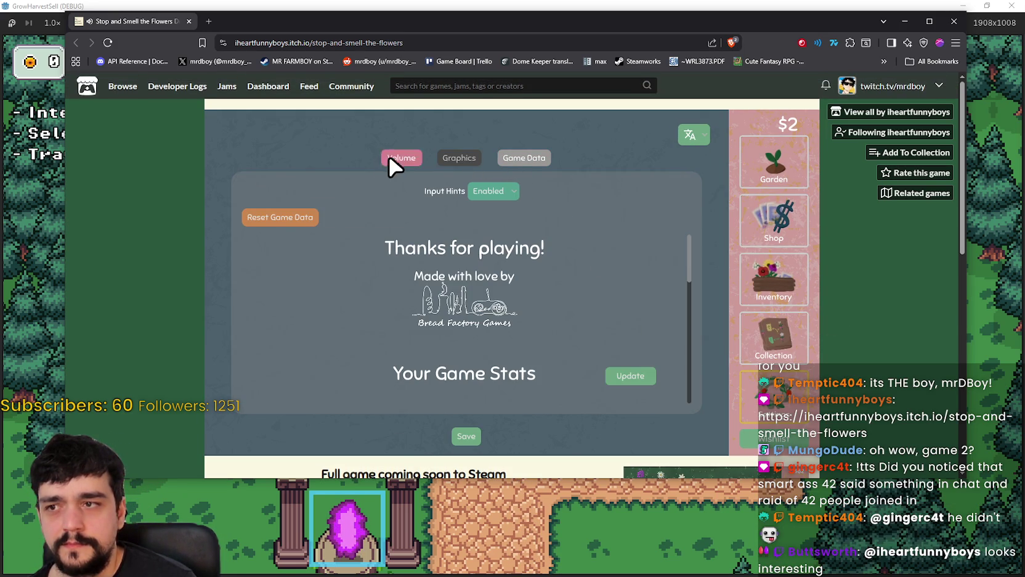
click(414, 157)
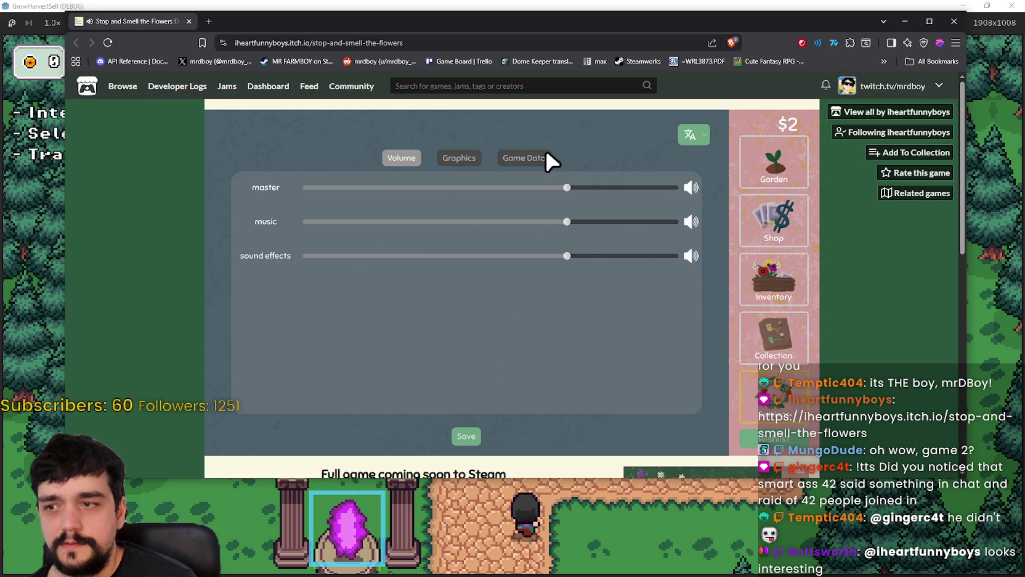
click(694, 134)
click(695, 167)
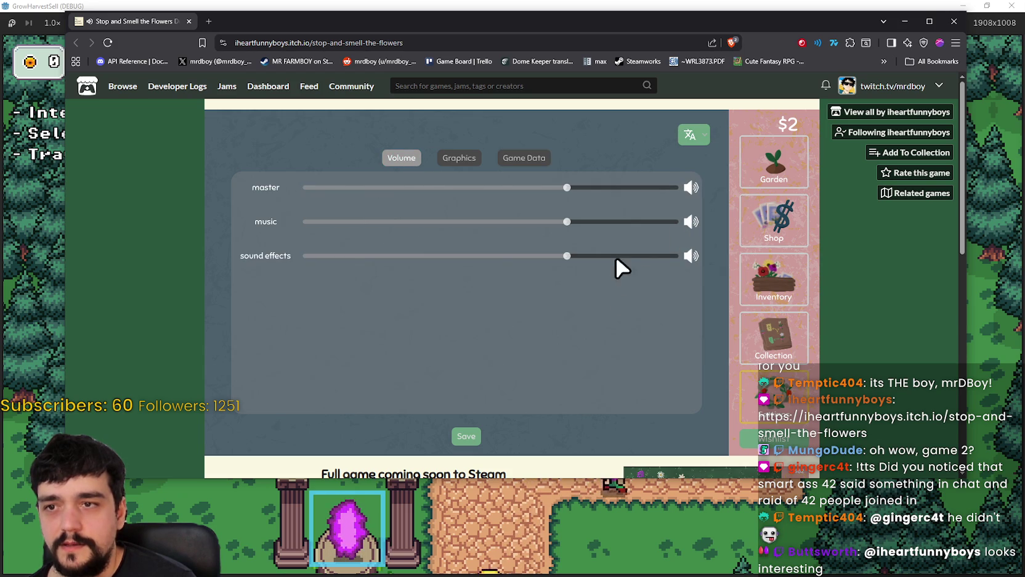
click(459, 158)
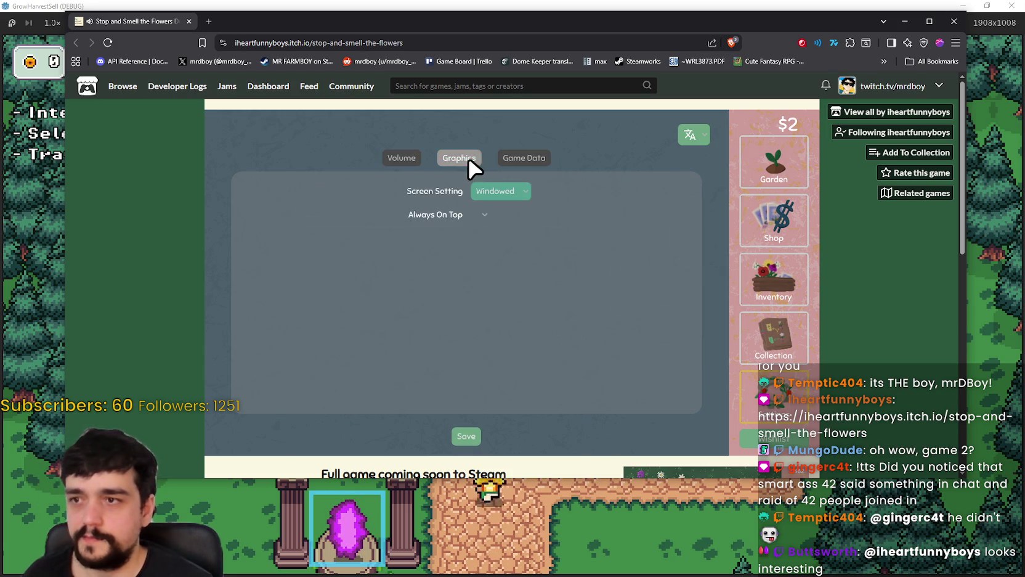
click(523, 158)
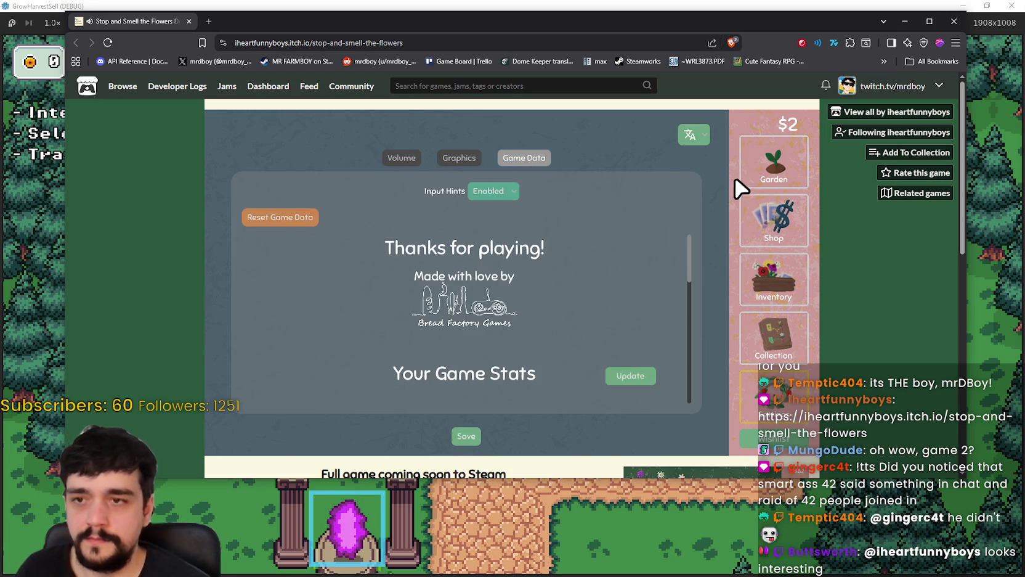
Step: View the collection and inventory, buy two $1 daisy seed packets, and pick one up in Garden
click(786, 357)
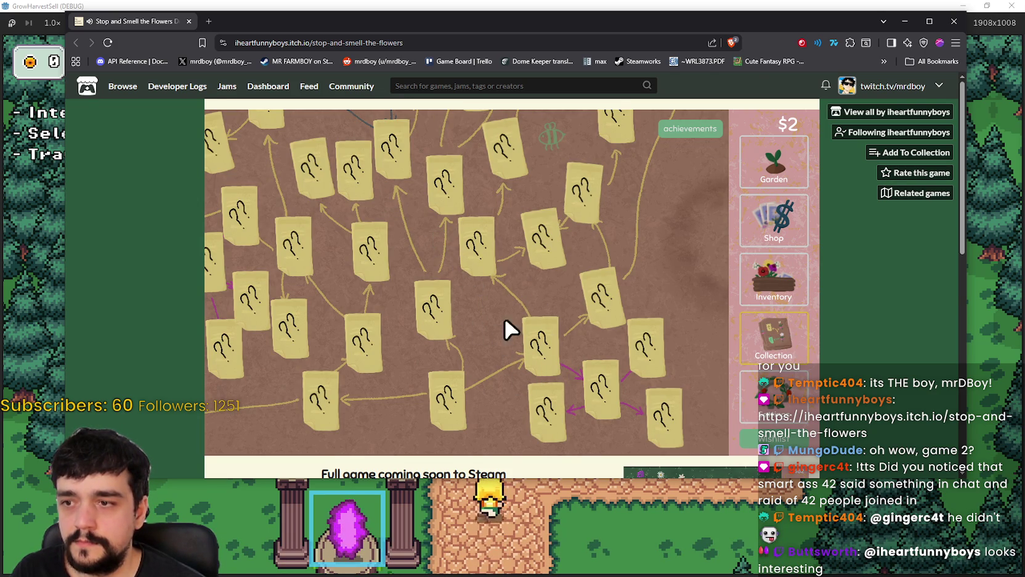
scroll(662, 257, up, 5)
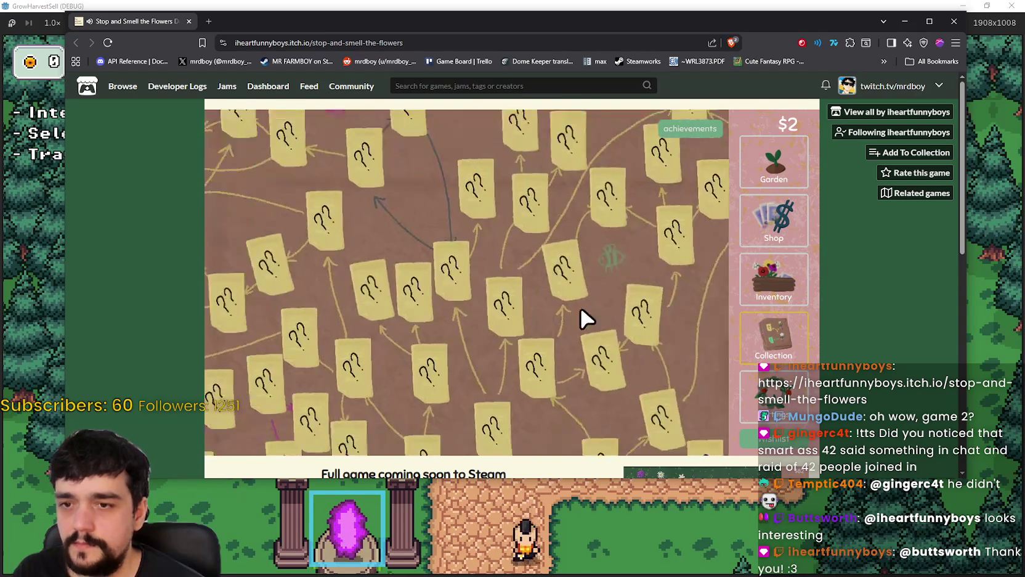
click(765, 285)
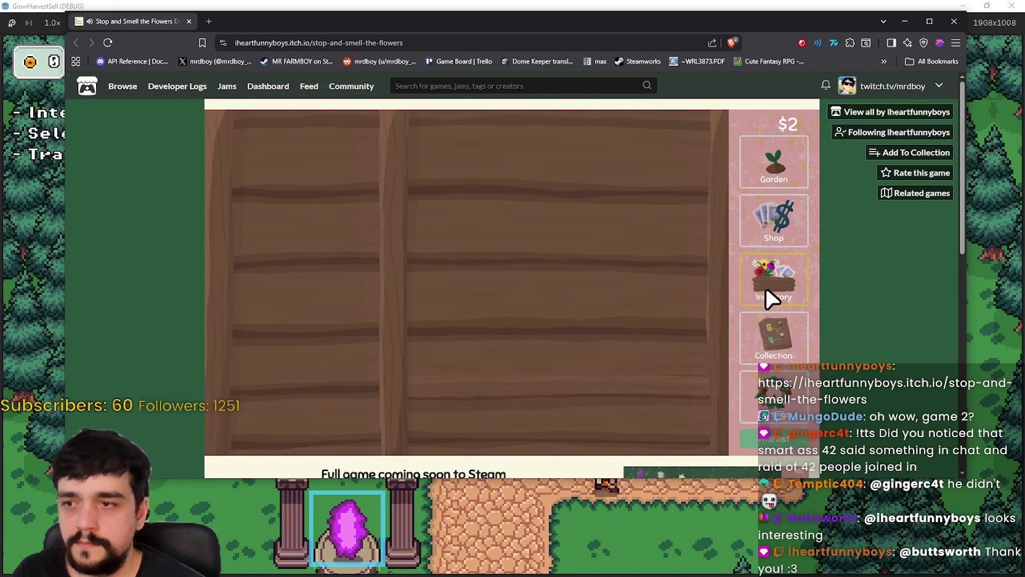
click(771, 239)
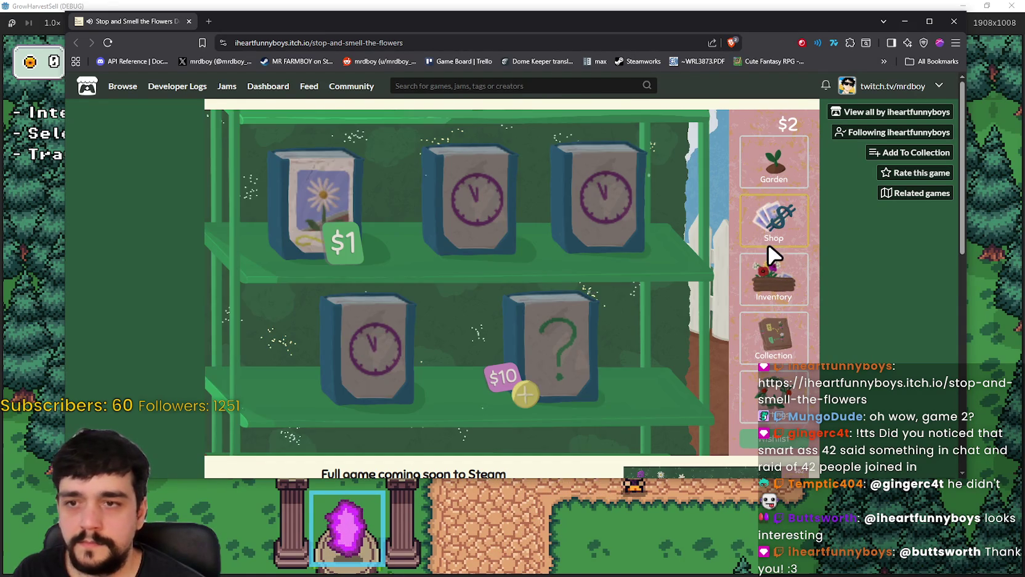
click(332, 206)
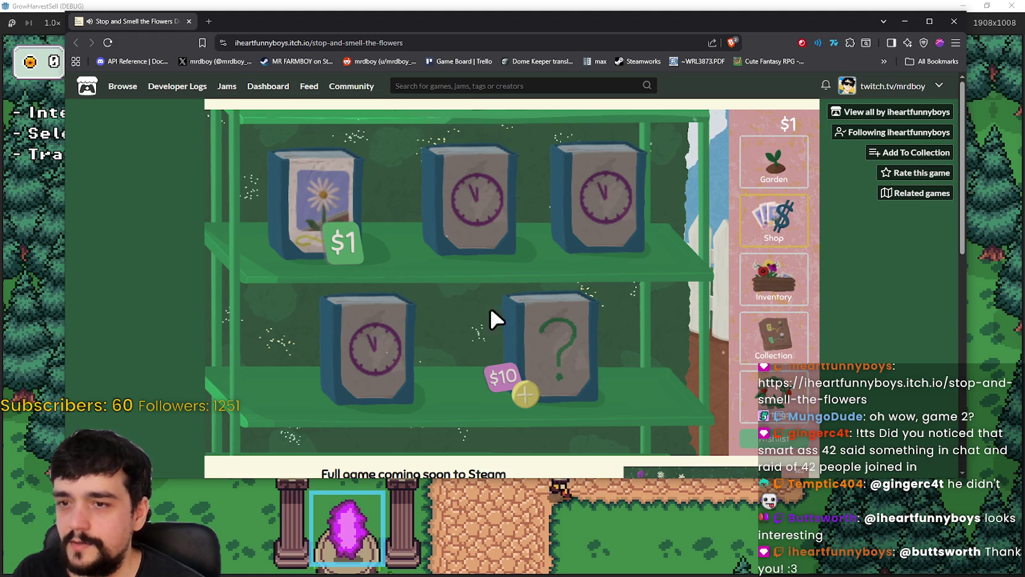
click(336, 197)
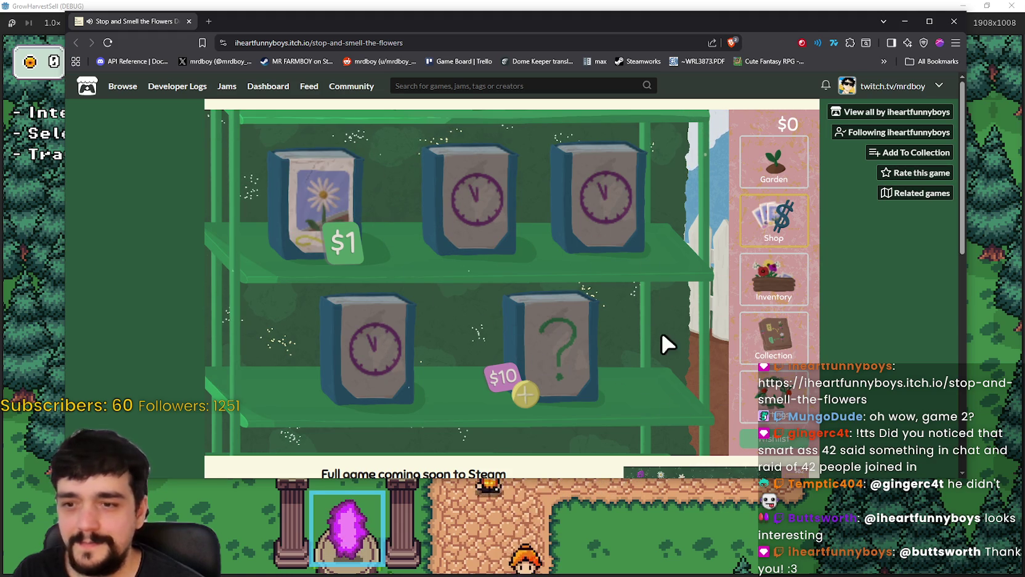
click(788, 145)
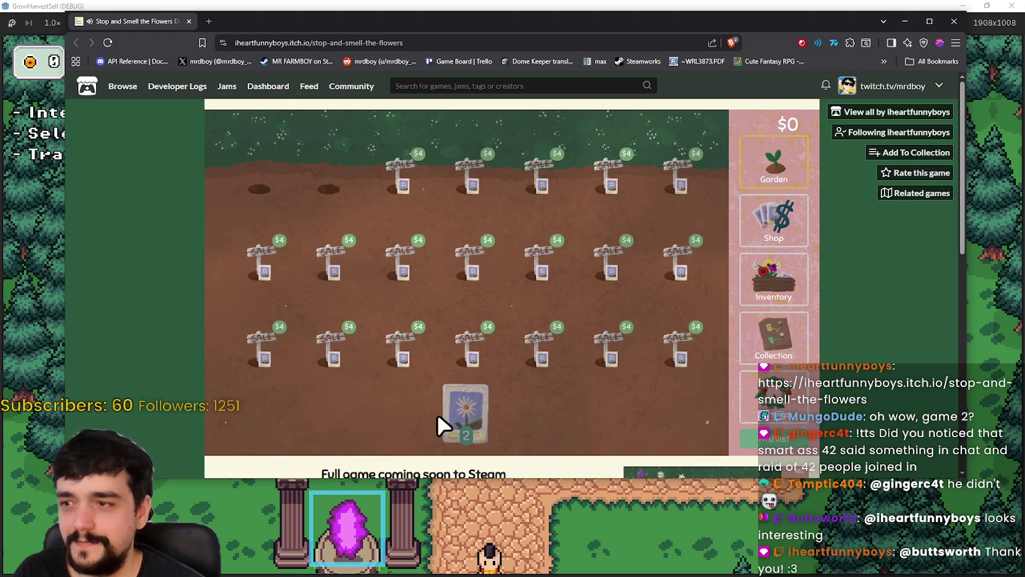
mouse_move(464, 422)
mouse_down()
mouse_move(249, 151)
mouse_move(274, 203)
mouse_move(340, 203)
mouse_move(264, 178)
mouse_move(252, 186)
mouse_move(323, 192)
mouse_up()
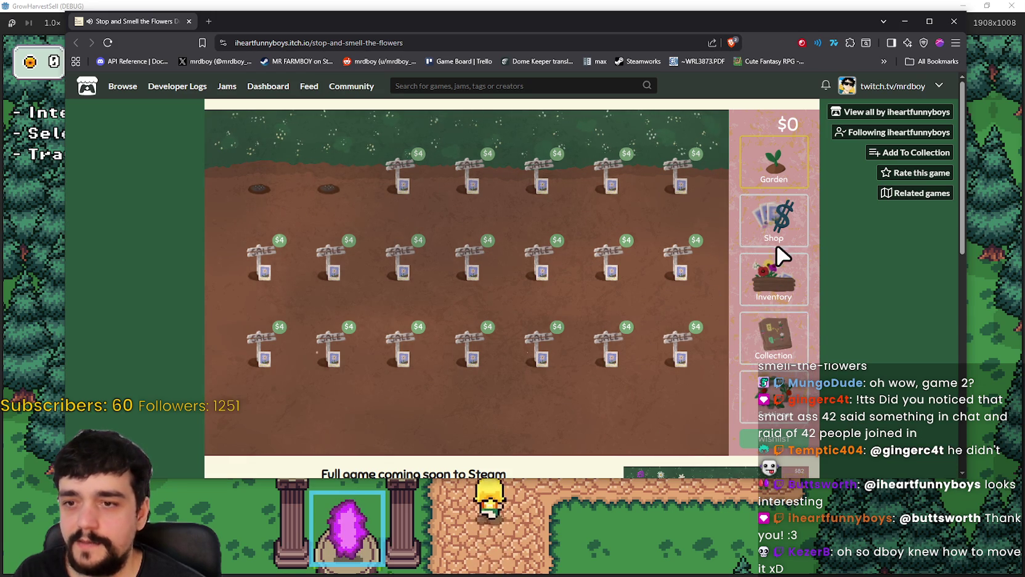
Step: Open the flower collection board and pan around it
click(787, 408)
click(791, 334)
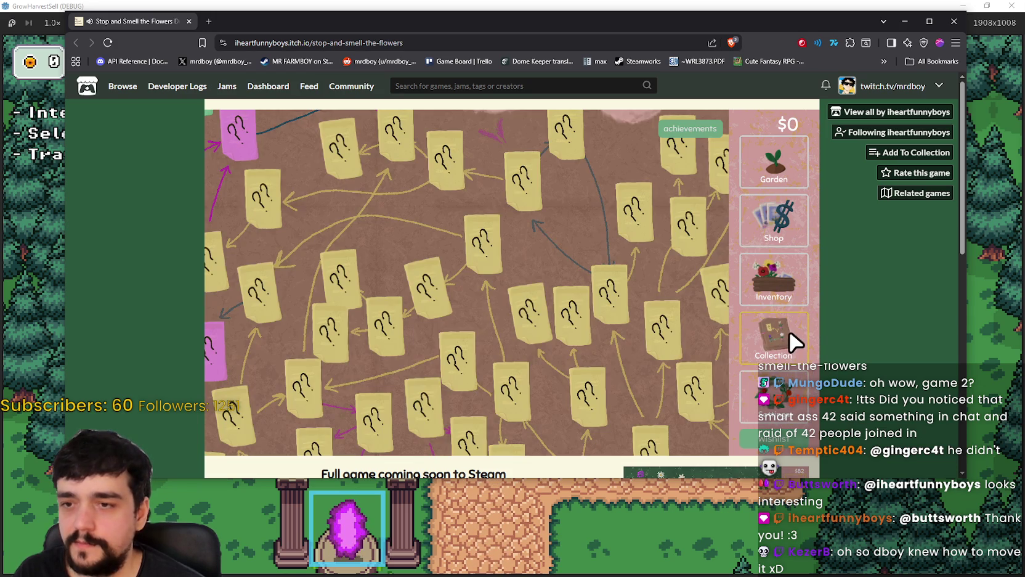
mouse_move(527, 273)
mouse_down()
mouse_move(424, 220)
mouse_move(583, 325)
mouse_move(622, 292)
mouse_move(610, 275)
mouse_move(556, 389)
mouse_move(435, 343)
mouse_move(499, 359)
mouse_move(551, 352)
mouse_up()
scroll(555, 354, down, 3)
Step: Switch back to the running game and walk to the tower door to open the Prestige skill tree
scroll(558, 350, up, 5)
scroll(558, 349, down, 5)
key(alt+Tab)
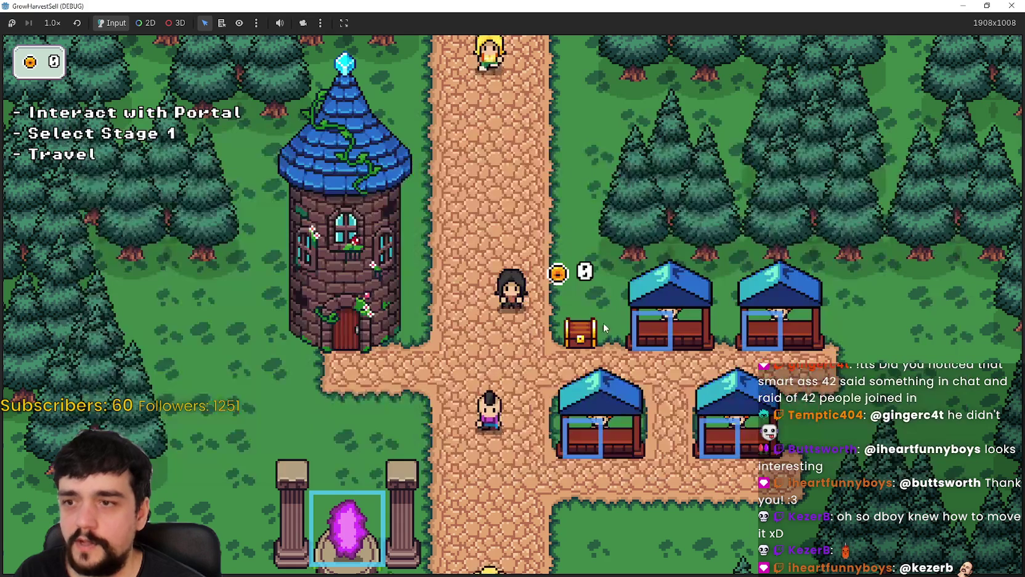
key(a)
key(s)
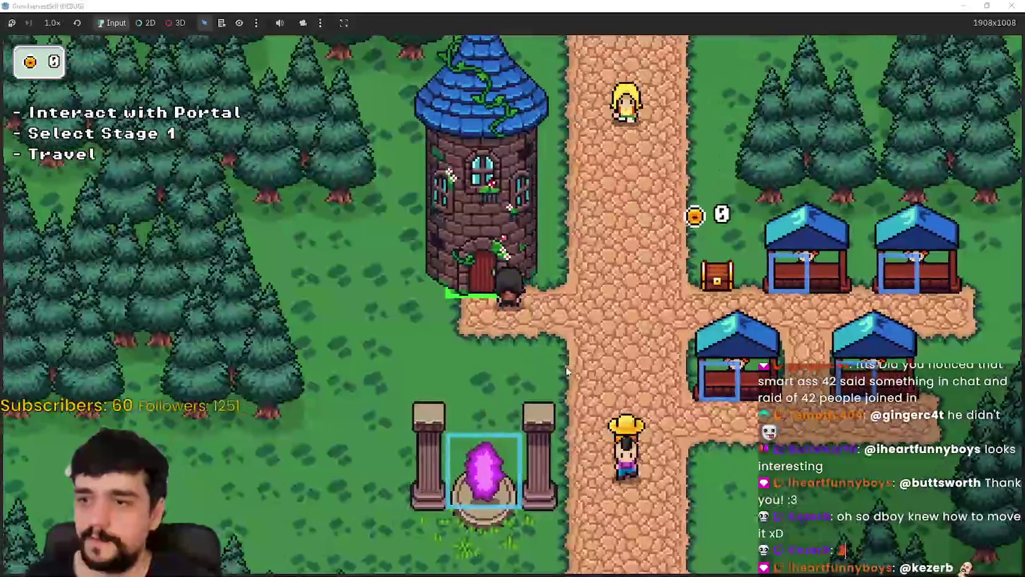
key(e)
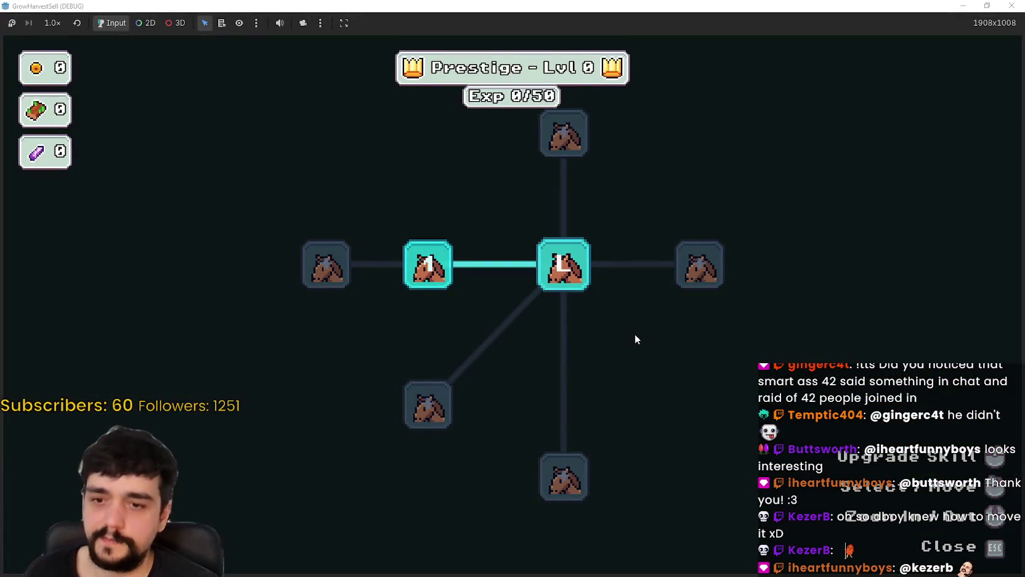
Step: Pan and zoom the skill tree, then restore the game window smaller at the top-left
scroll(605, 348, up, 1)
scroll(609, 350, down, 2)
mouse_move(609, 350)
mouse_down()
mouse_move(585, 236)
mouse_move(528, 303)
mouse_up()
scroll(542, 214, down, 1)
scroll(541, 212, down, 1)
mouse_move(561, 177)
mouse_down()
mouse_move(736, 266)
mouse_move(726, 253)
mouse_up()
click(987, 6)
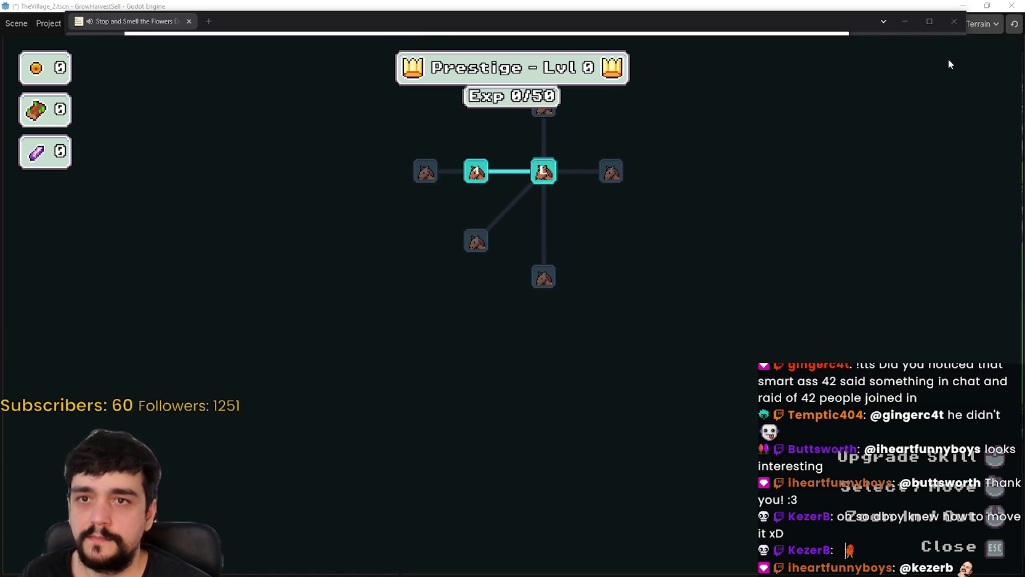
drag(603, 73, 442, 21)
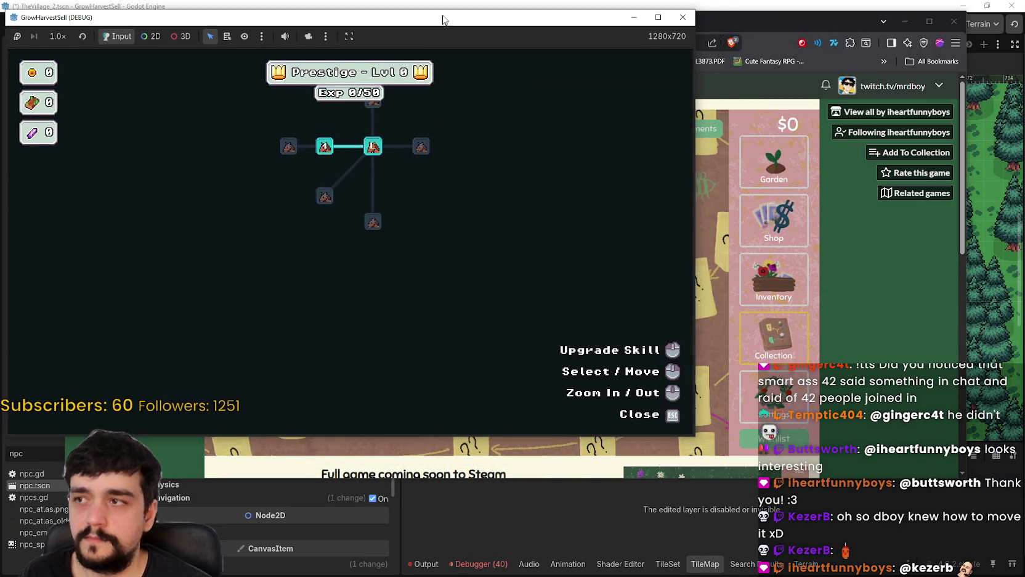
Step: Pan and zoom around the skill tree nodes, then close it with Escape
mouse_move(500, 231)
mouse_down()
mouse_move(485, 356)
mouse_move(508, 356)
mouse_move(352, 325)
mouse_move(329, 278)
mouse_up()
scroll(334, 270, up, 2)
scroll(333, 269, down, 3)
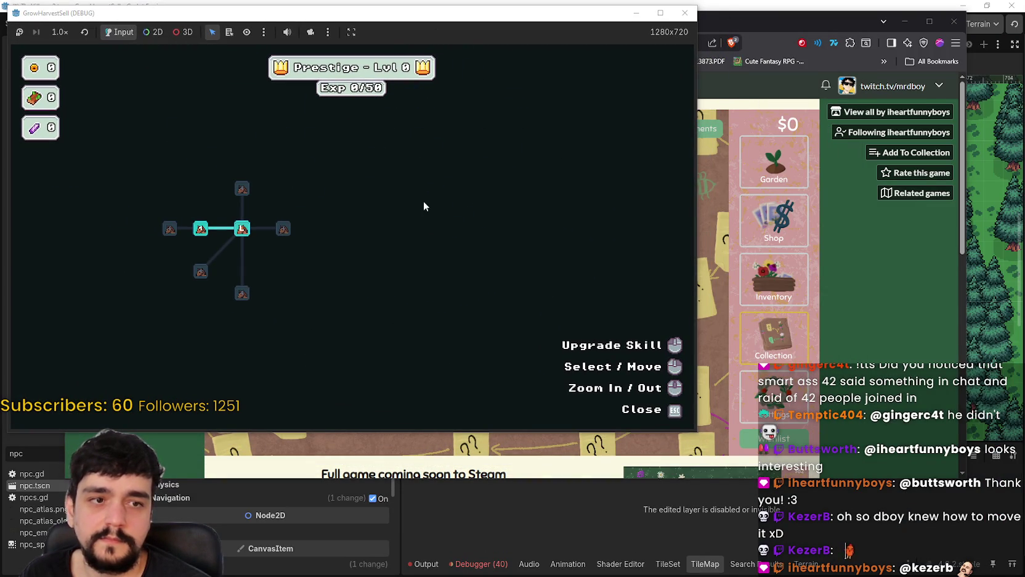
drag(543, 24, 486, 22)
drag(297, 252, 445, 285)
drag(360, 22, 412, 28)
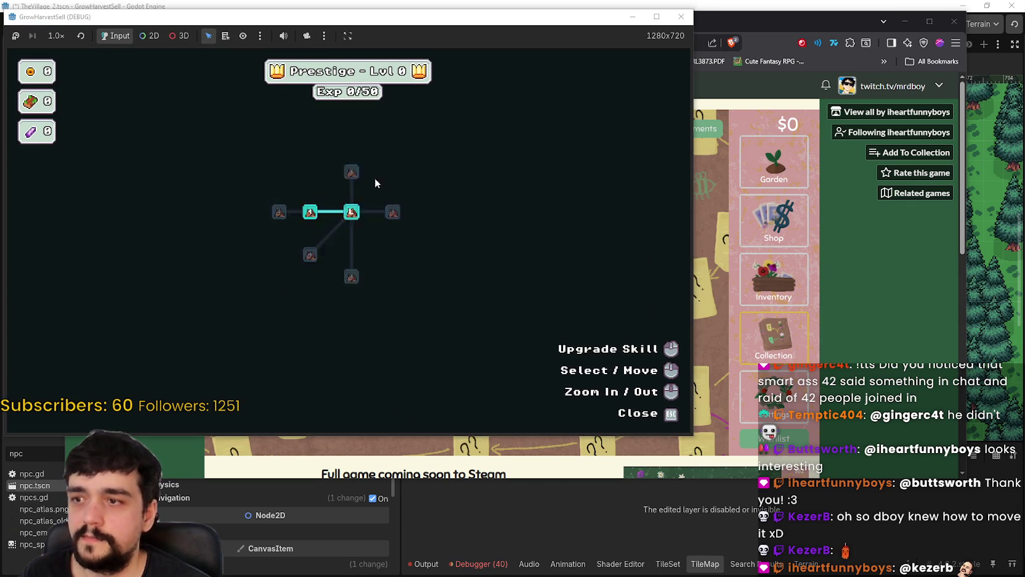
scroll(382, 291, up, 3)
mouse_move(381, 294)
mouse_down()
mouse_move(482, 177)
mouse_move(369, 99)
mouse_move(380, 333)
mouse_move(521, 201)
mouse_move(423, 268)
mouse_move(590, 114)
mouse_move(231, 211)
mouse_move(362, 282)
mouse_move(443, 170)
mouse_move(443, 403)
mouse_move(474, 226)
mouse_move(348, 346)
mouse_move(544, 253)
mouse_move(437, 302)
mouse_move(473, 360)
mouse_move(320, 217)
mouse_move(485, 371)
mouse_move(309, 172)
mouse_move(325, 241)
mouse_up()
mouse_move(349, 290)
mouse_down()
mouse_move(268, 277)
mouse_move(385, 323)
mouse_up()
scroll(387, 320, down, 4)
scroll(394, 345, up, 3)
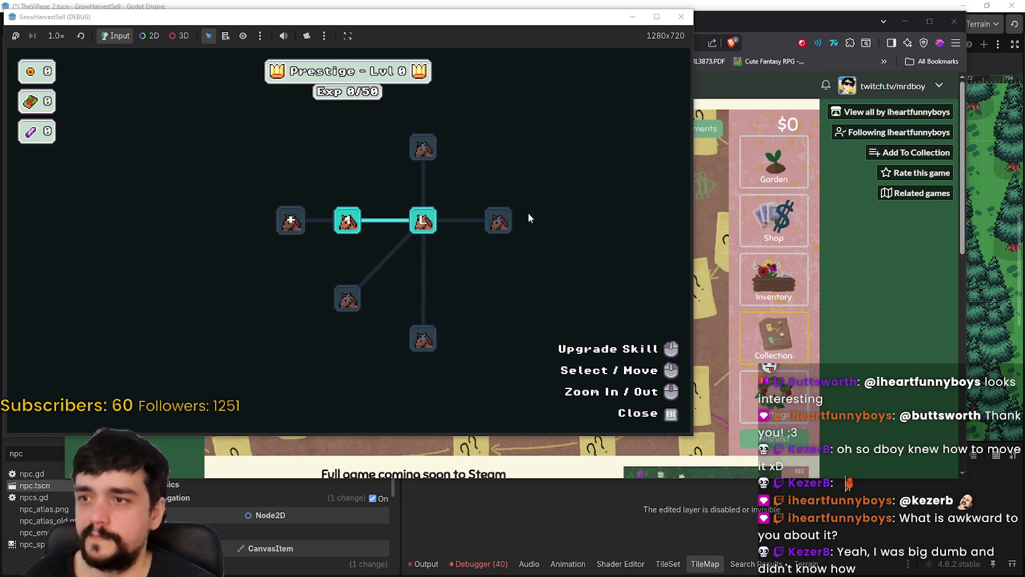
key(Escape)
Step: Close the Godot test game and harvest the flowers in the first two garden plots
click(682, 16)
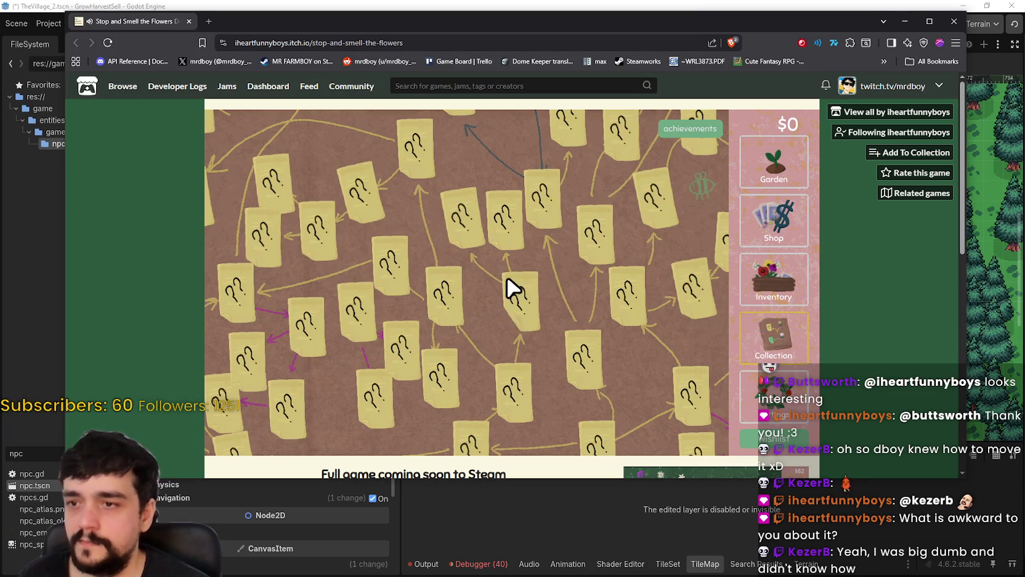
mouse_move(530, 247)
mouse_down()
mouse_move(462, 328)
mouse_move(567, 290)
mouse_move(532, 270)
mouse_move(573, 303)
mouse_up()
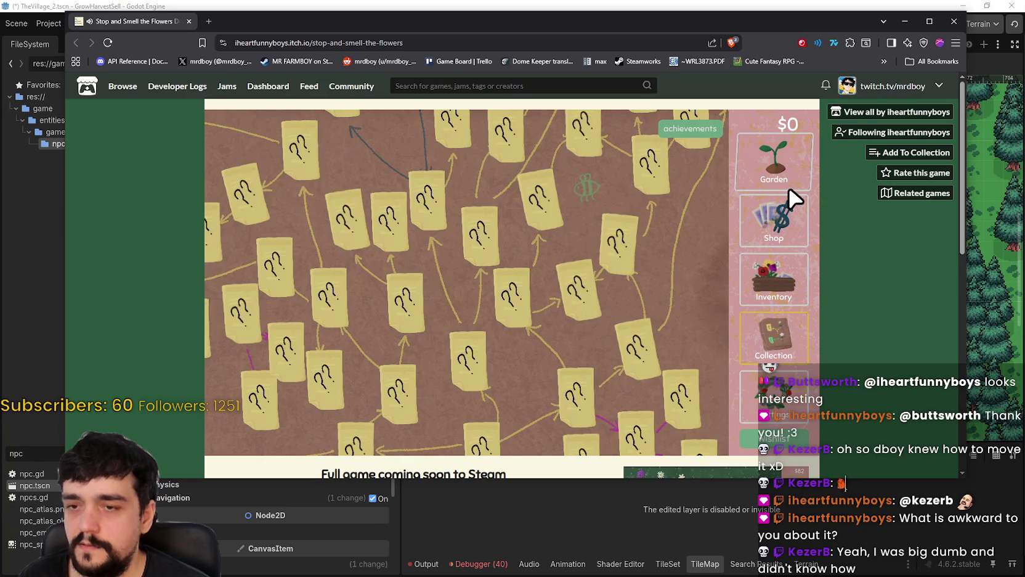
click(788, 188)
click(270, 184)
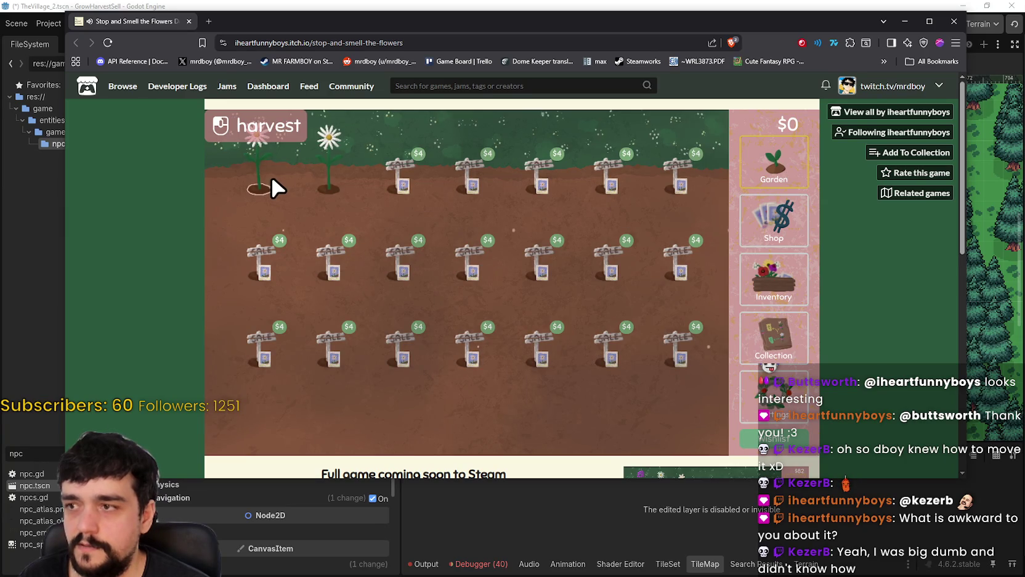
click(343, 186)
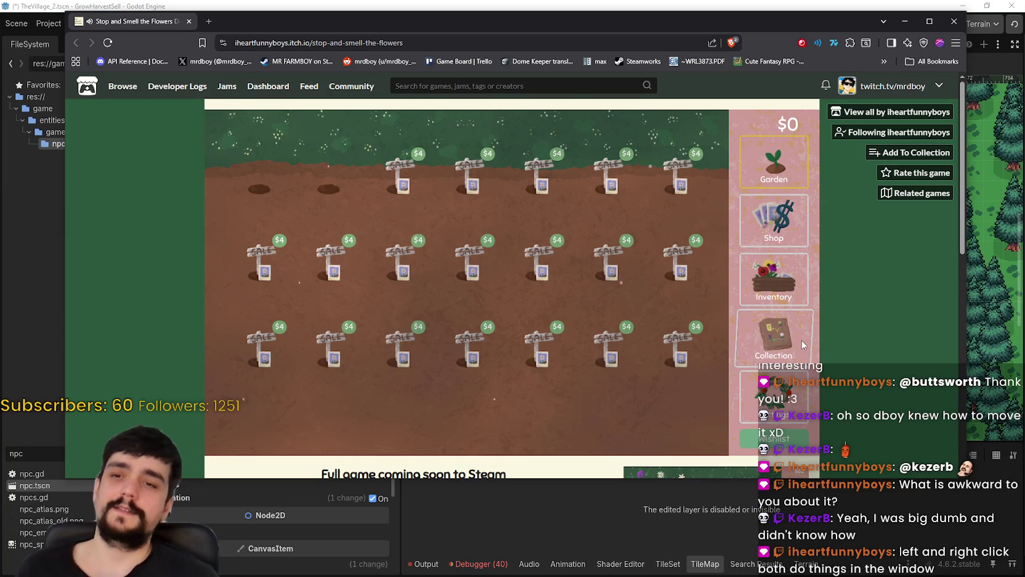
Step: Find the daisy on the collection map, take and replace it, then view it in the inventory
click(801, 346)
click(778, 168)
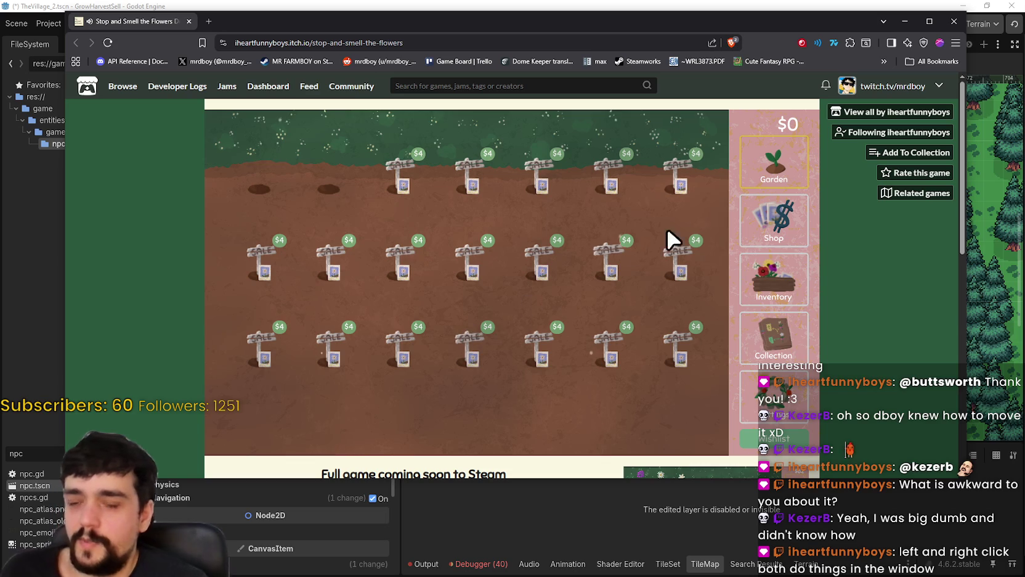
click(764, 356)
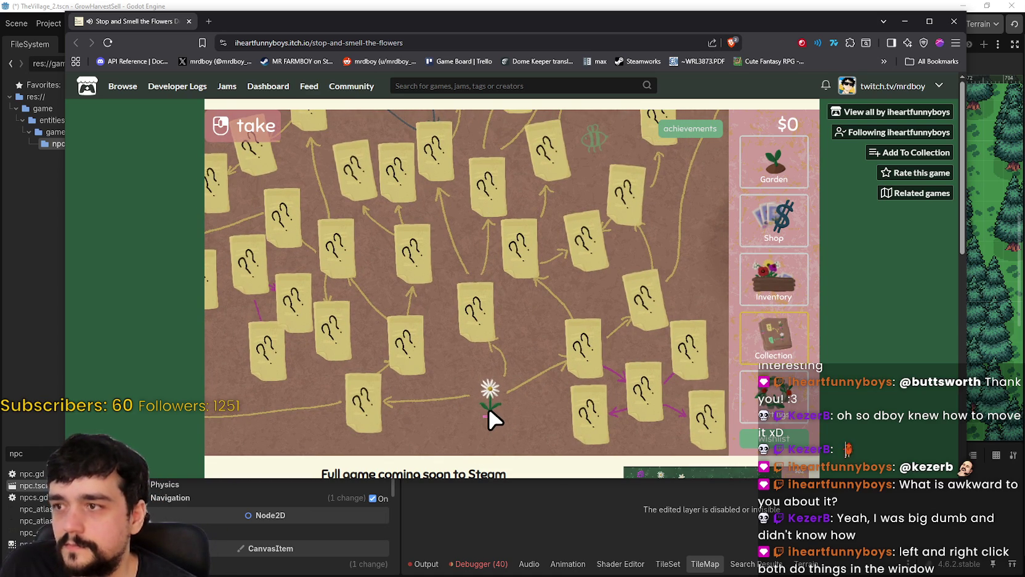
click(487, 407)
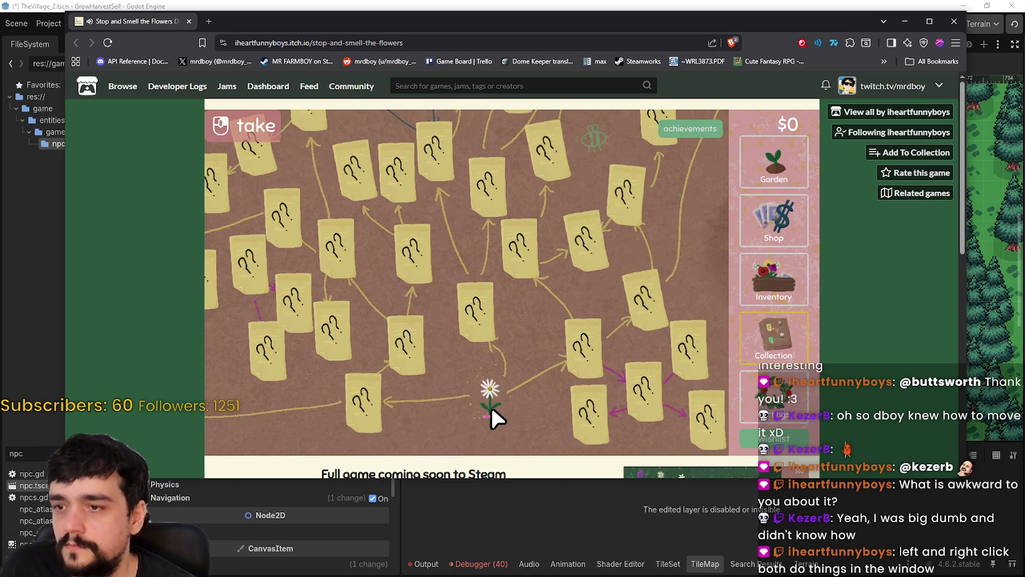
click(491, 406)
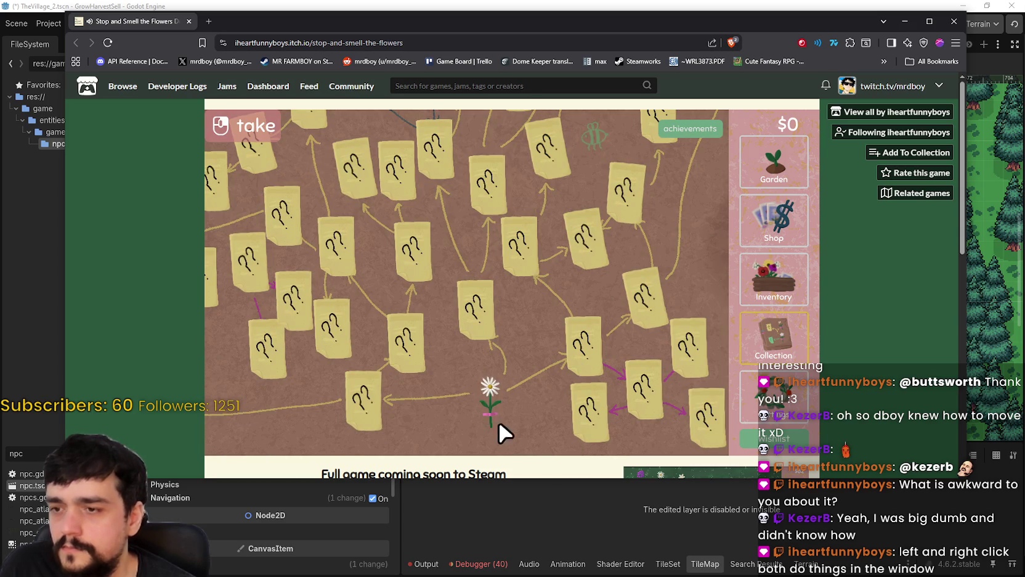
click(496, 409)
click(495, 406)
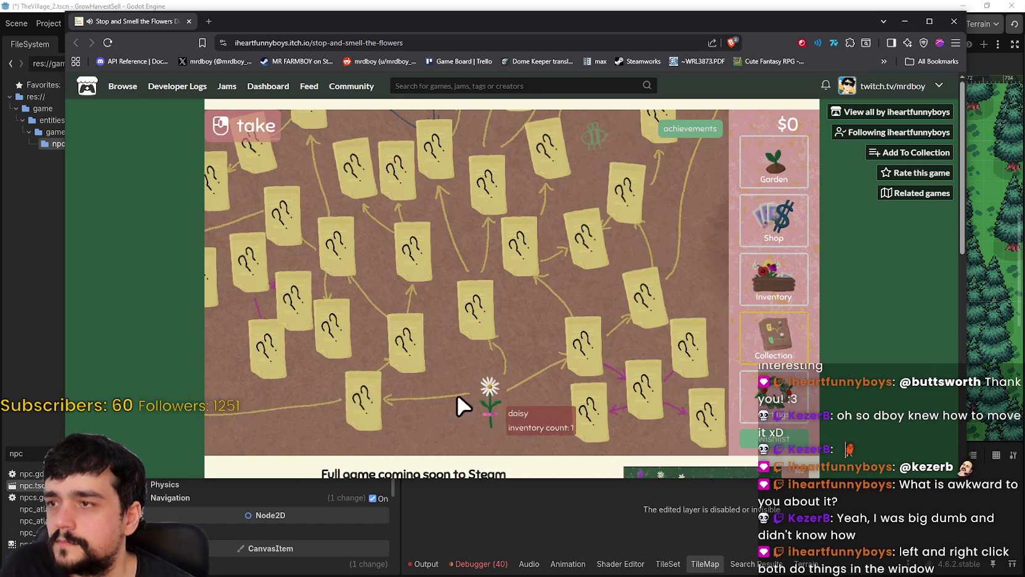
click(493, 406)
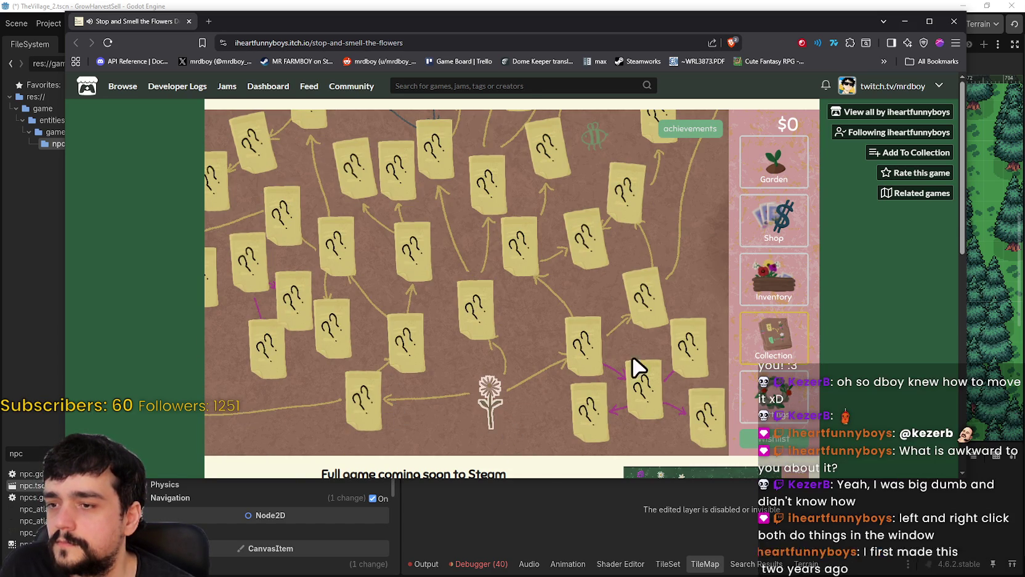
click(499, 418)
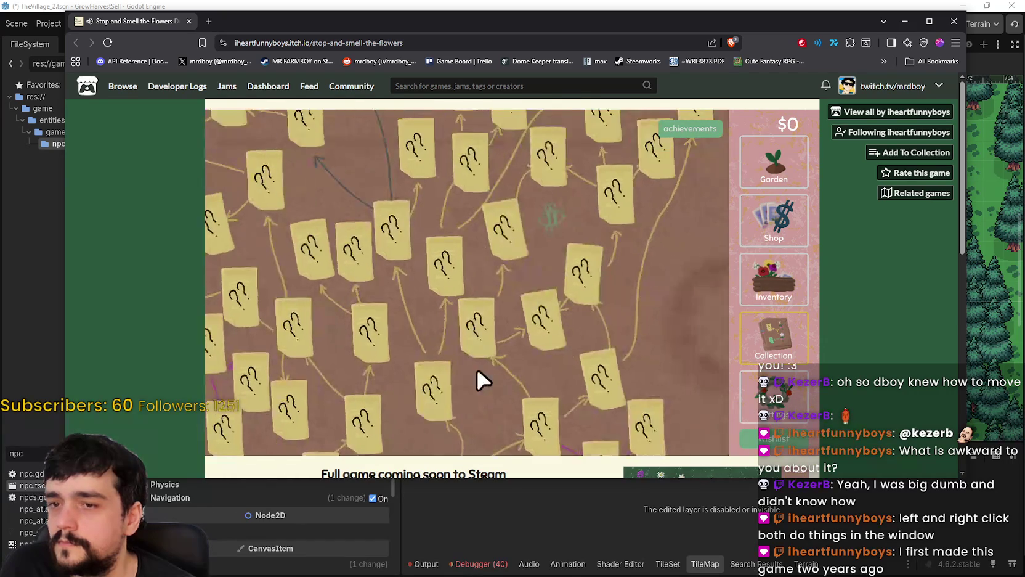
click(759, 270)
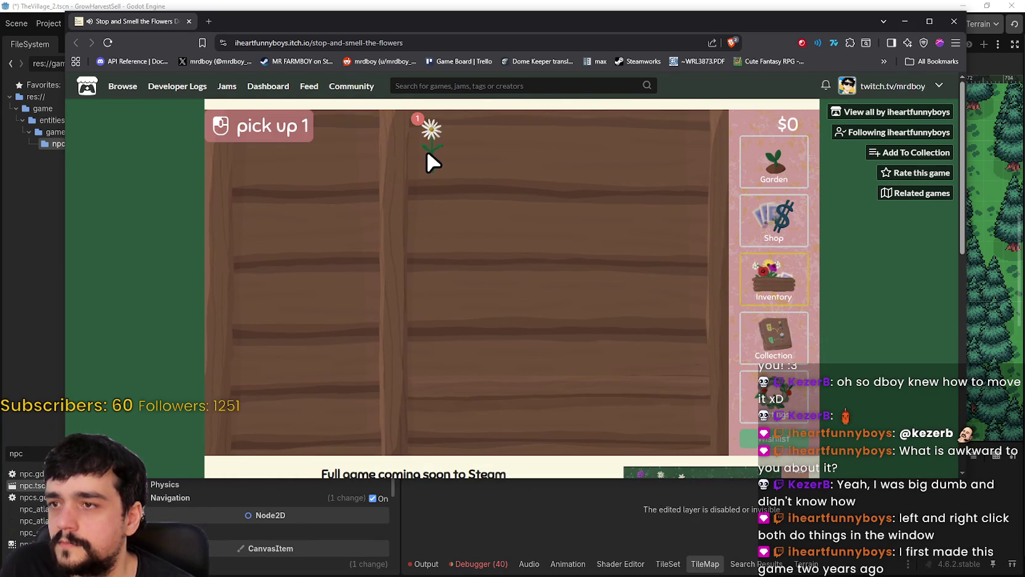
Step: Flip through the shop, garden, inventory and collection map before returning to the inventory
click(773, 218)
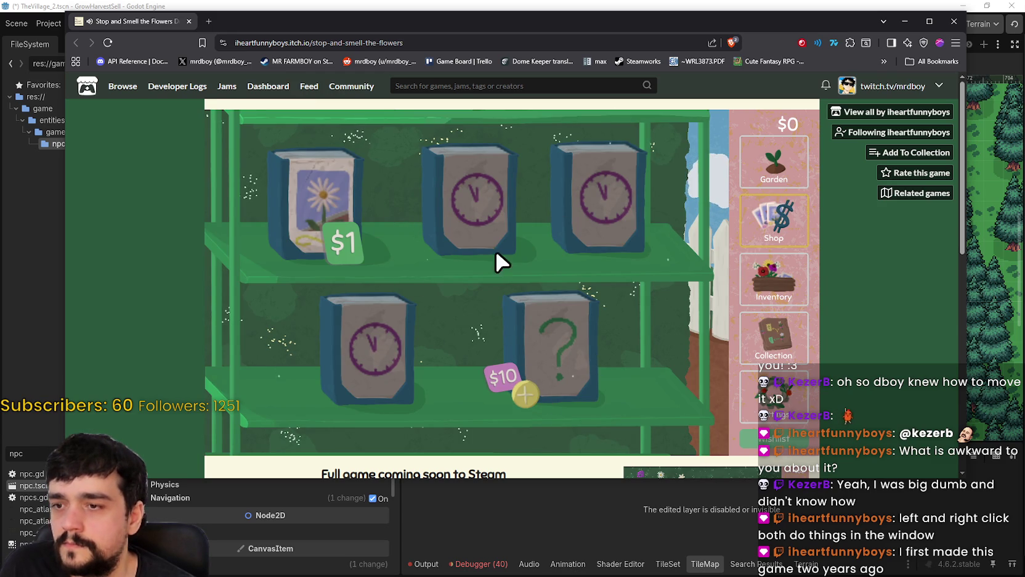
click(774, 161)
click(774, 279)
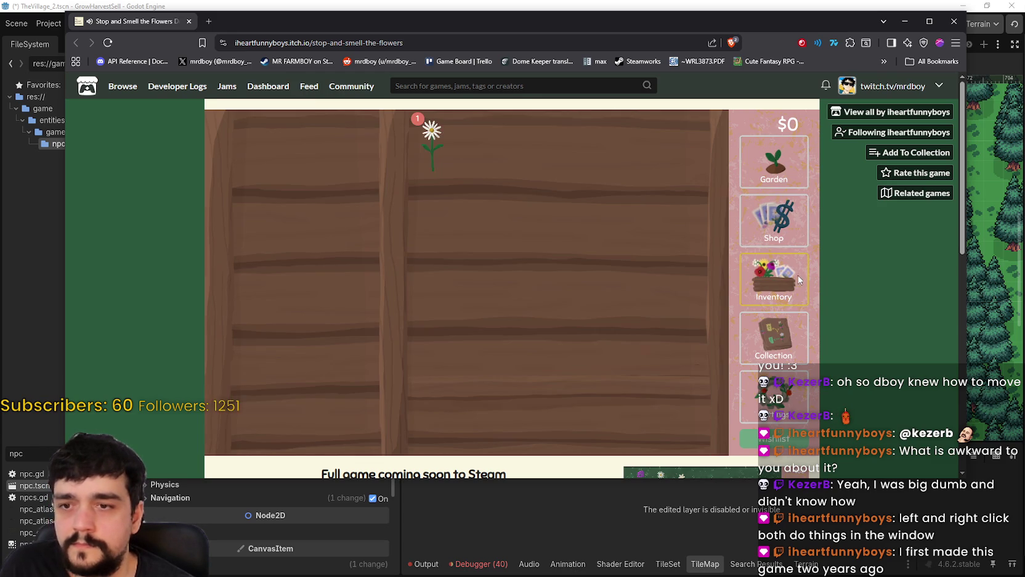
click(782, 237)
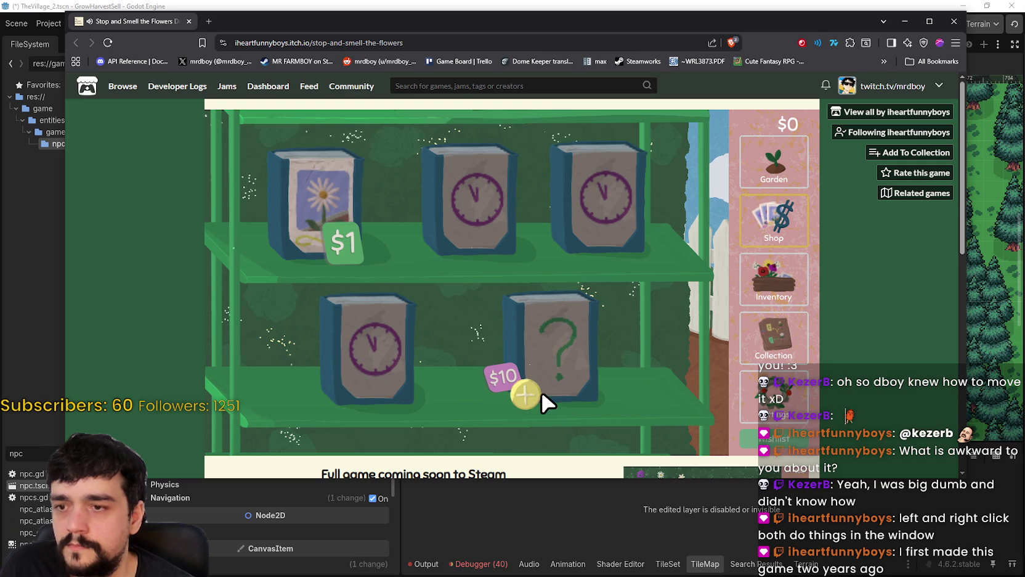
click(777, 345)
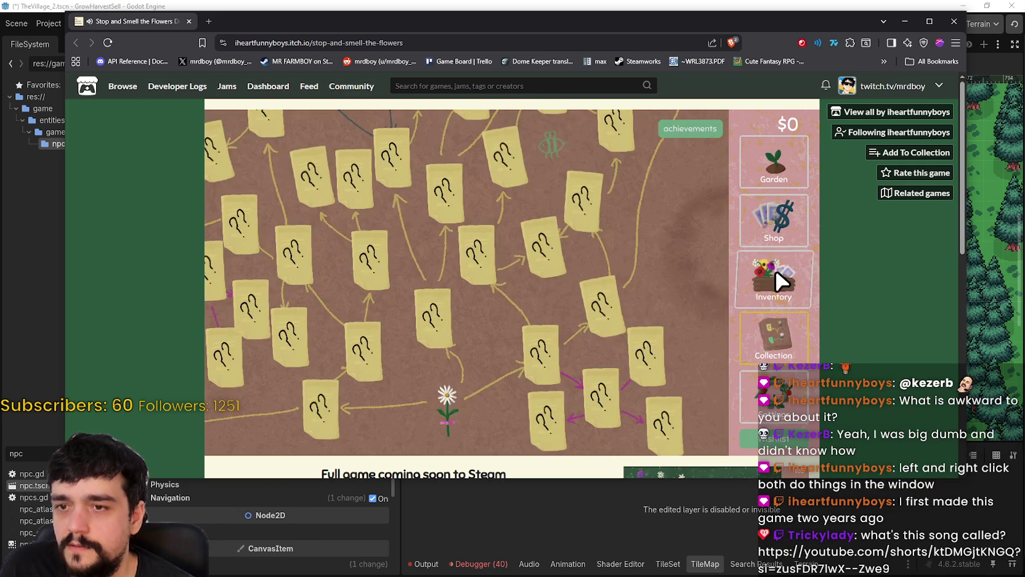
click(777, 277)
Step: Sell the daisy for $2, buy a daisy seed packet, and plant it in the top-left plot
click(430, 138)
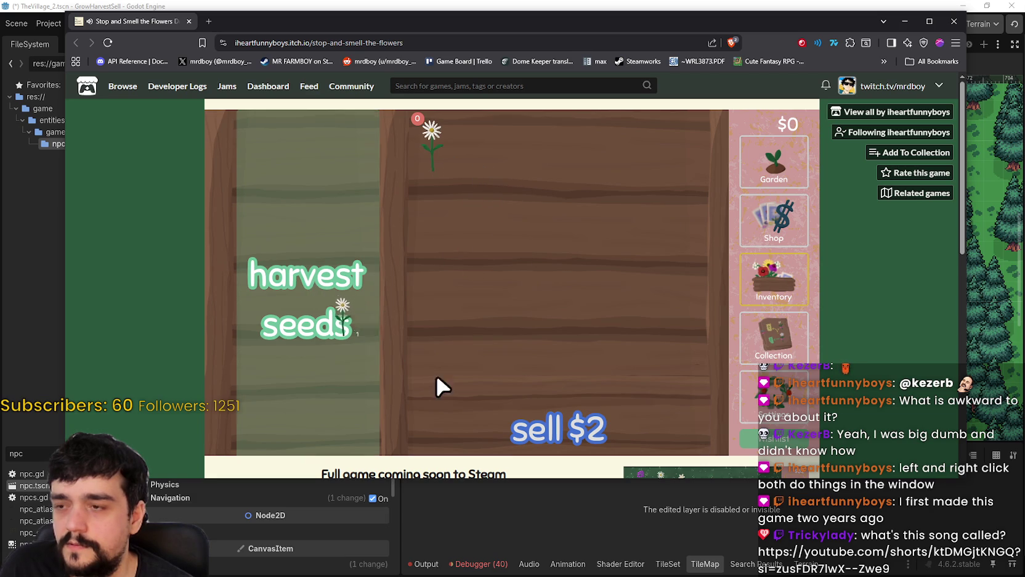
click(563, 437)
click(796, 221)
click(326, 223)
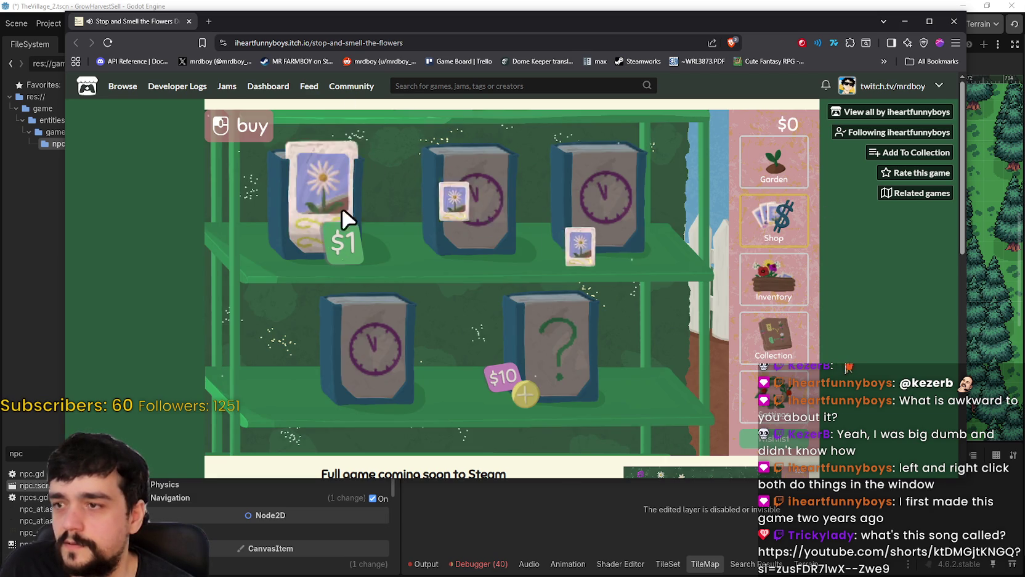
click(774, 162)
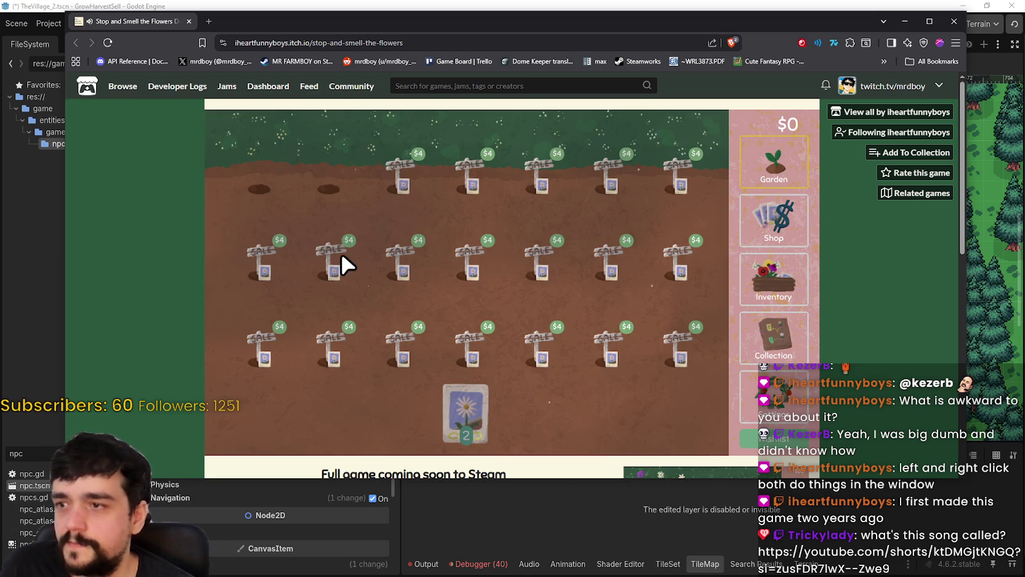
click(459, 416)
click(257, 183)
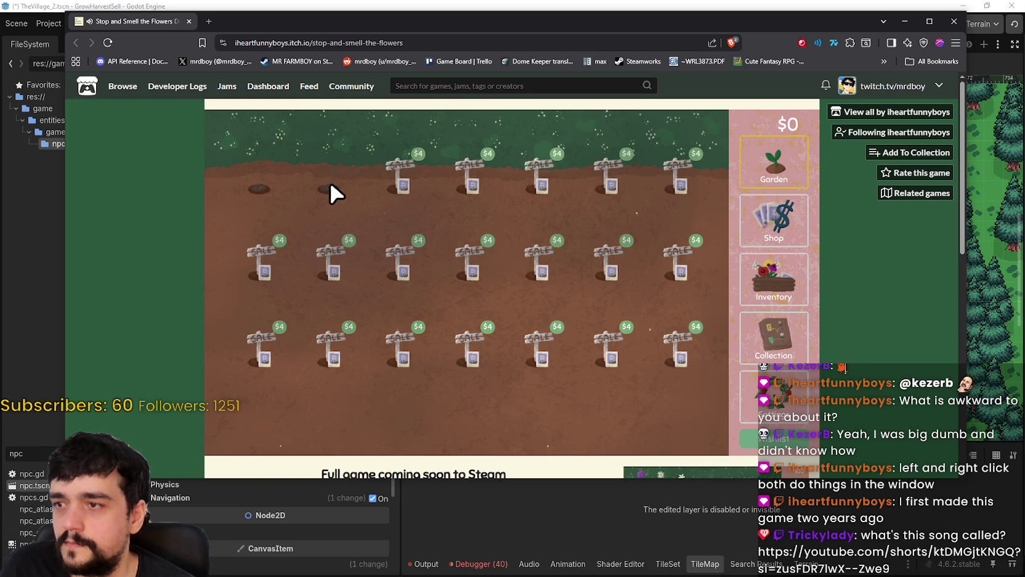
Step: Check the inventory, stats, collection map and shop, then return to the garden plots
click(772, 262)
click(773, 395)
click(777, 336)
click(777, 213)
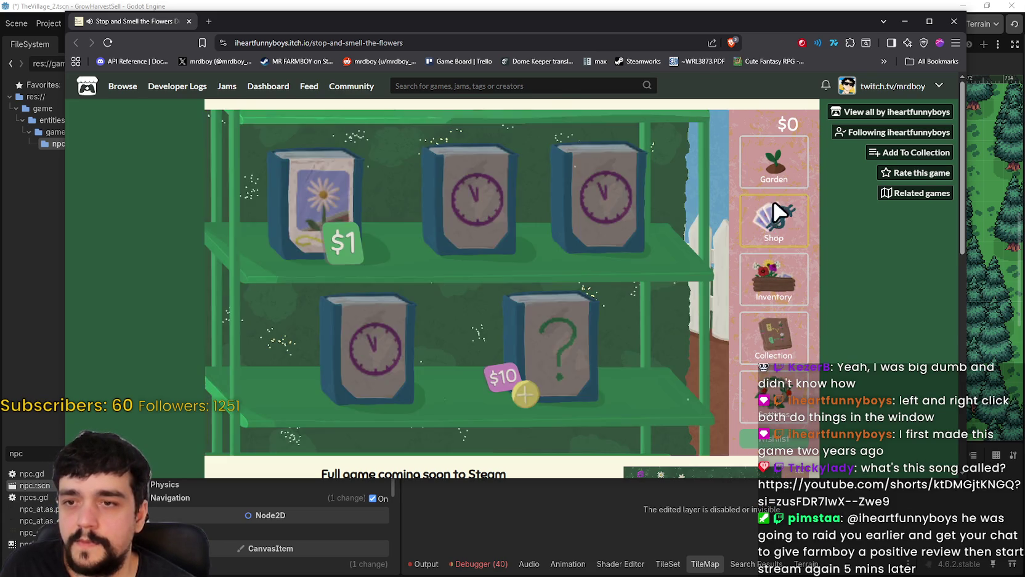
click(773, 162)
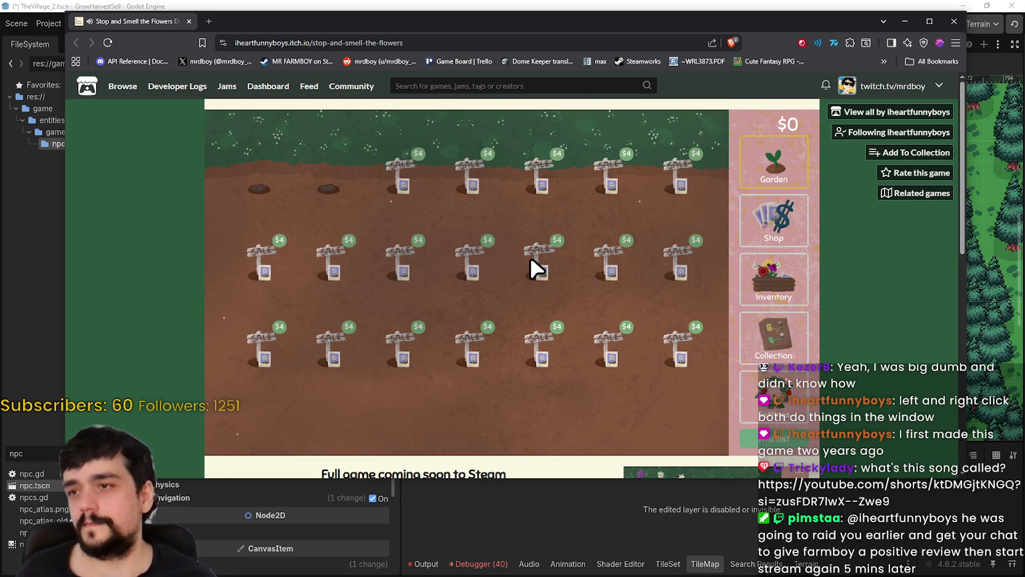
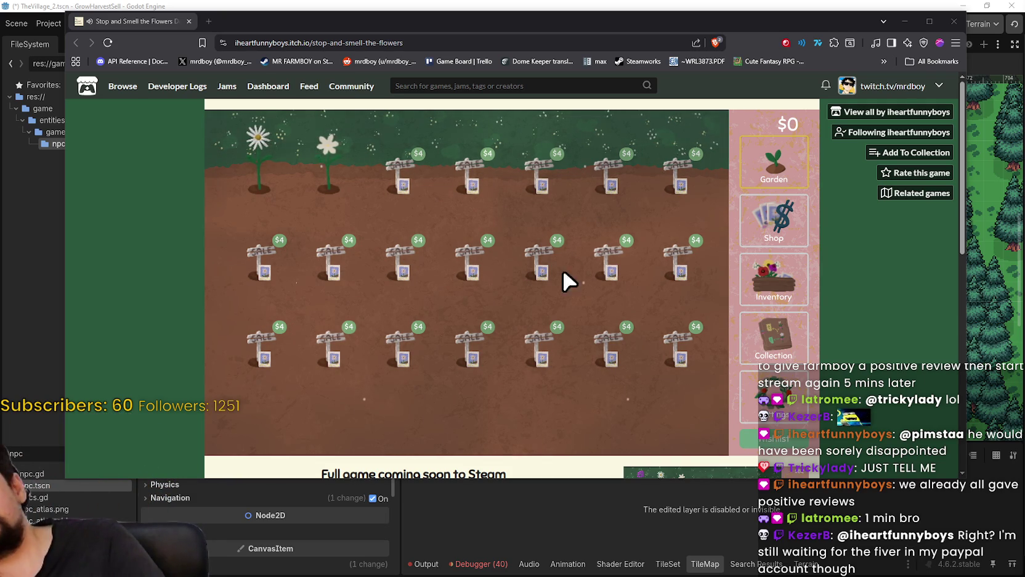
Step: Harvest both blooming flowers in the garden and check them in the Inventory
click(267, 150)
click(327, 176)
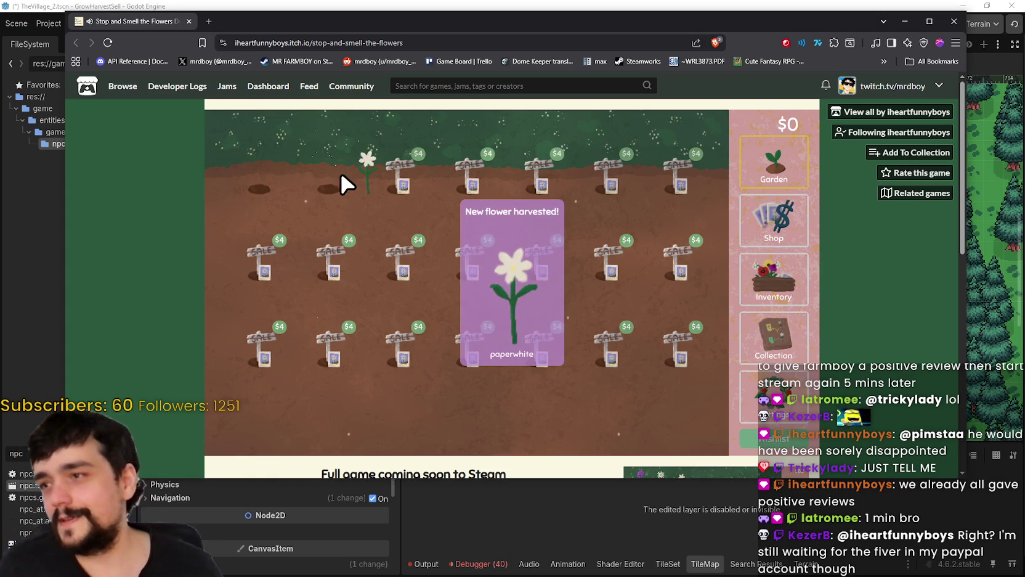
click(745, 274)
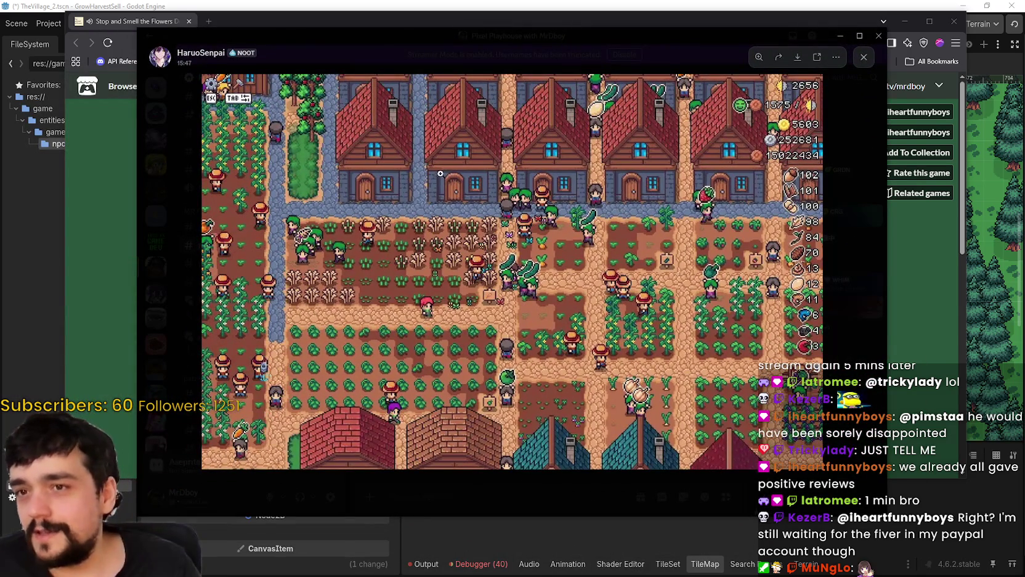
Step: Enlarge the shared farm screenshot in Discord, then close the viewer to return to the chat
click(541, 323)
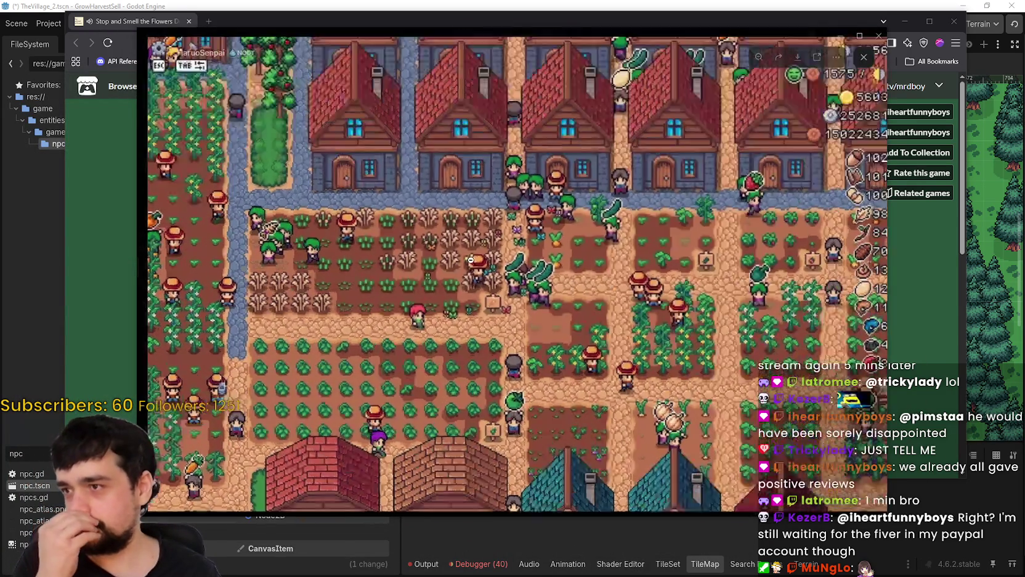
click(621, 267)
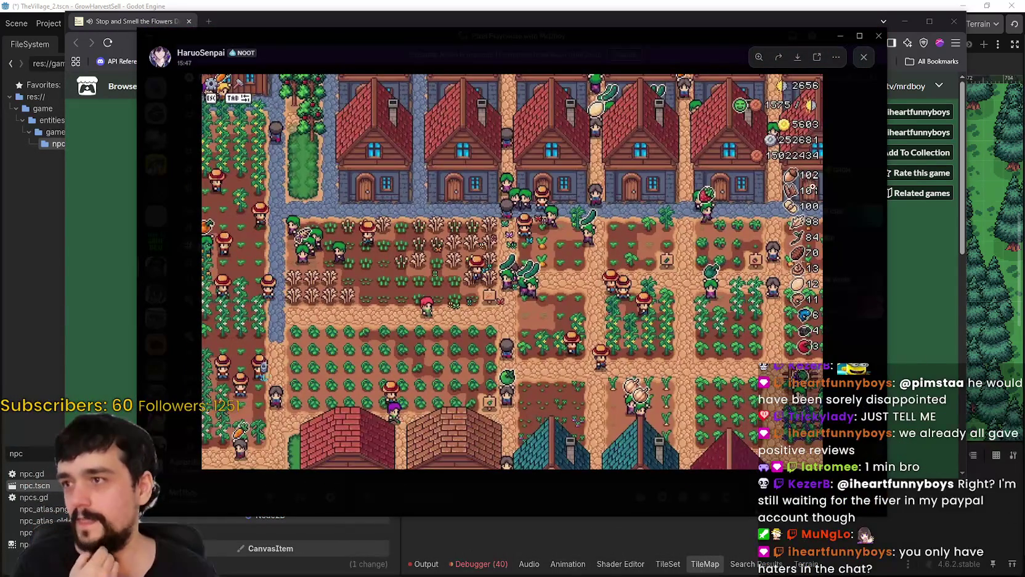
click(864, 127)
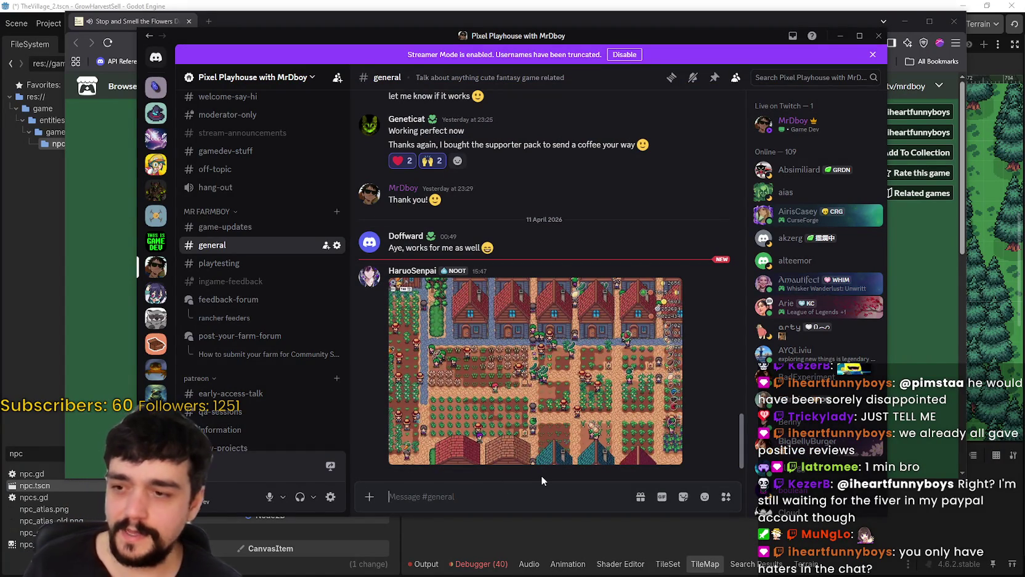
Step: Reply WOW in the general channel, reopen the screenshot, and minimize Discord
text(WOW)
key(Return)
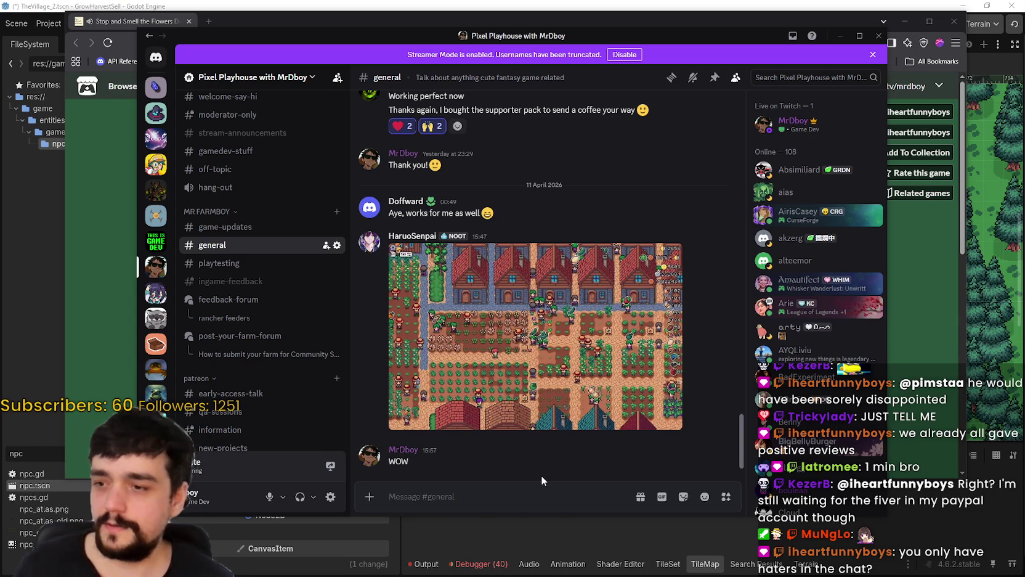
click(536, 370)
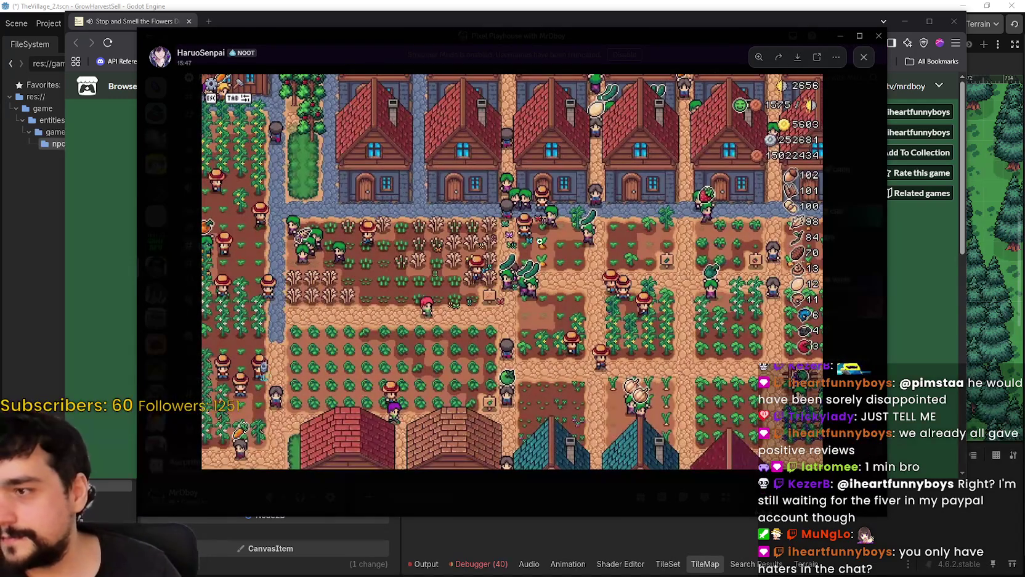
key(super+Down)
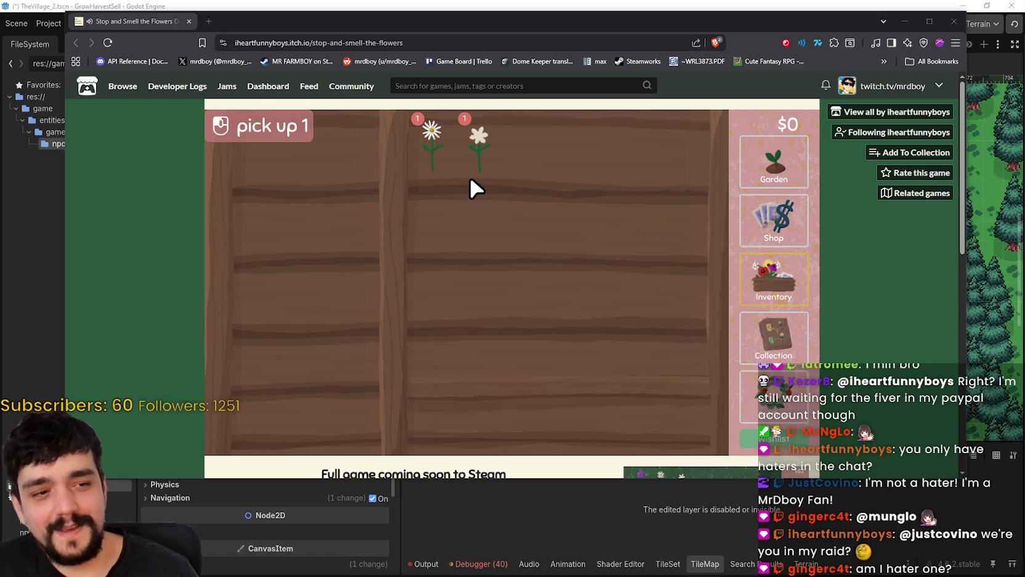
Step: Drop an inventory daisy on the harvest-seeds zone to get 3 daisy seeds, then open Collection
click(438, 145)
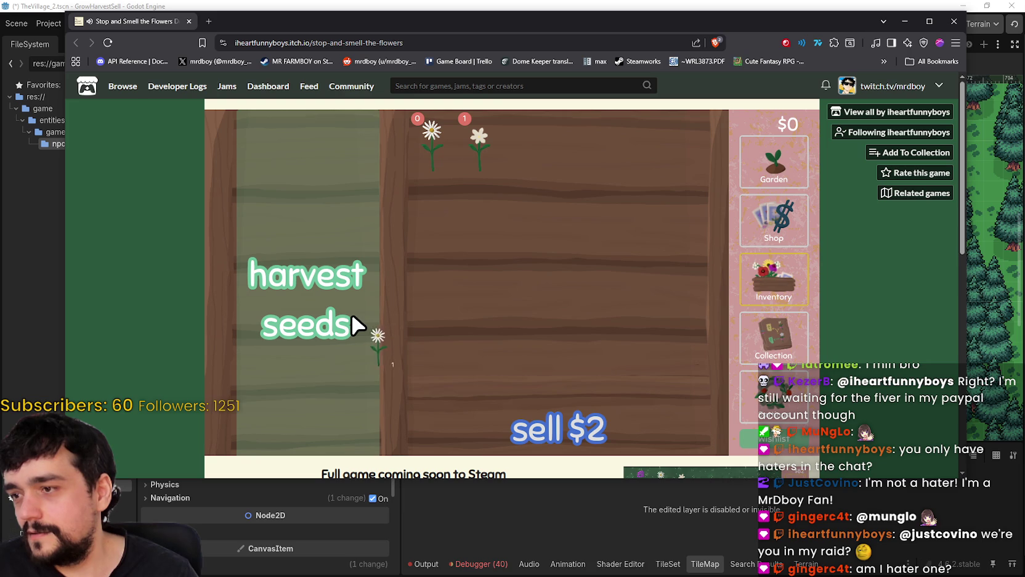
click(320, 320)
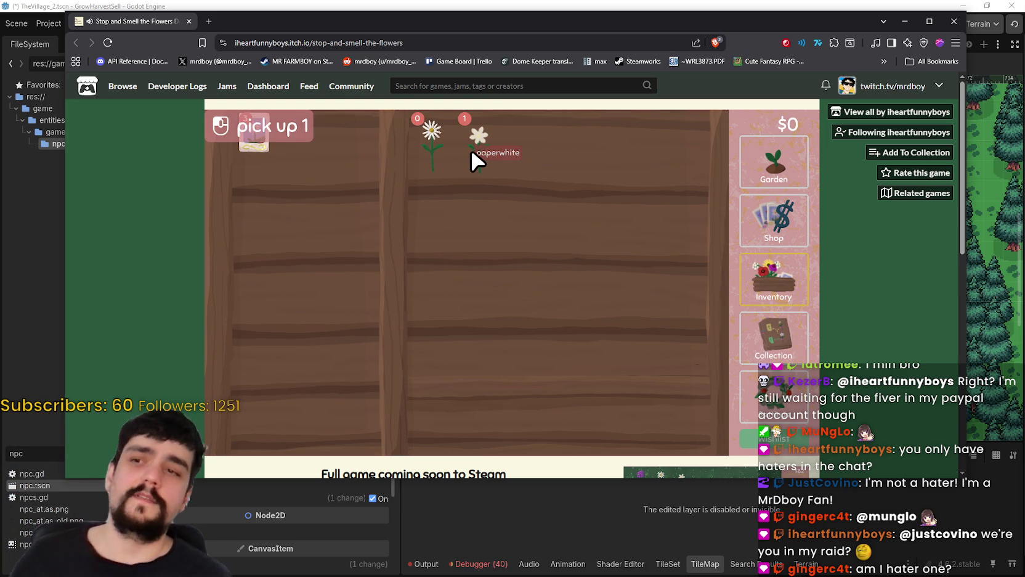
click(753, 350)
Step: Inspect the white flower in Collection and scroll through the Achievements list
click(536, 360)
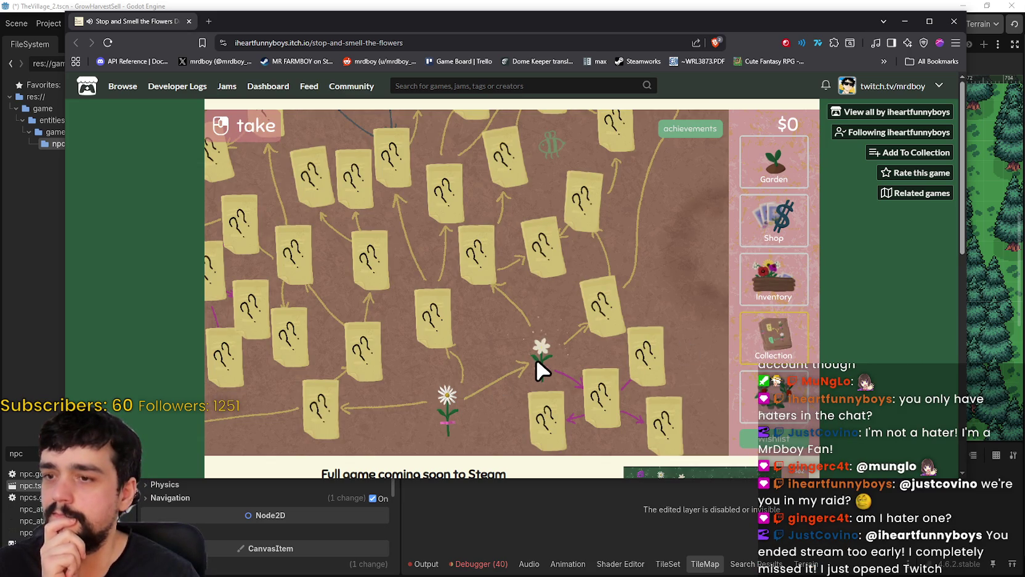
scroll(596, 317, down, 1)
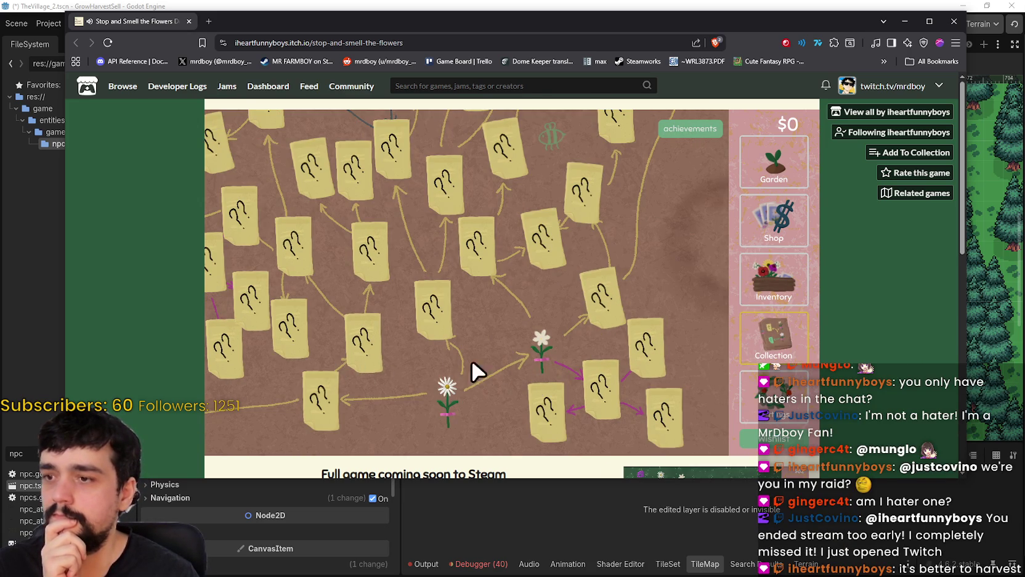
click(699, 132)
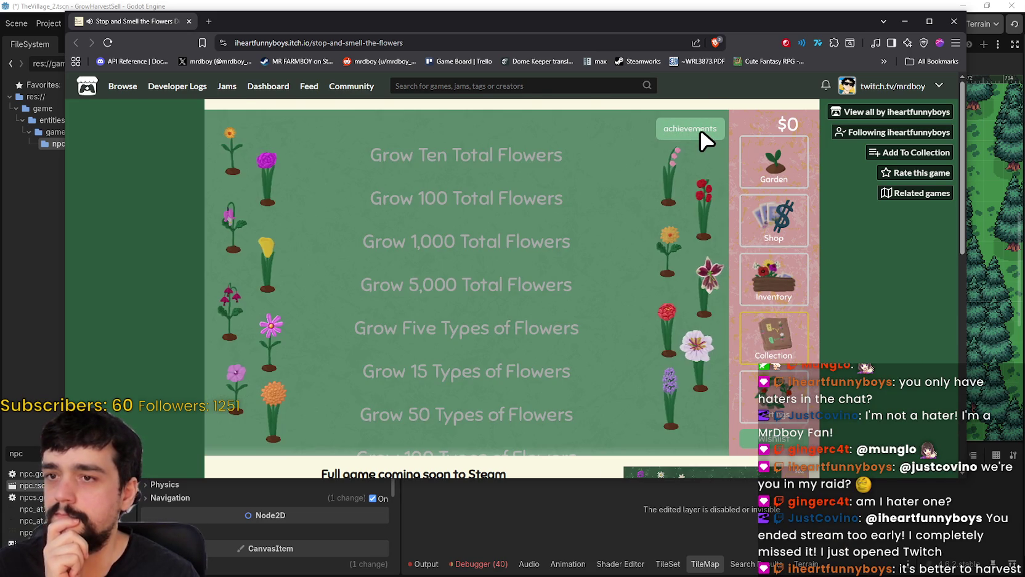
scroll(531, 271, down, 9)
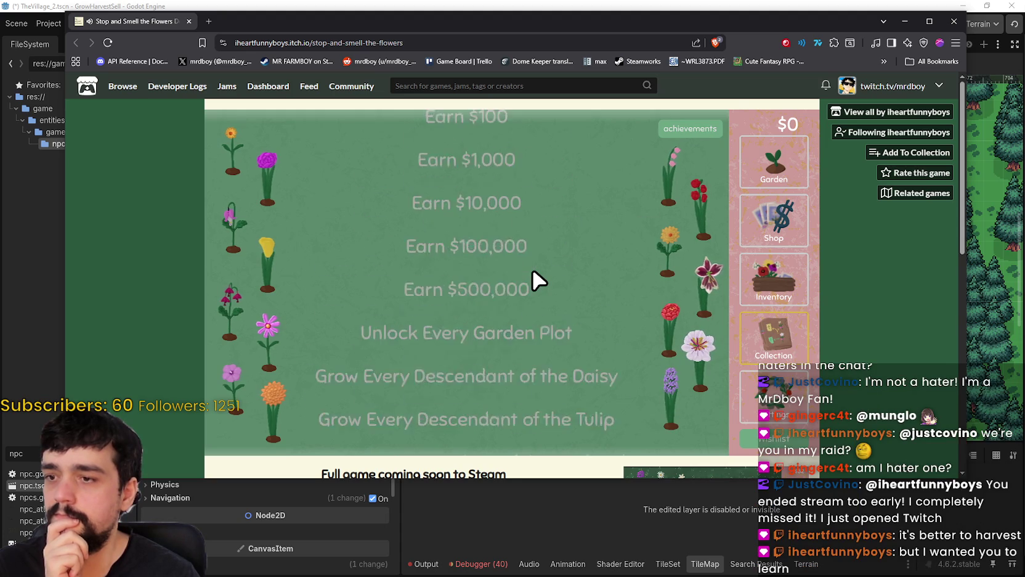
scroll(532, 271, up, 10)
scroll(531, 267, down, 10)
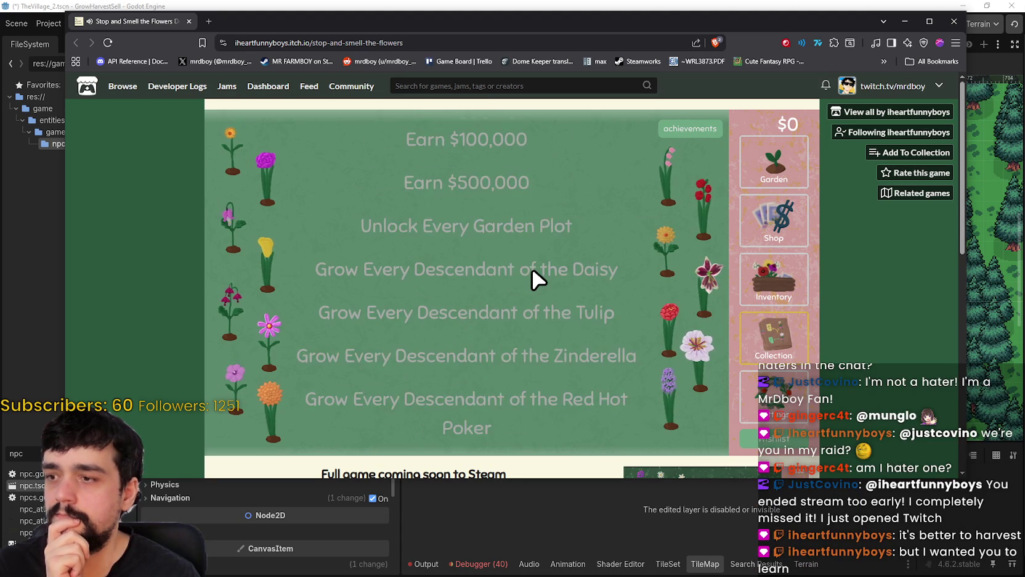
Step: Close Achievements, return to the garden, and plant two daisy seeds in the empty plots
click(687, 131)
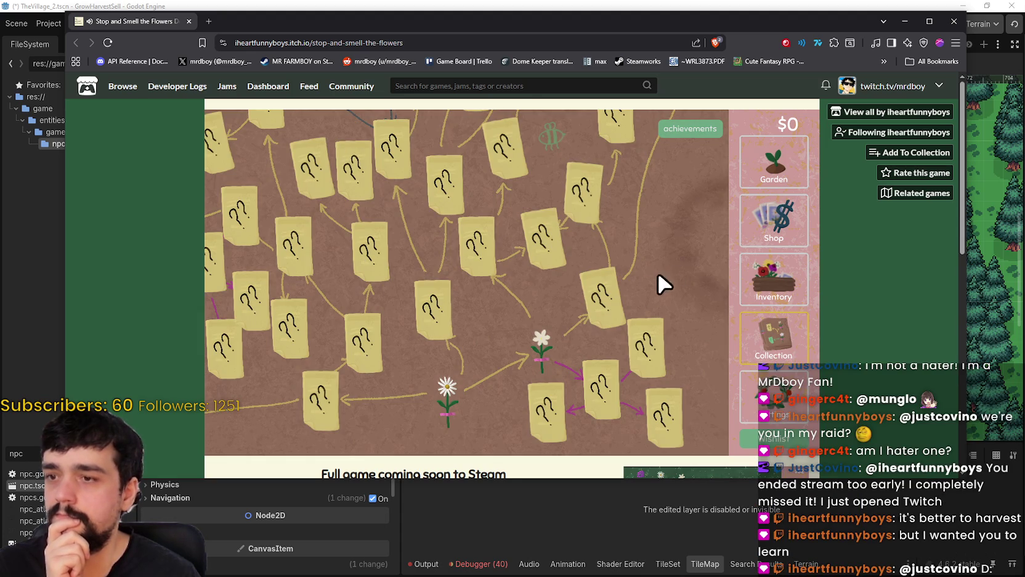
click(774, 161)
mouse_move(472, 407)
mouse_down()
mouse_move(275, 196)
mouse_move(339, 191)
mouse_move(366, 304)
mouse_move(379, 271)
mouse_move(416, 240)
mouse_move(472, 397)
mouse_up()
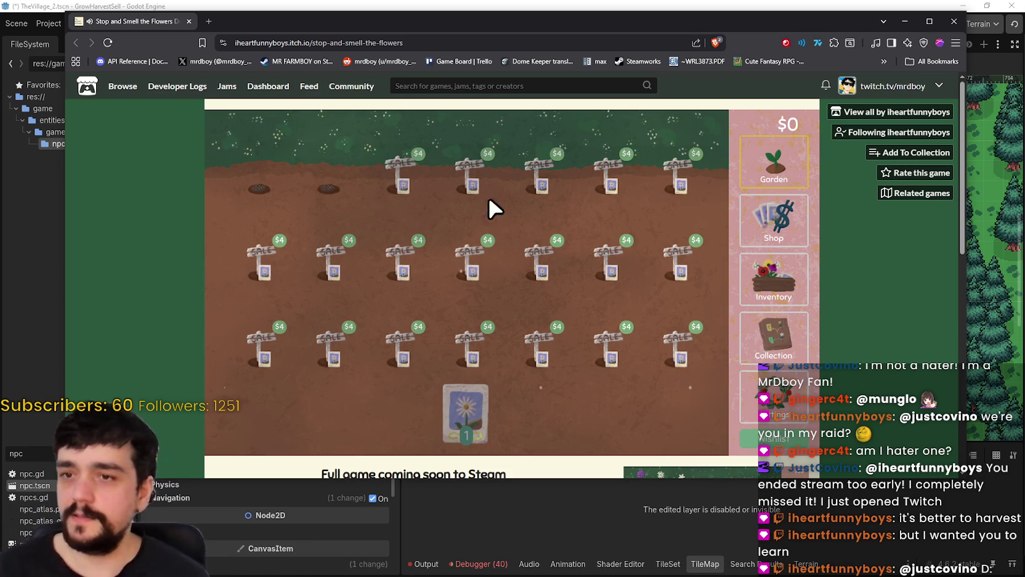
click(777, 237)
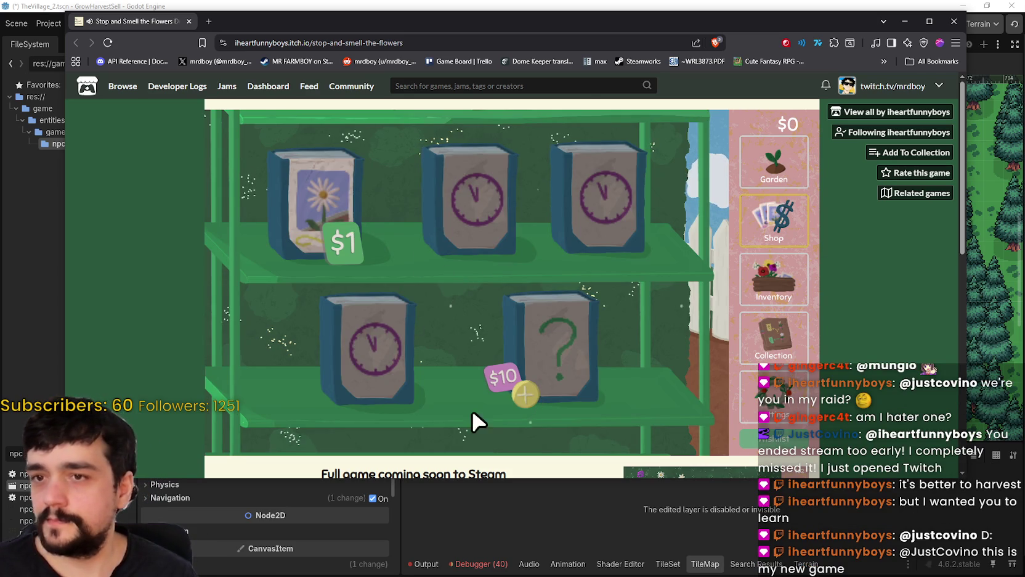
click(755, 277)
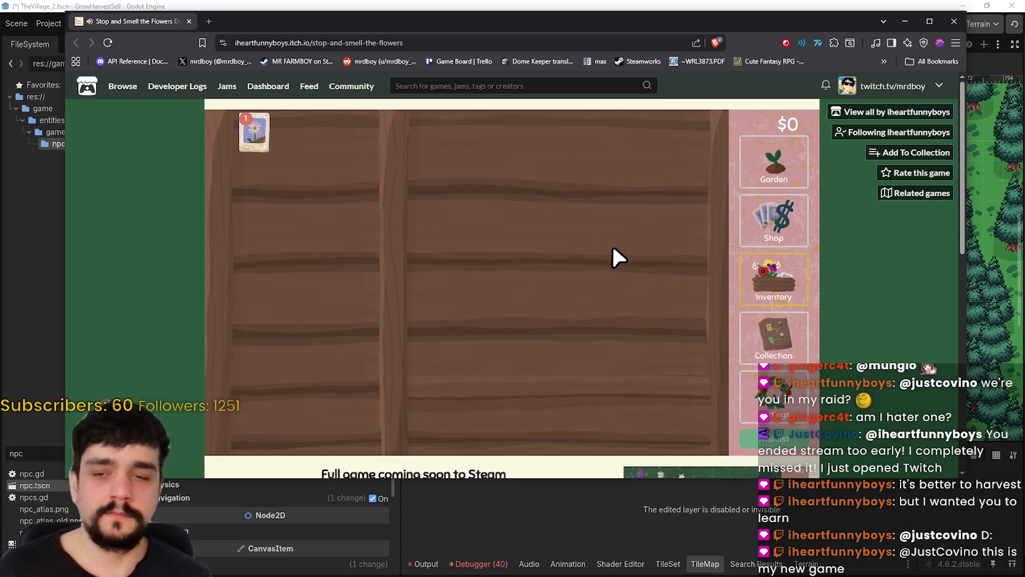
click(761, 167)
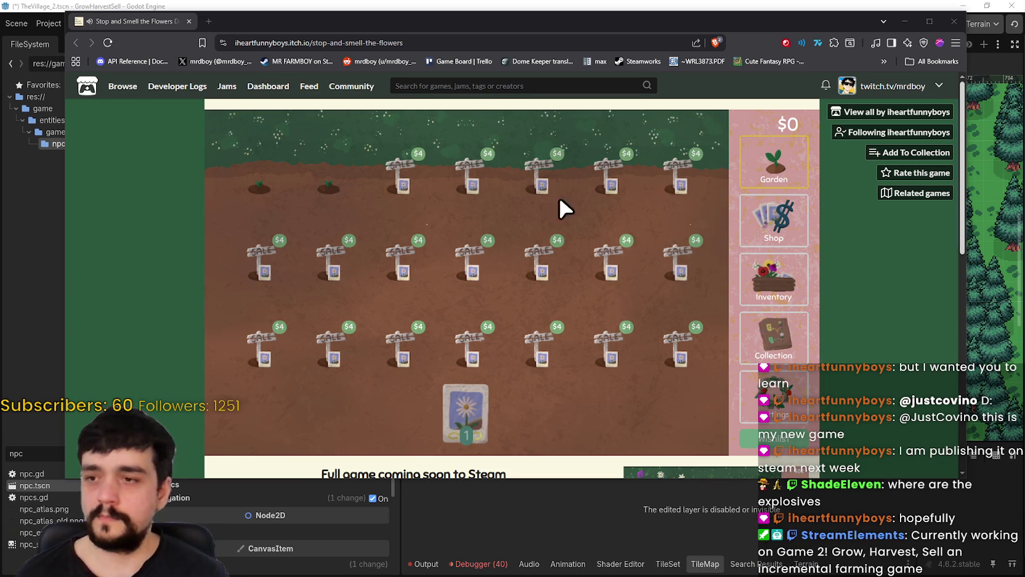
click(404, 169)
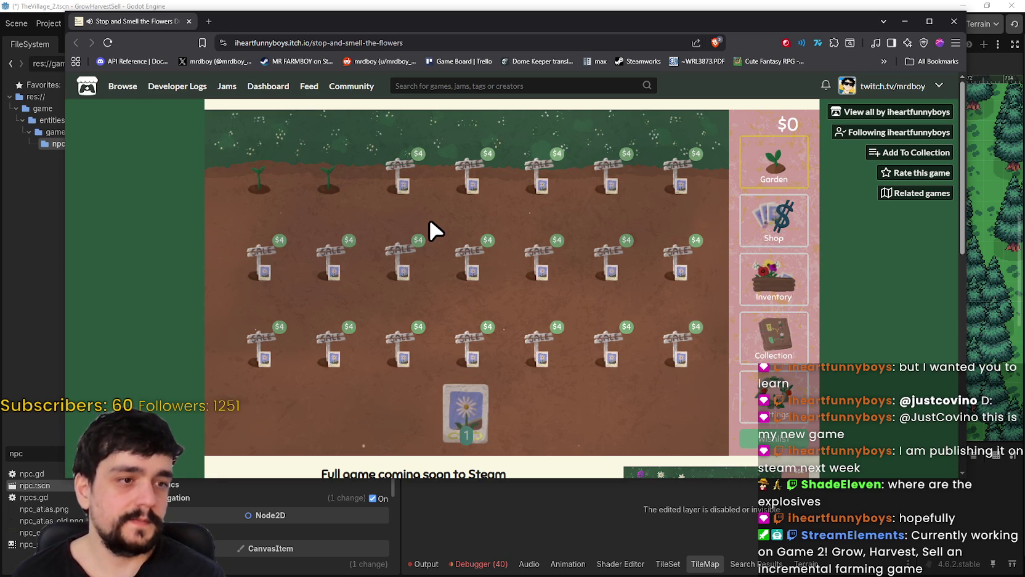
click(790, 296)
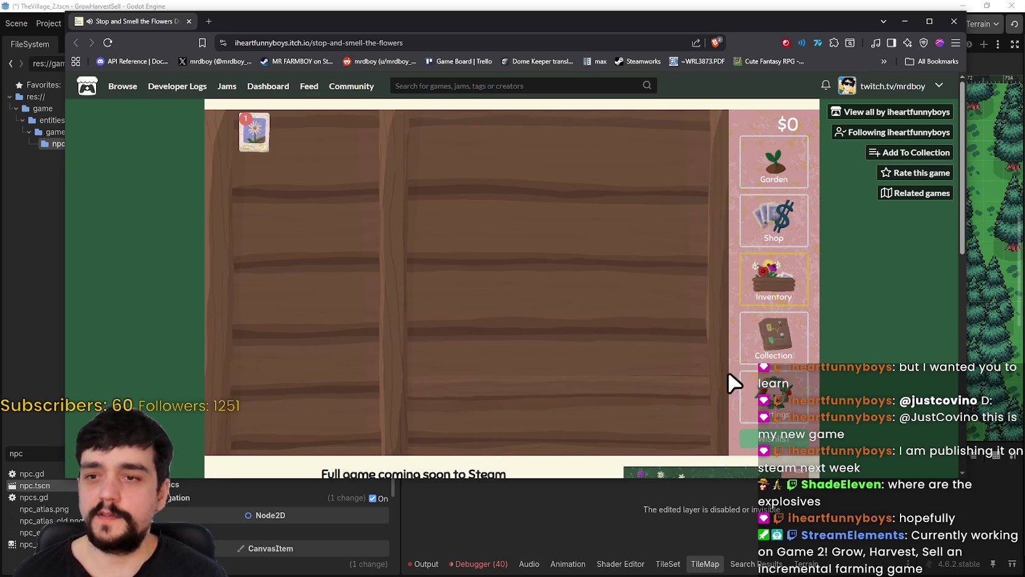
Step: Browse the collection tree, inventory and seed shop, then return to the garden
click(794, 409)
click(774, 336)
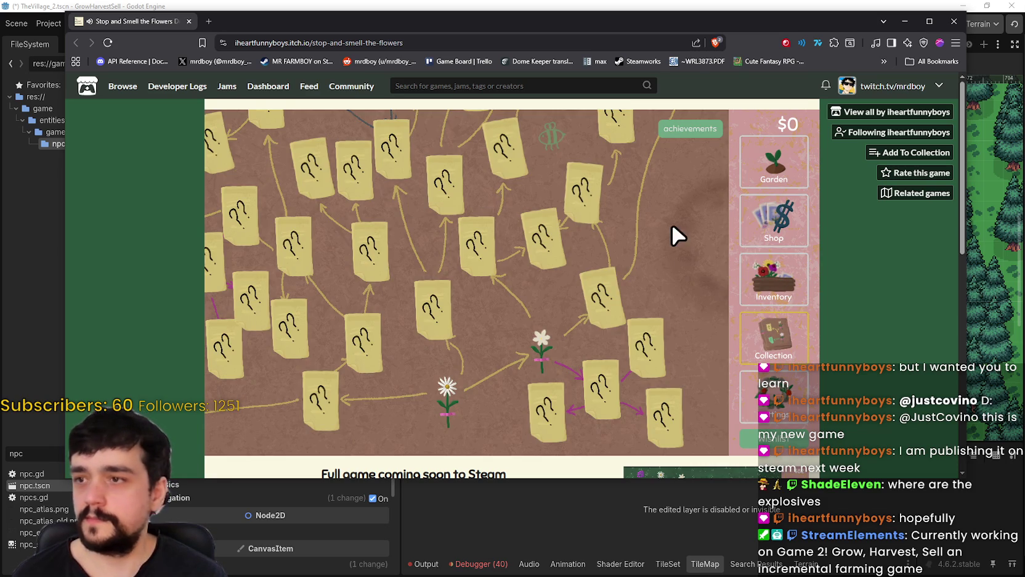
click(777, 284)
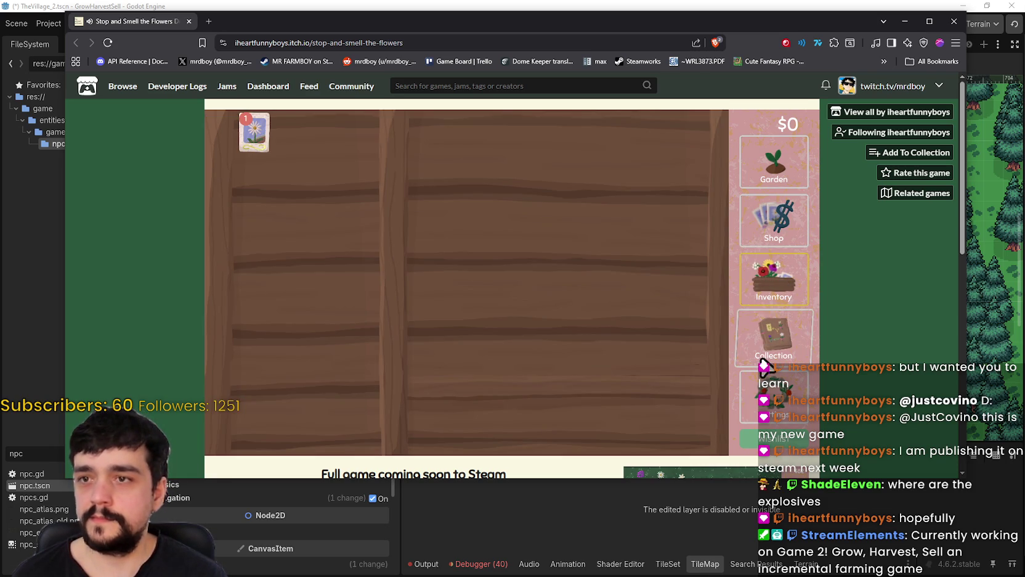
click(774, 235)
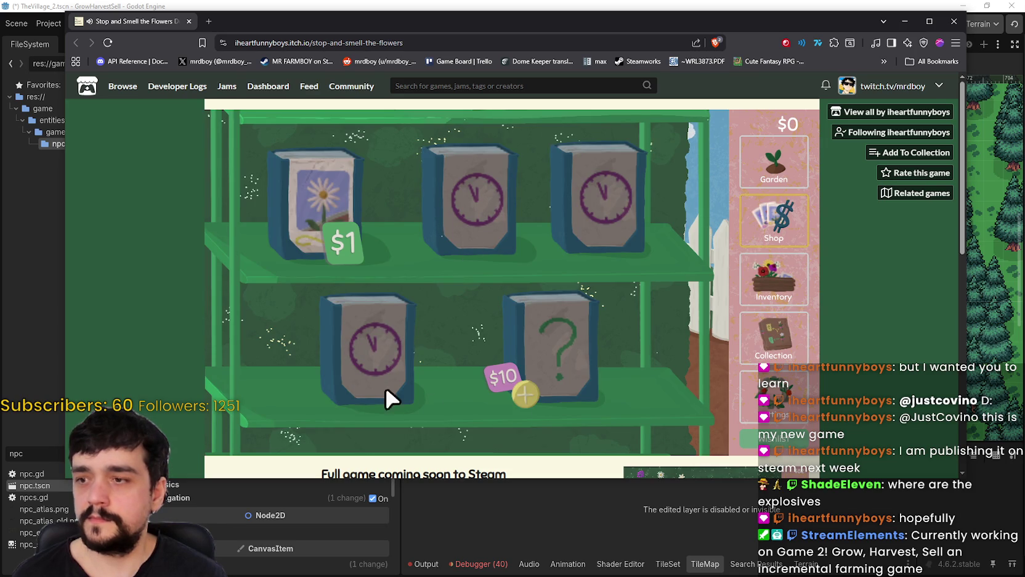
click(767, 349)
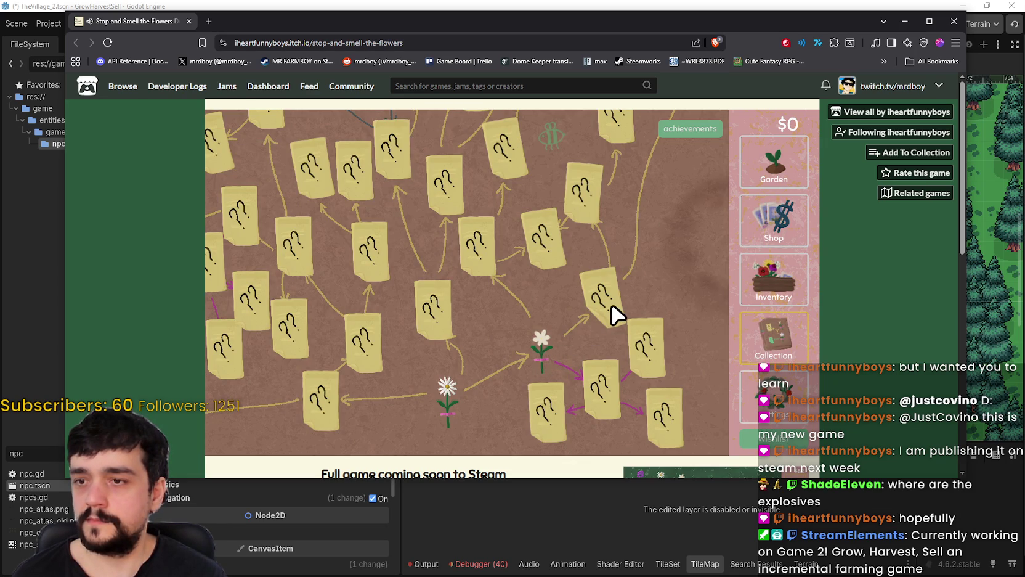
scroll(491, 295, up, 2)
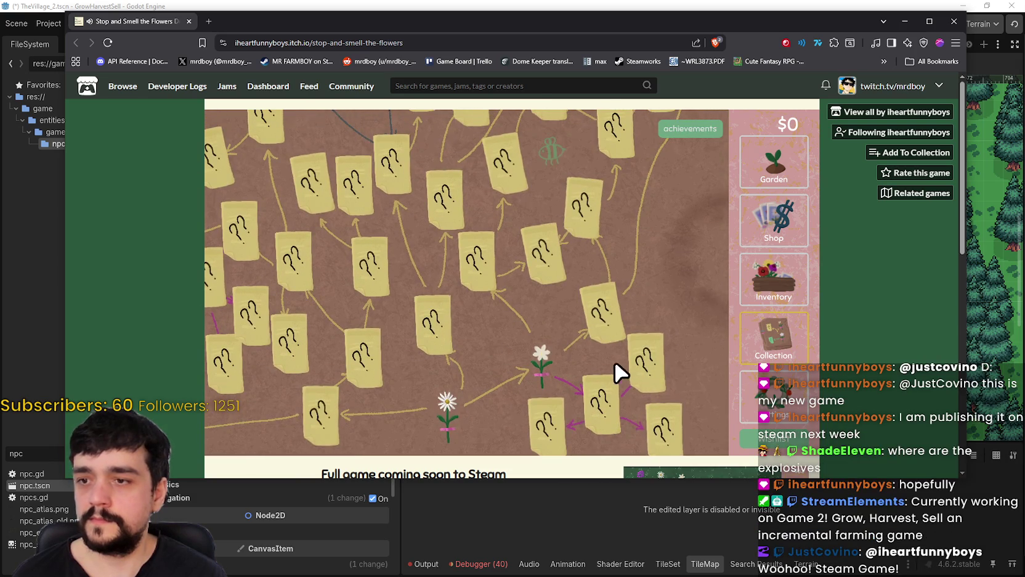
click(759, 285)
click(774, 336)
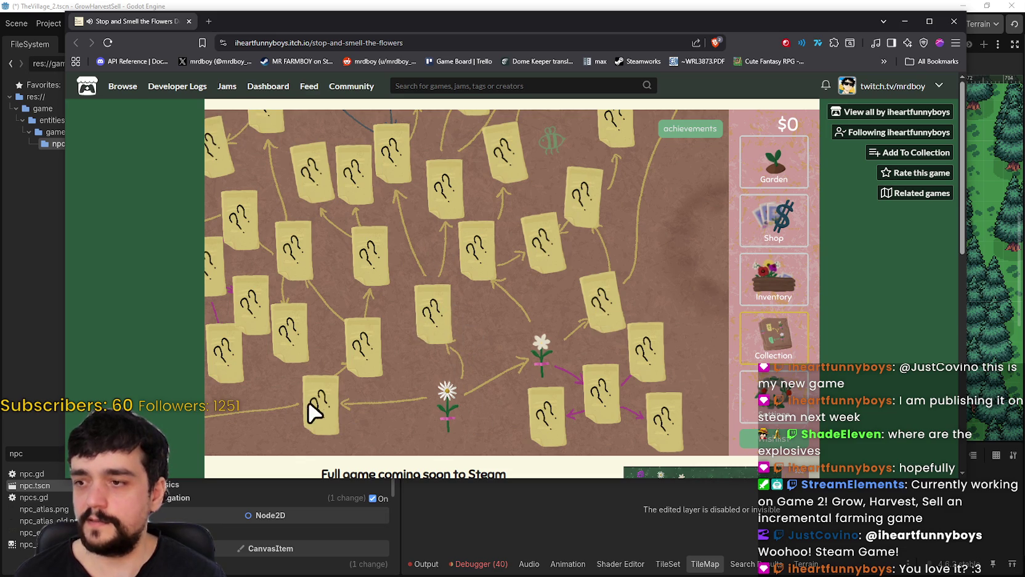
click(765, 180)
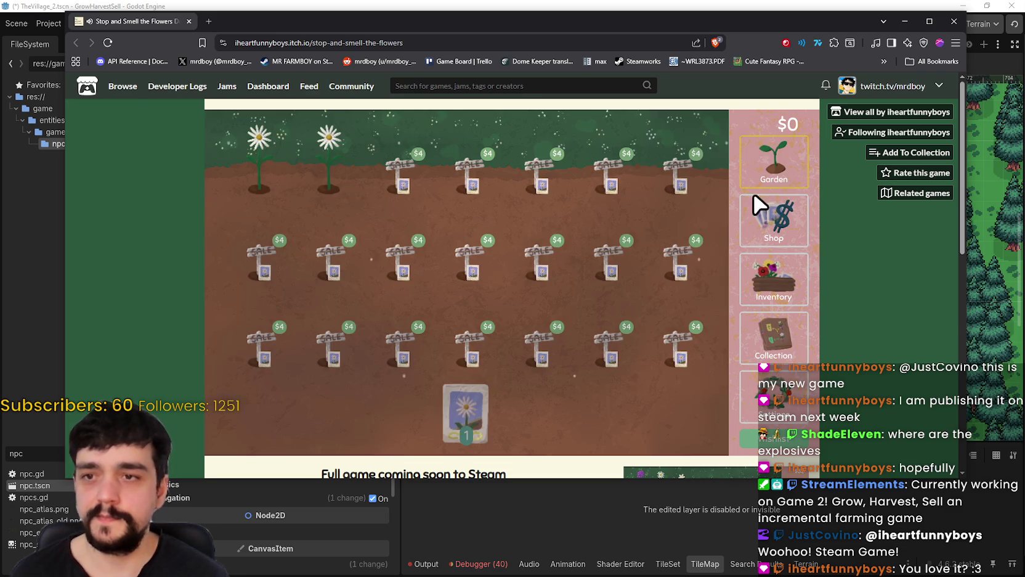
Step: Harvest the two grown daisies and sell them from the inventory for $4
click(320, 176)
click(265, 183)
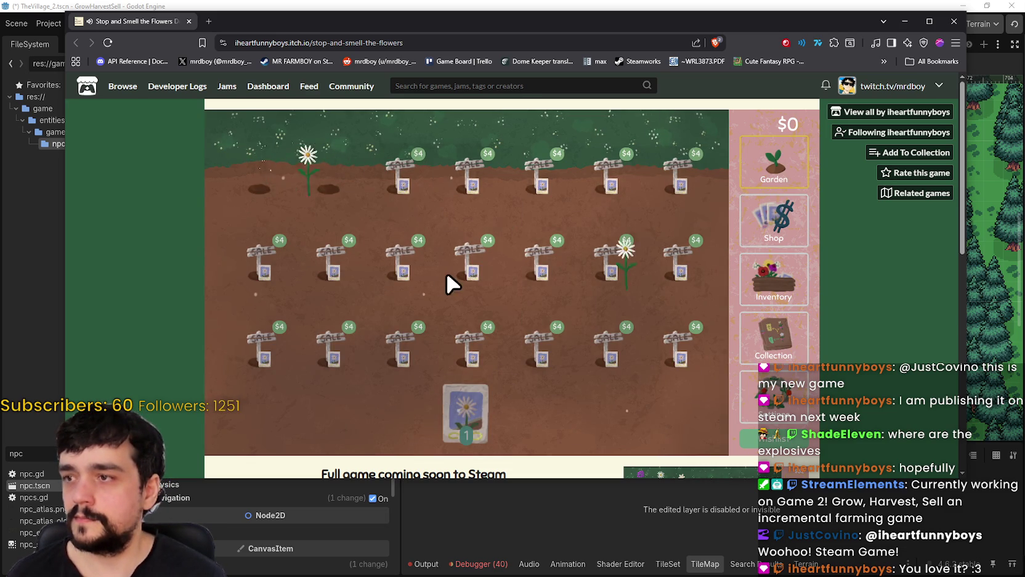
click(773, 277)
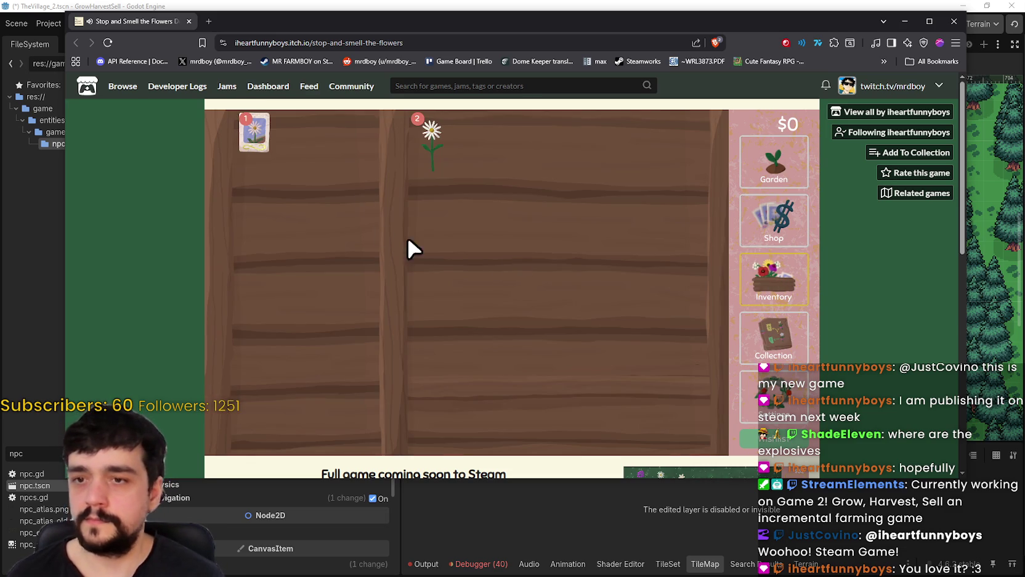
click(427, 144)
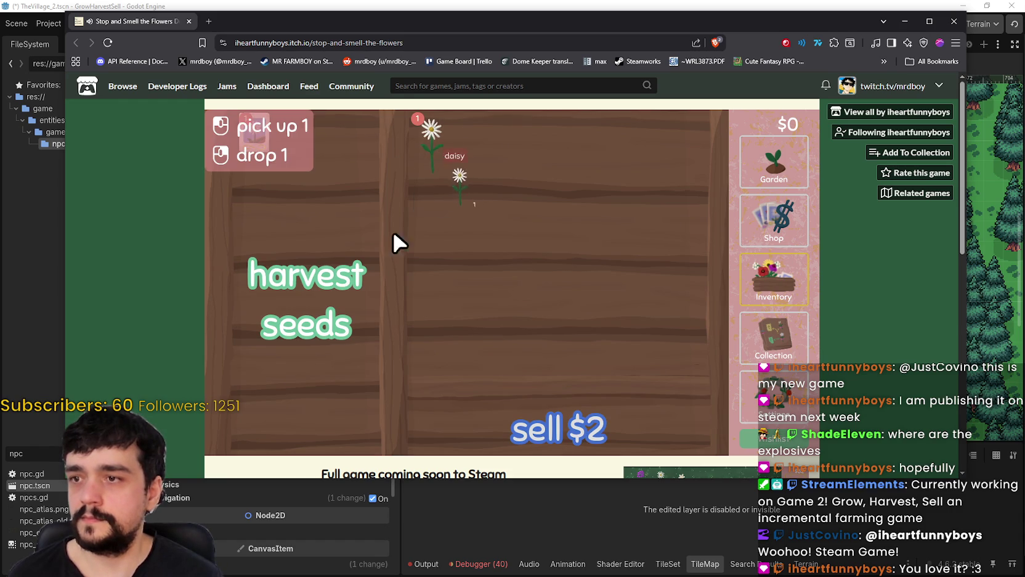
click(564, 419)
click(434, 146)
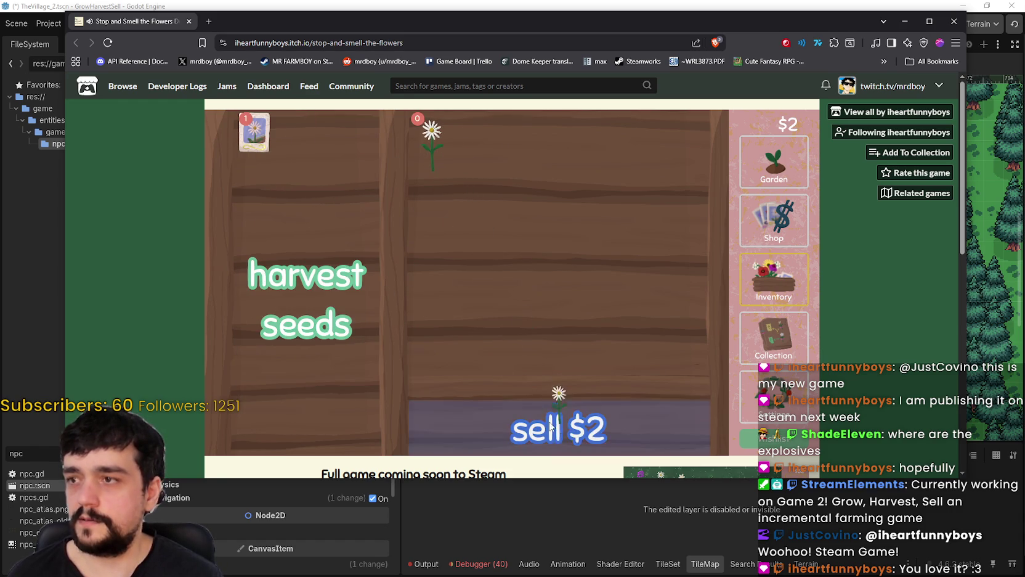
click(551, 426)
Step: Buy another garden plot for $4 and plant a daisy seed in an empty plot
click(773, 219)
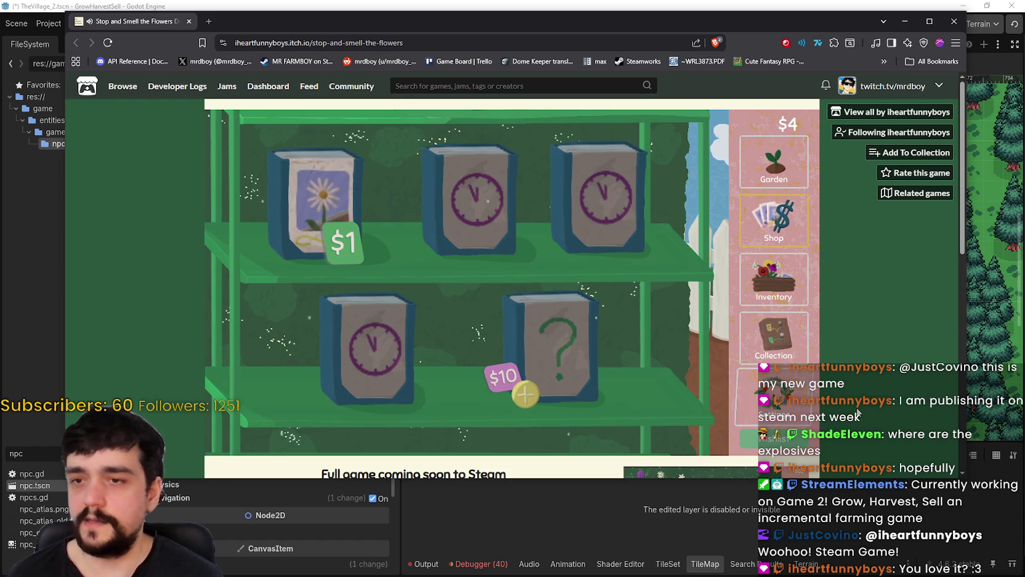
click(772, 177)
click(398, 173)
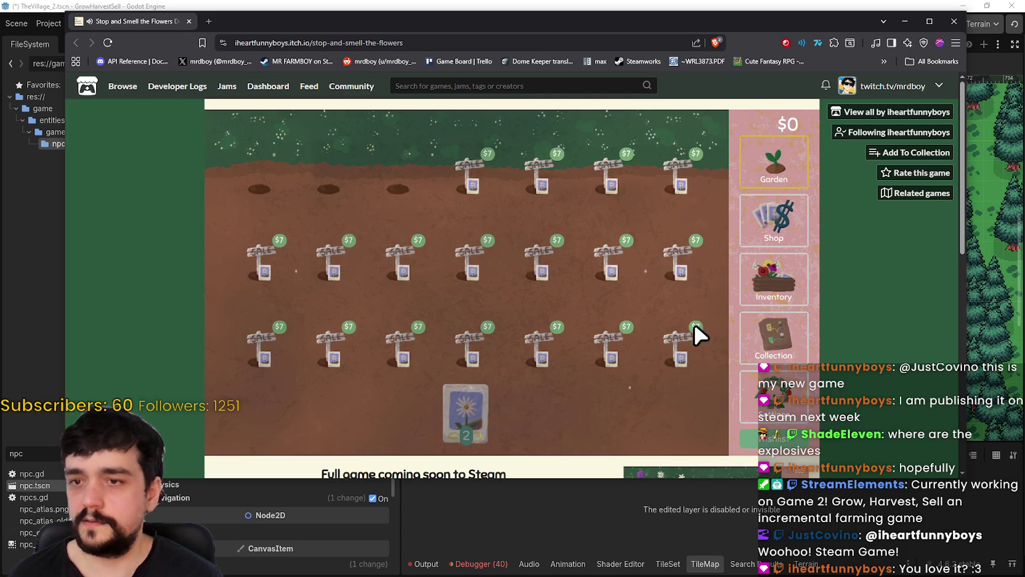
mouse_move(462, 401)
mouse_down()
mouse_move(251, 190)
mouse_move(324, 204)
mouse_move(329, 192)
mouse_up()
Step: Look over the seed shop, inventory and collection tree, then return to the garden
click(773, 221)
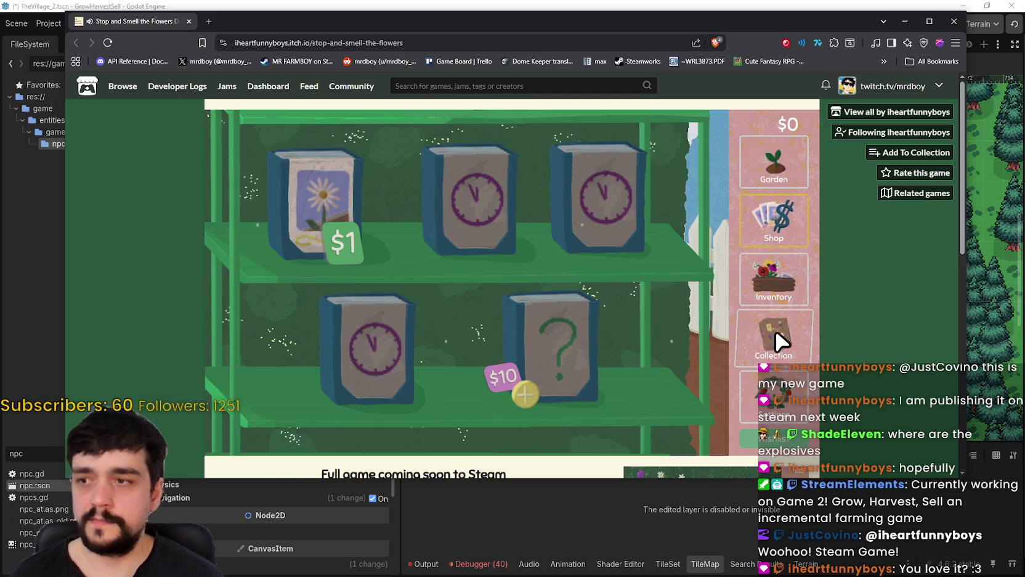
click(757, 279)
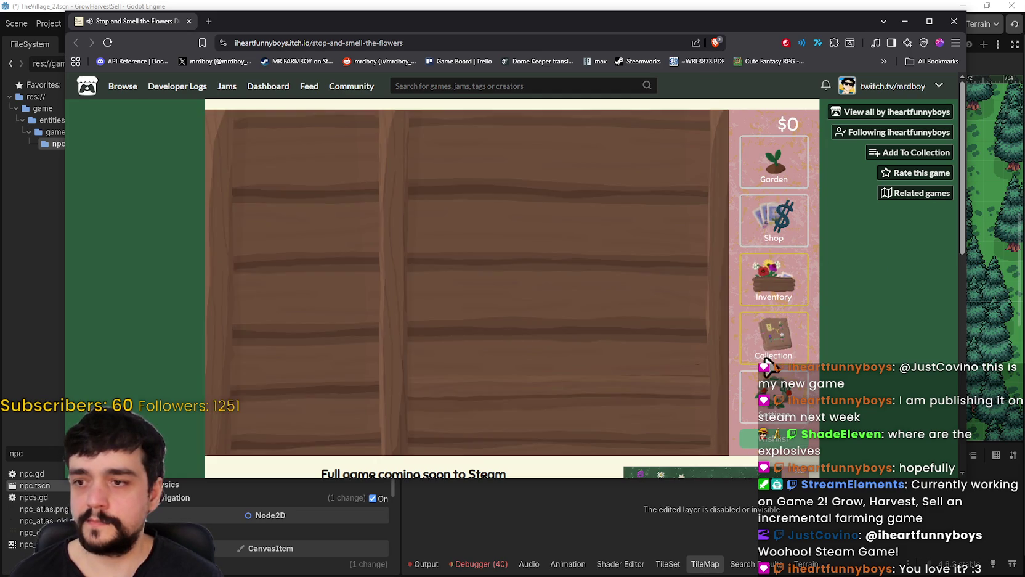
click(773, 335)
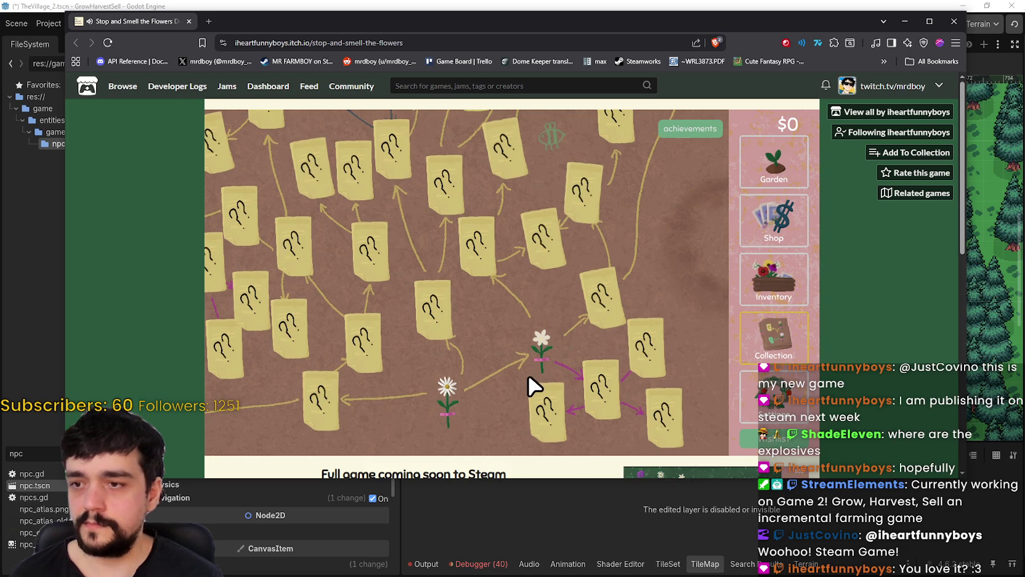
scroll(640, 355, up, 5)
scroll(604, 356, down, 5)
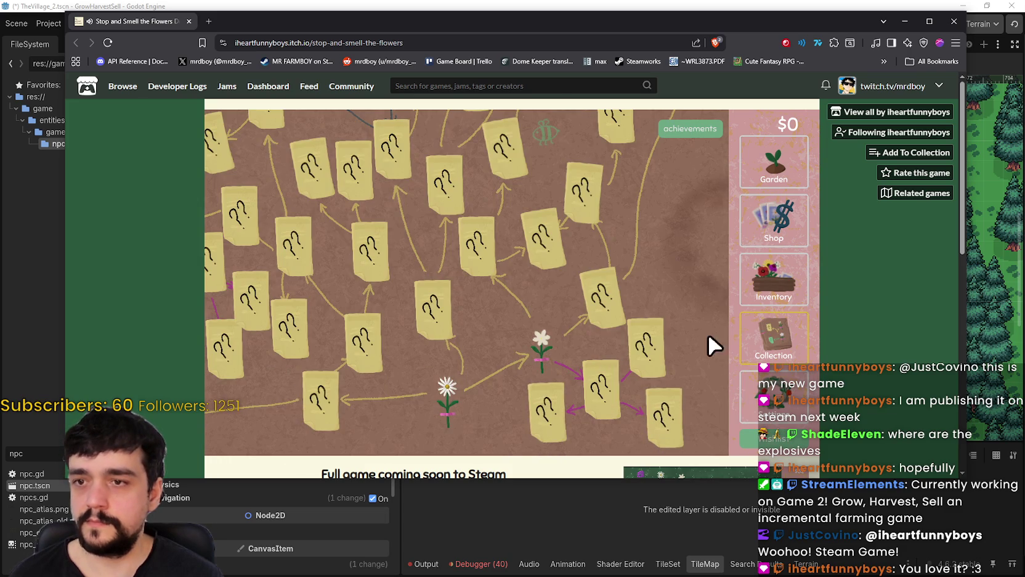
click(774, 161)
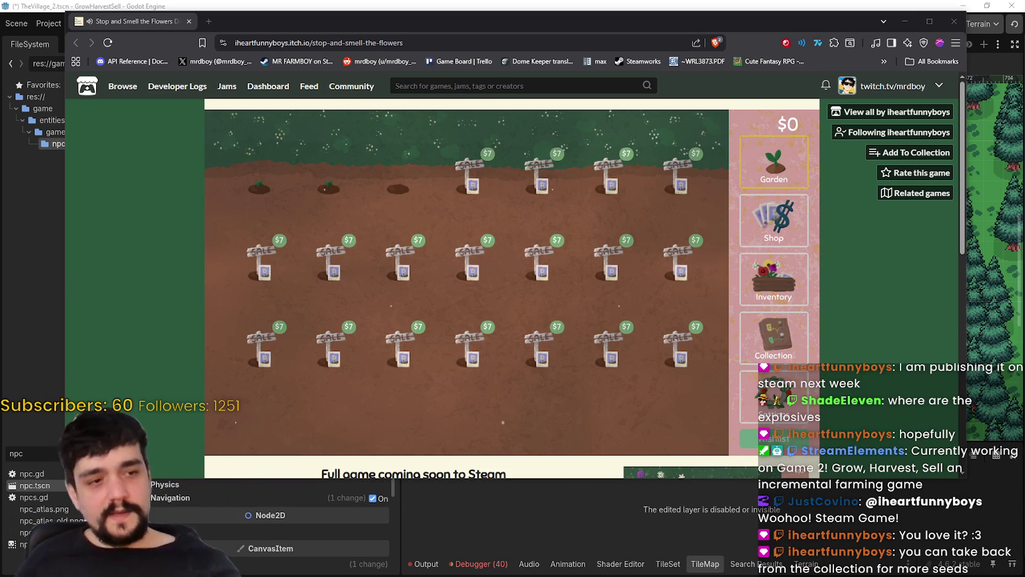
click(781, 448)
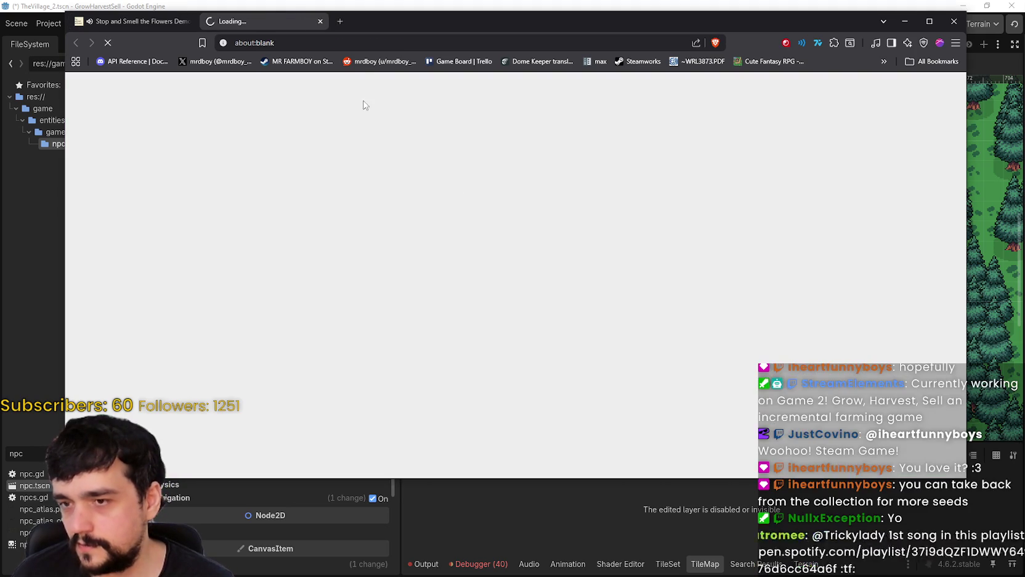
scroll(512, 333, down, 2)
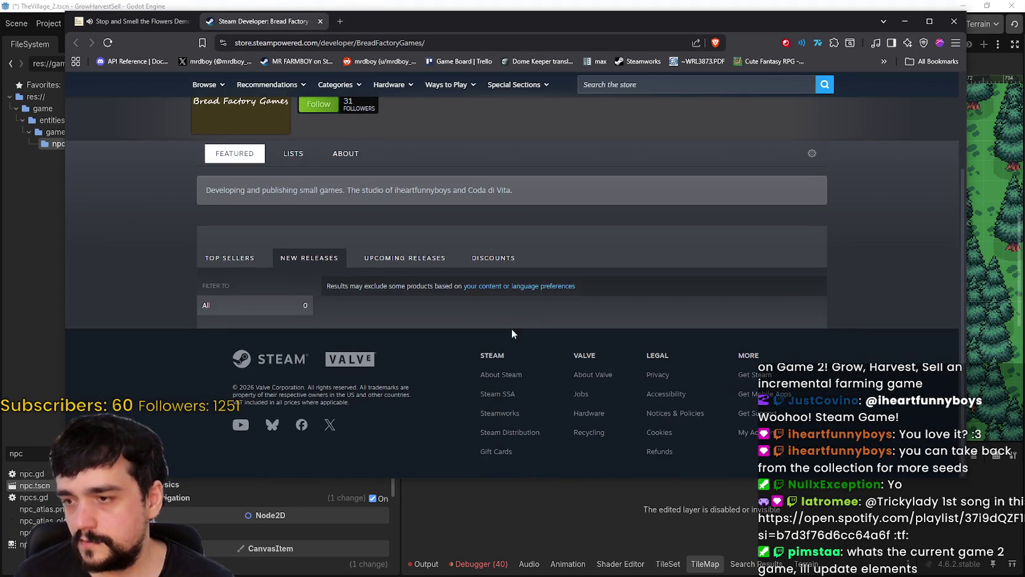
click(321, 22)
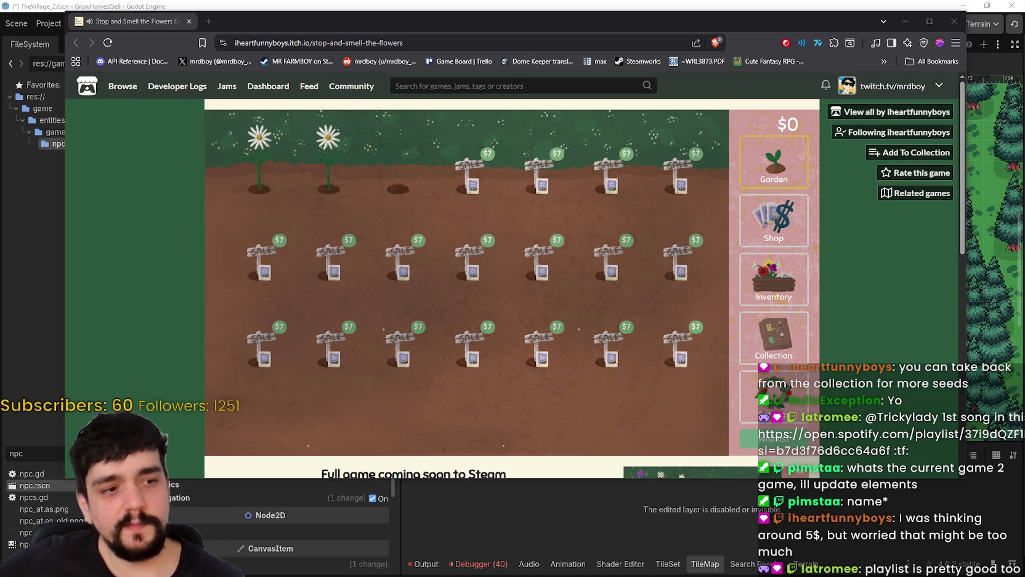
Step: Harvest the two grown daisies and sell them from the inventory for $4
click(326, 154)
click(256, 154)
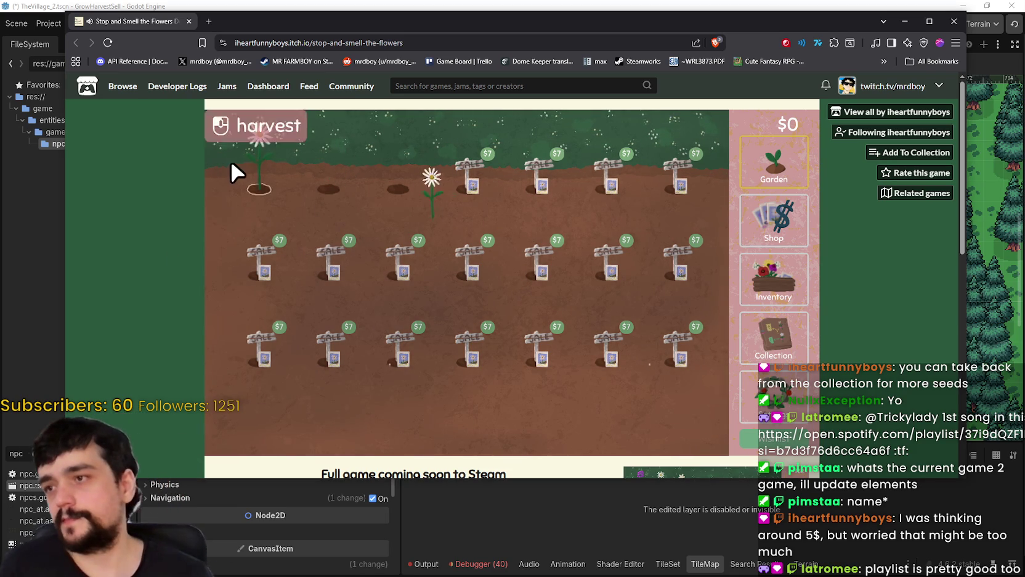
click(774, 290)
click(432, 145)
click(433, 146)
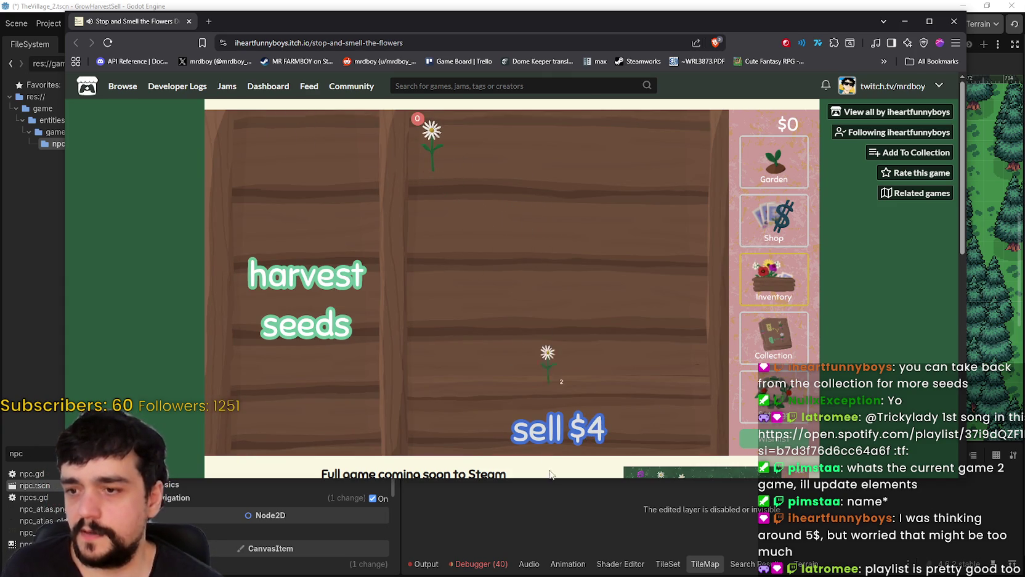
click(562, 422)
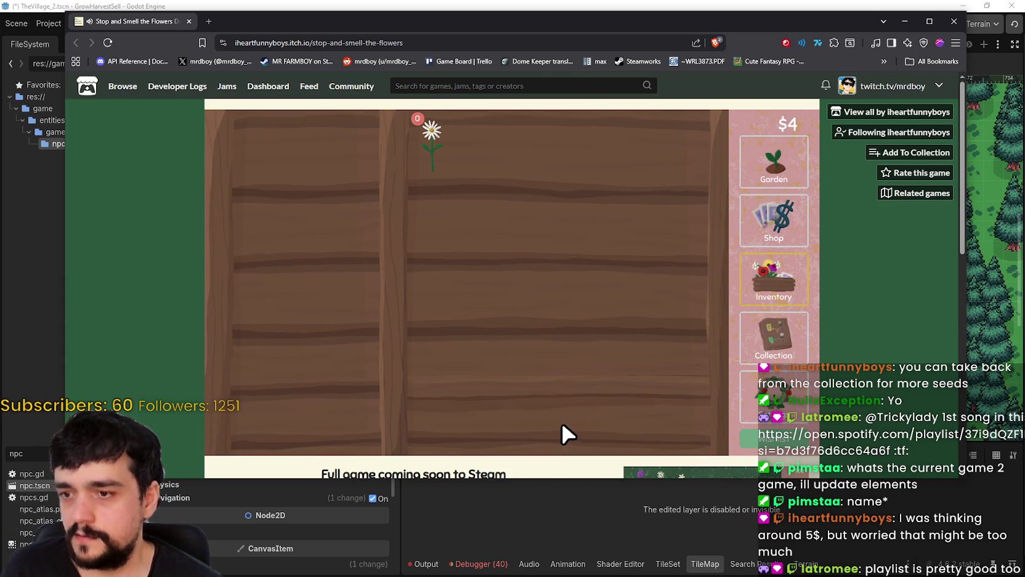
Step: Spend the $4 on daisy seed packets and plant them in the first two holes
click(778, 188)
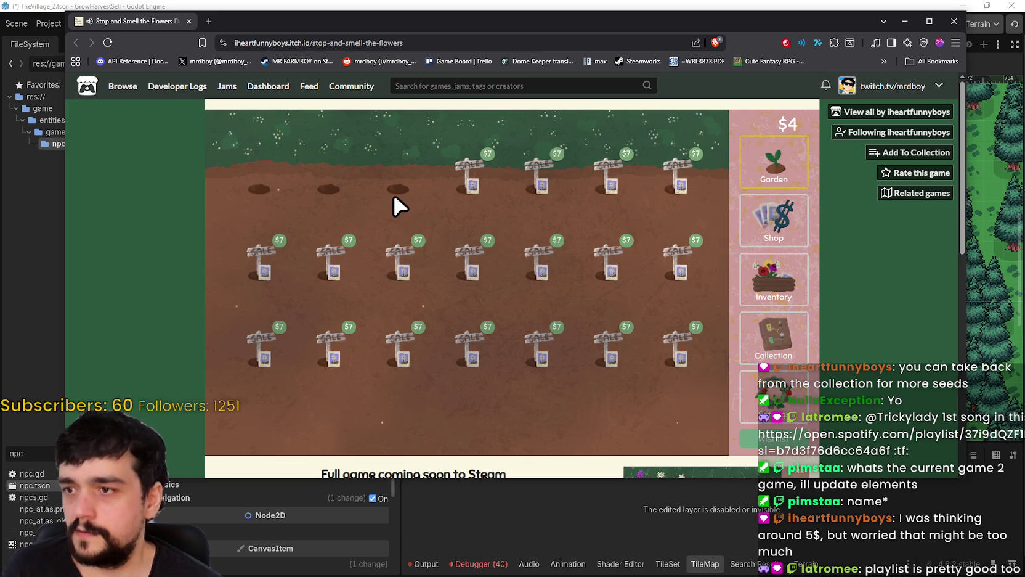
click(777, 241)
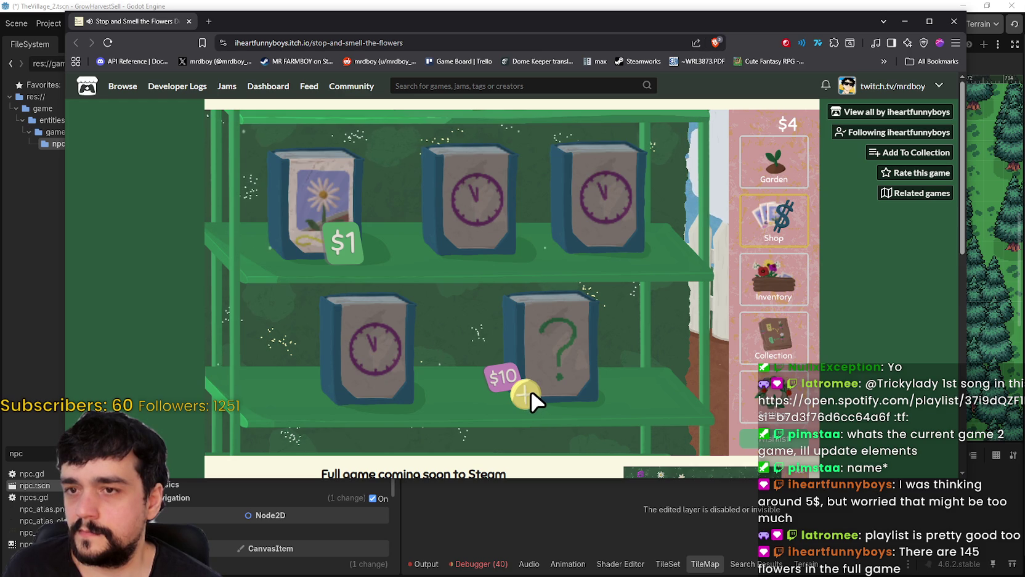
click(749, 175)
click(771, 233)
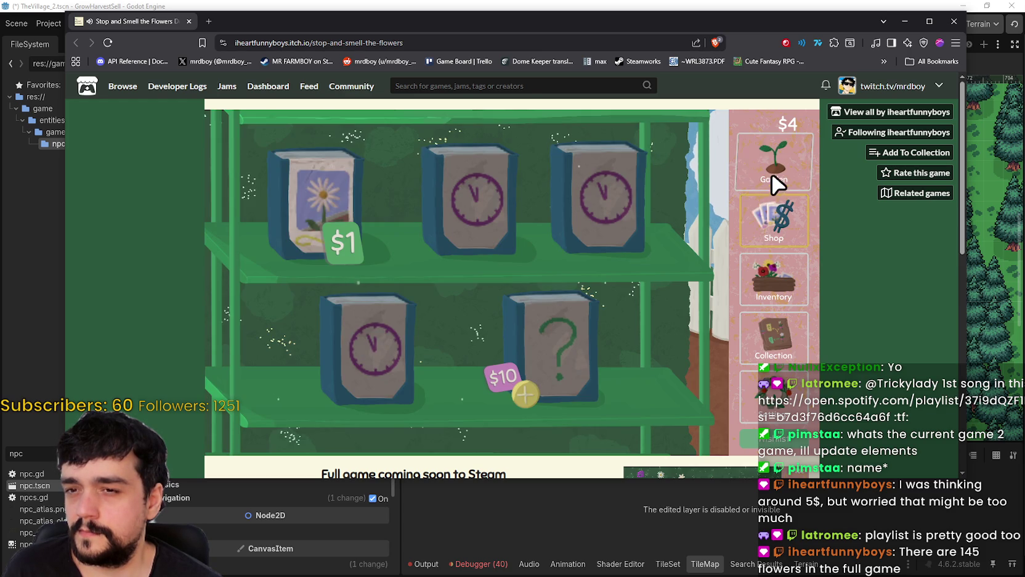
click(340, 241)
double_click(341, 241)
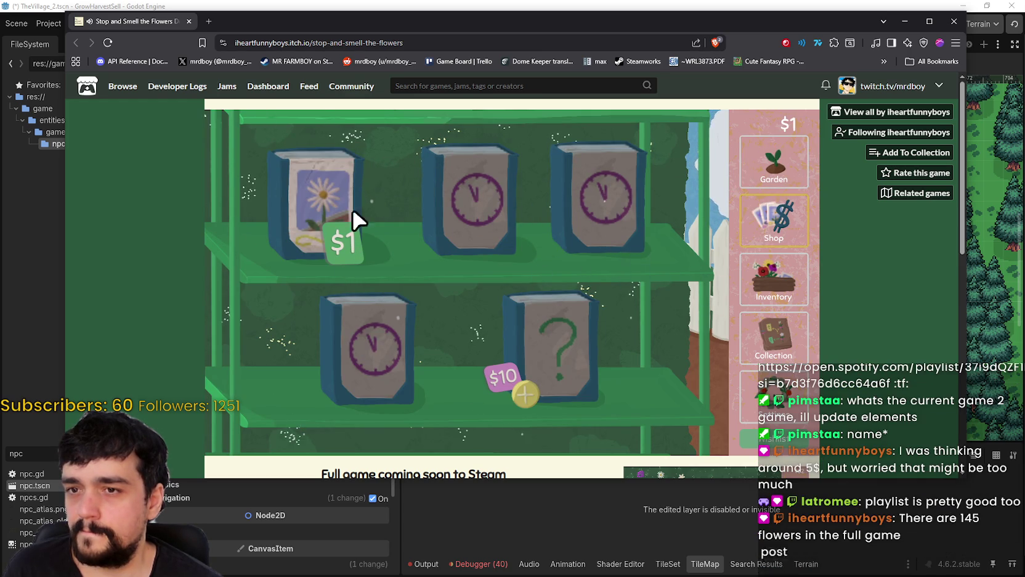
click(353, 217)
click(794, 175)
mouse_move(476, 403)
mouse_down()
mouse_move(276, 198)
mouse_move(369, 185)
mouse_move(356, 185)
mouse_move(430, 211)
mouse_move(449, 243)
mouse_move(442, 228)
mouse_up()
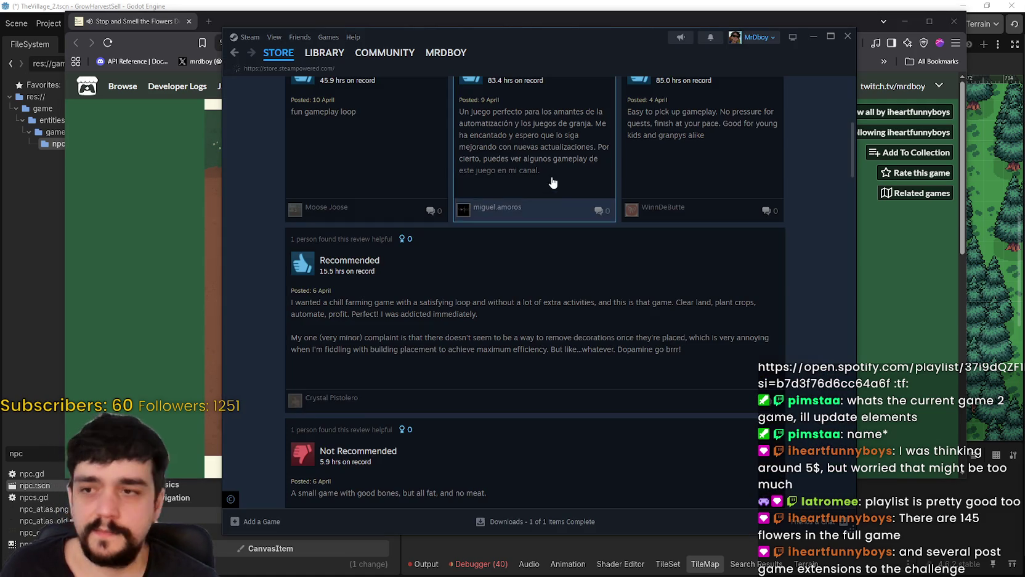
Step: Open MR FARMBOY's store page from the Steam library and open its Update 1.0.6 announcement
click(278, 53)
click(319, 73)
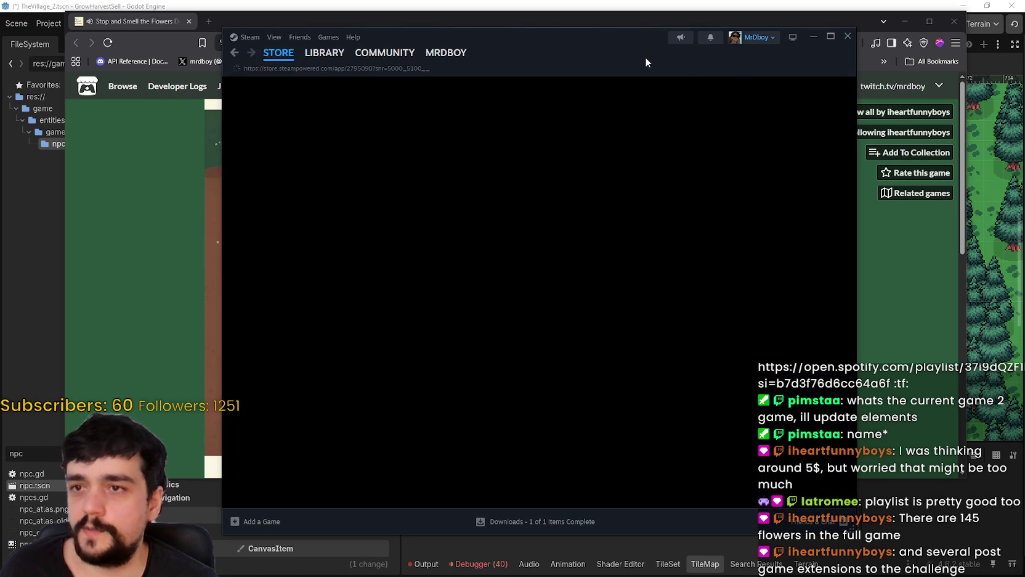
drag(646, 62, 688, 56)
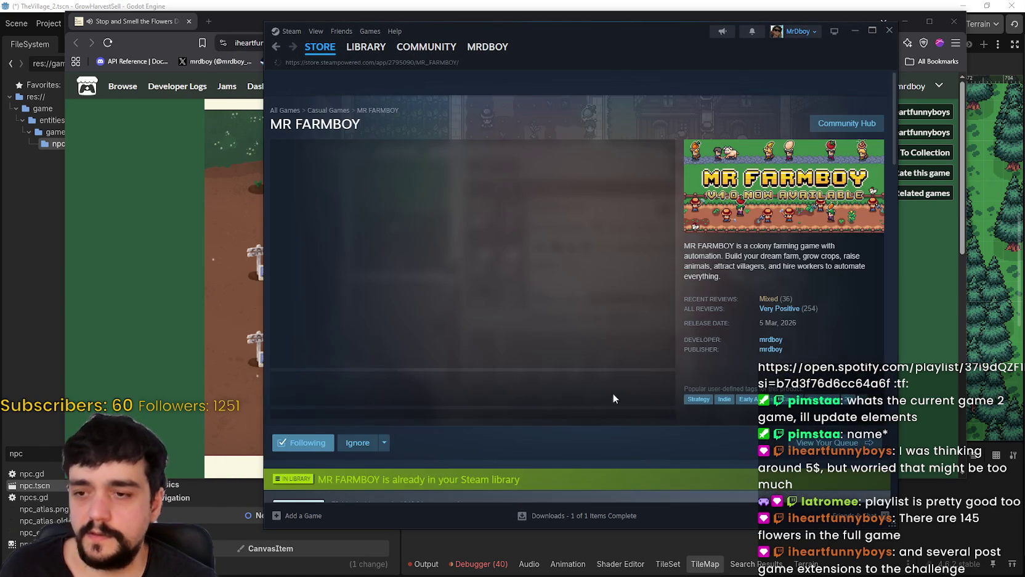
scroll(453, 295, down, 3)
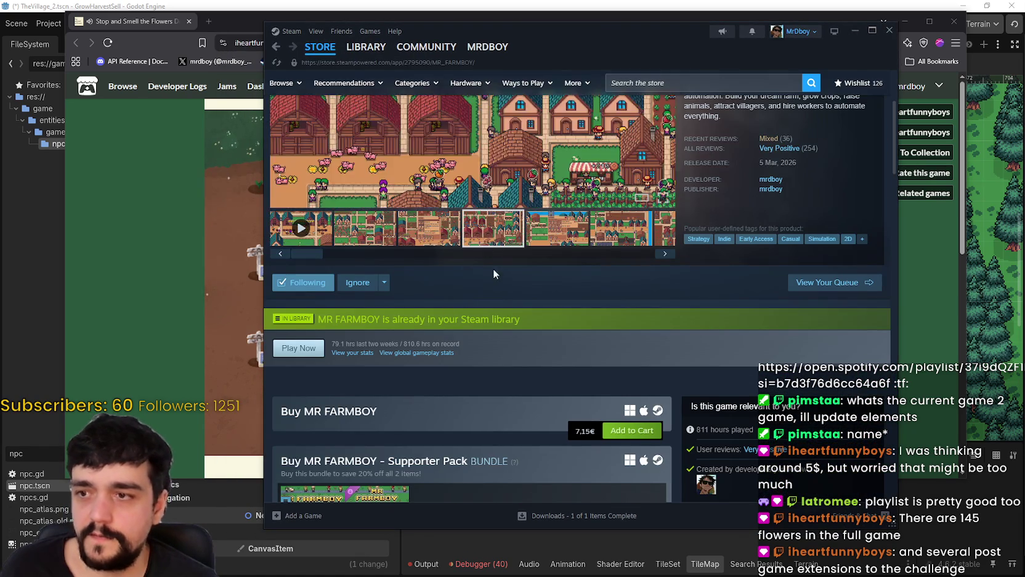
scroll(492, 269, down, 3)
mouse_move(573, 272)
mouse_down()
mouse_move(597, 274)
mouse_move(568, 273)
mouse_up()
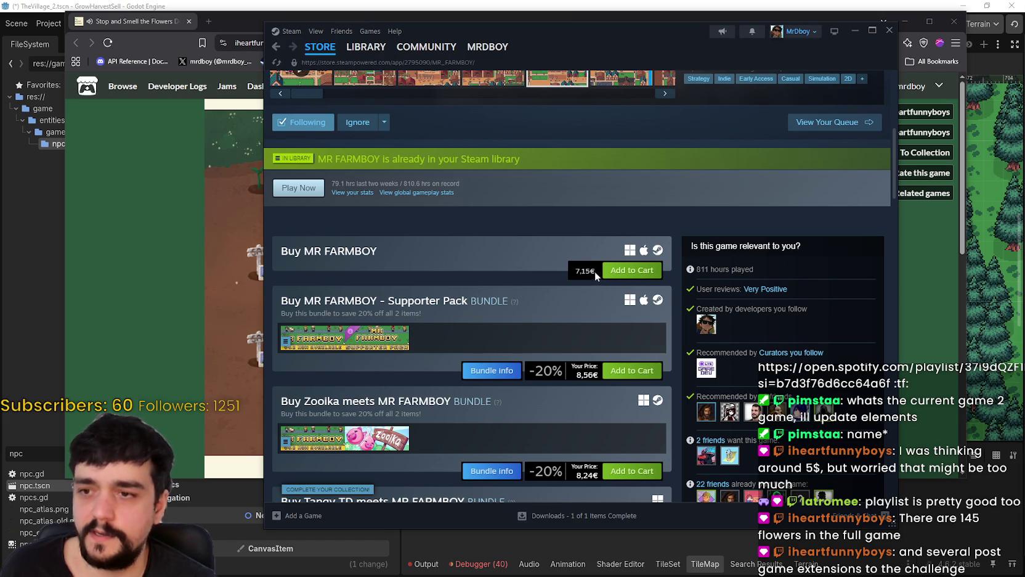
scroll(569, 282, down, 10)
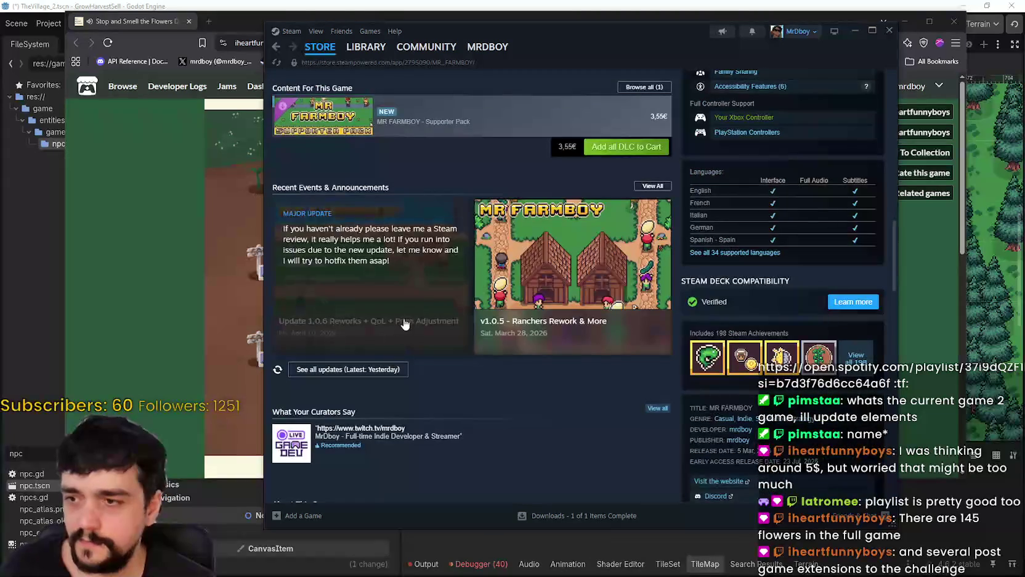
click(404, 324)
scroll(610, 346, down, 10)
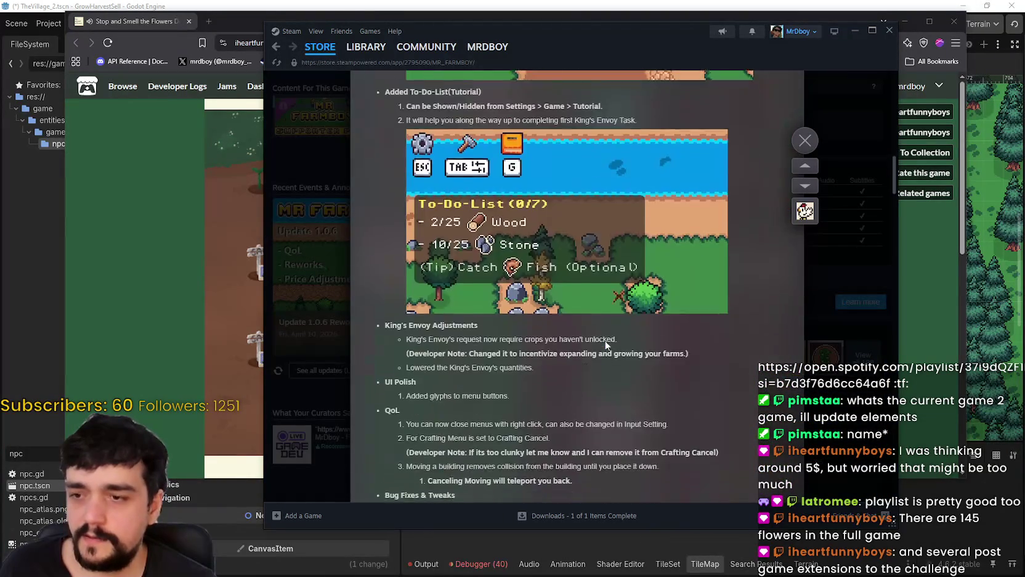
Step: Scroll through the Update 1.0.6 notes to the Price Adjustment table
scroll(606, 343, down, 10)
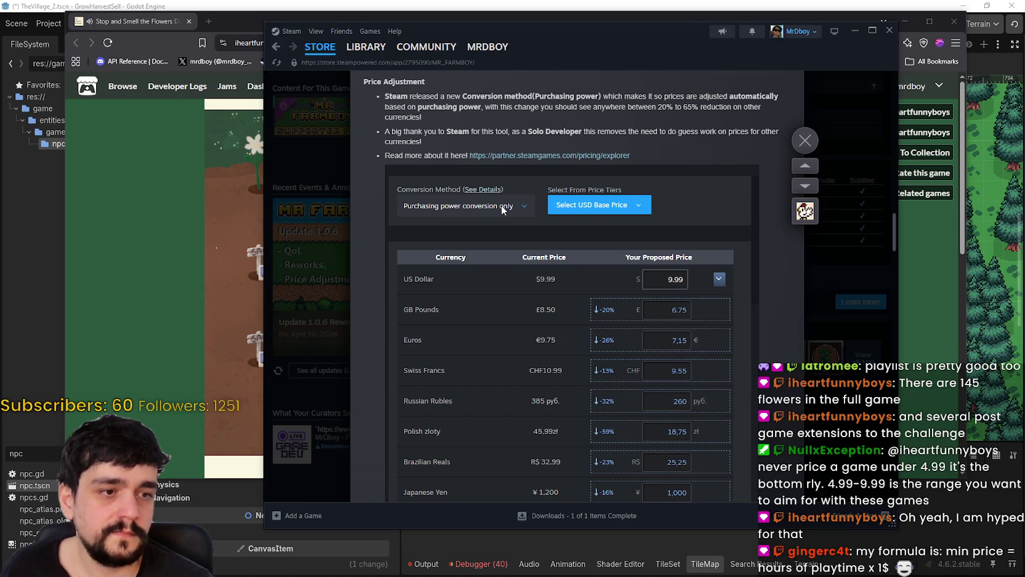
scroll(681, 398, down, 1)
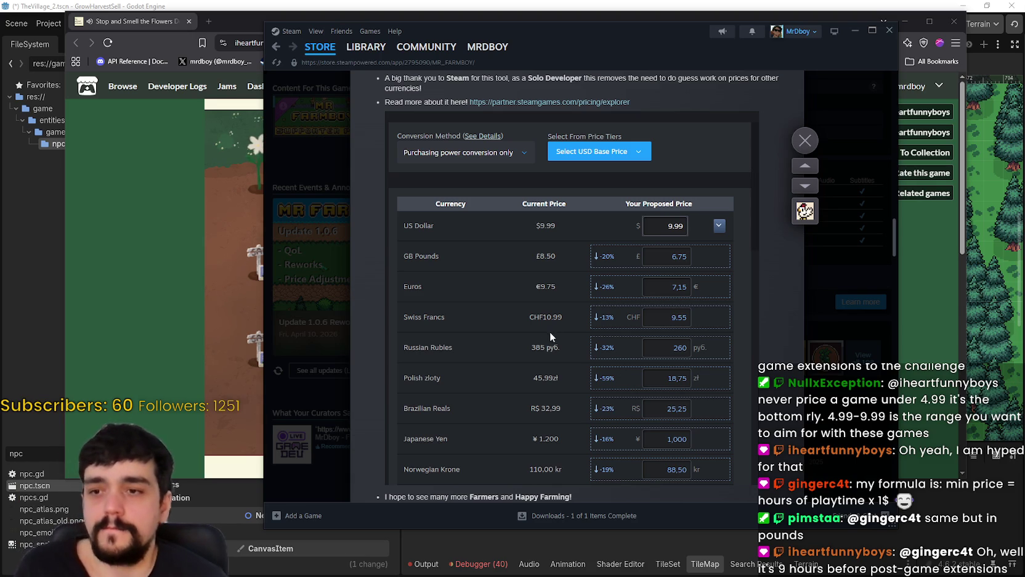
scroll(550, 331, down, 3)
scroll(566, 321, up, 2)
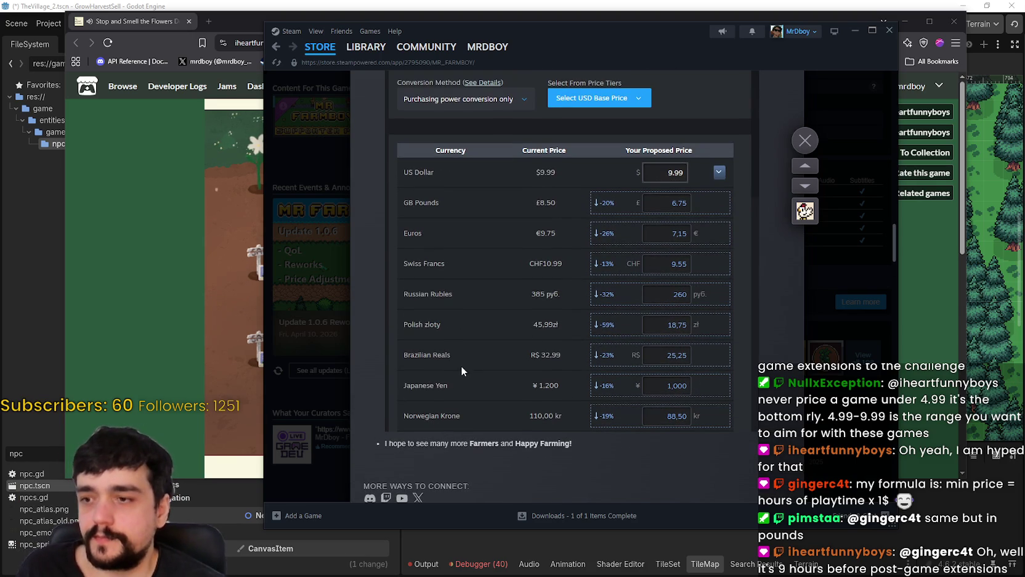
Step: Close the announcement, scroll the store page to the top, and bring the flower game forward
click(804, 142)
scroll(622, 331, up, 10)
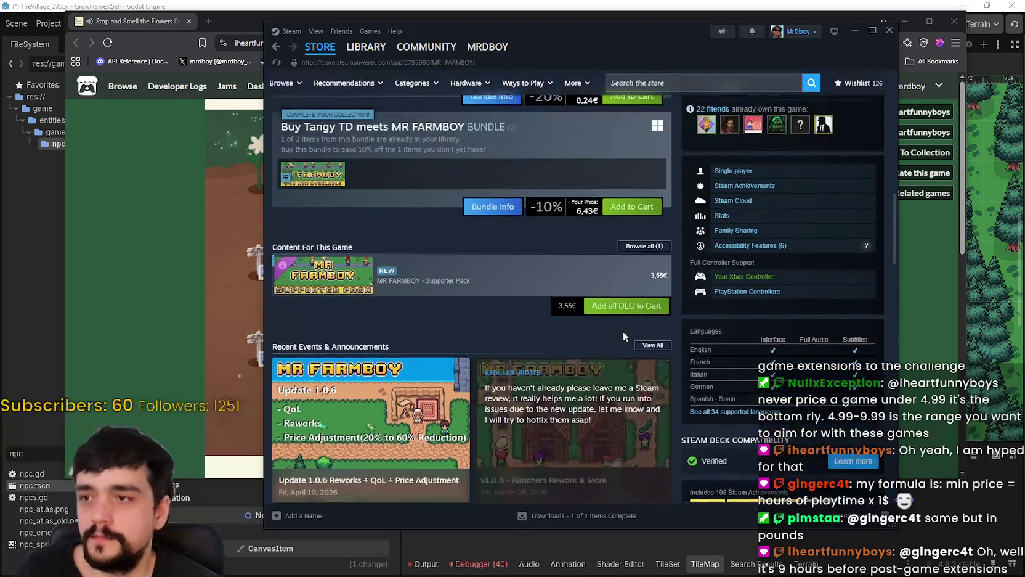
scroll(616, 327, up, 5)
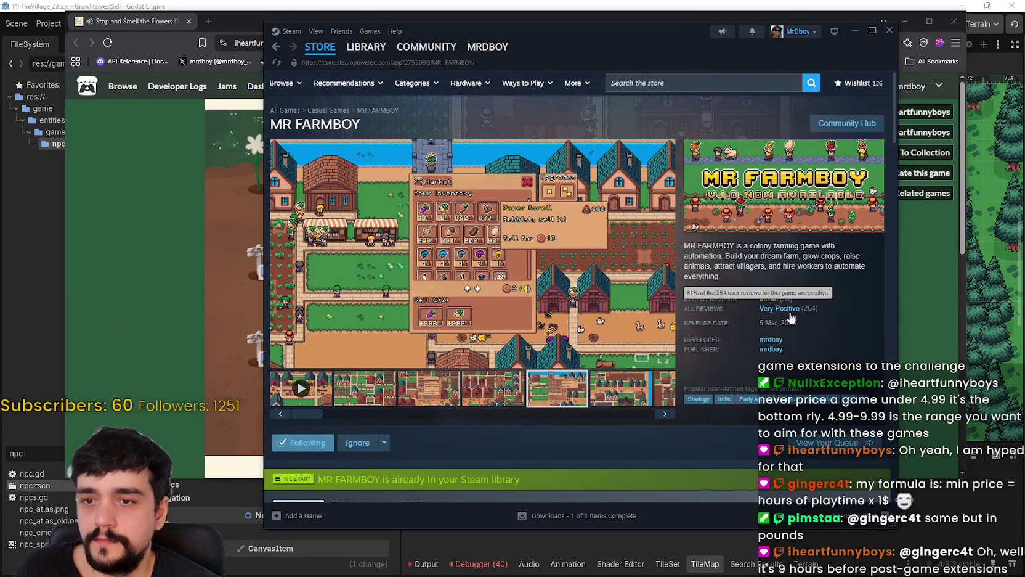
click(935, 340)
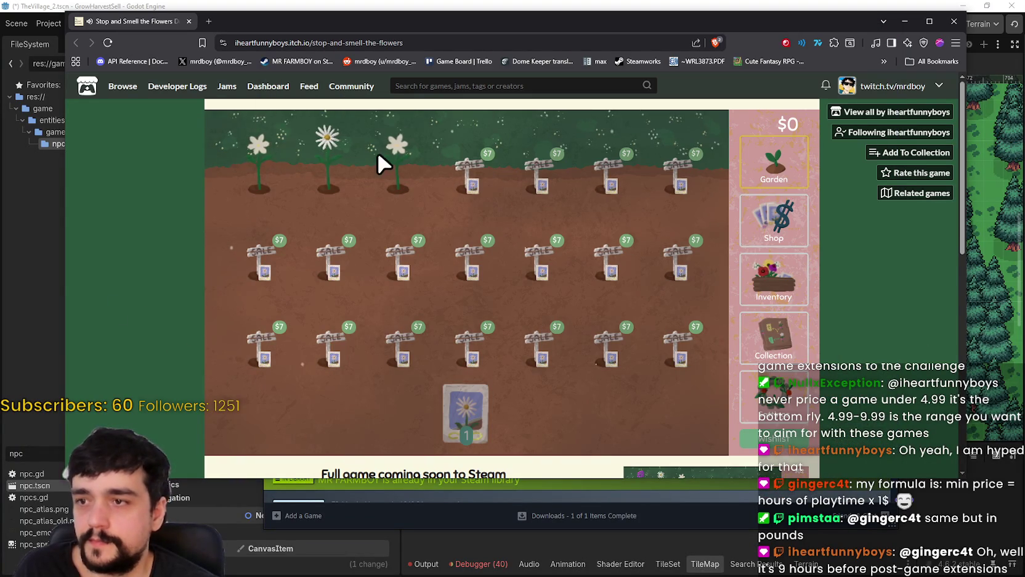
Step: Check the flower collection tree, then switch to the inventory of flowers
click(782, 345)
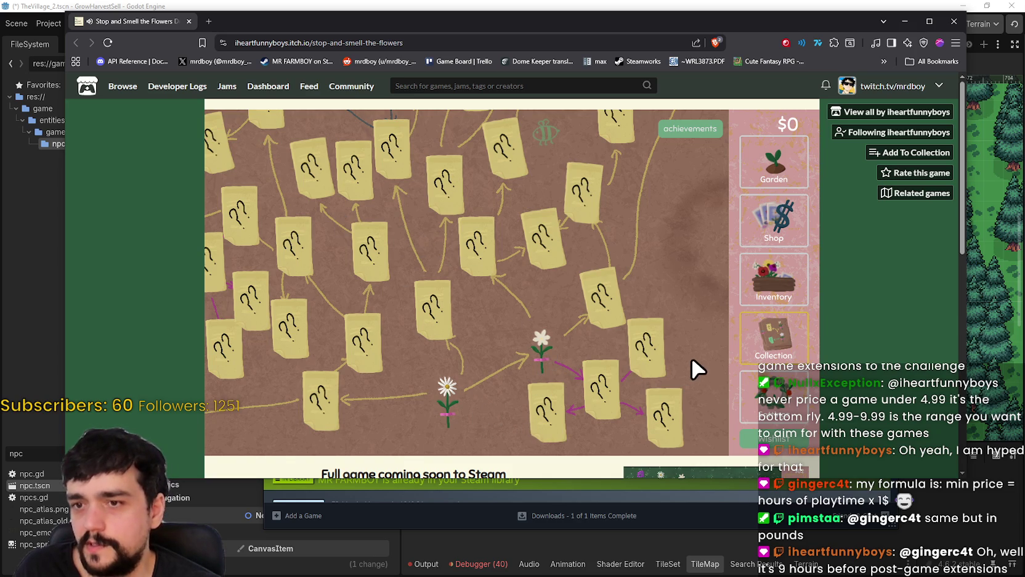
click(766, 297)
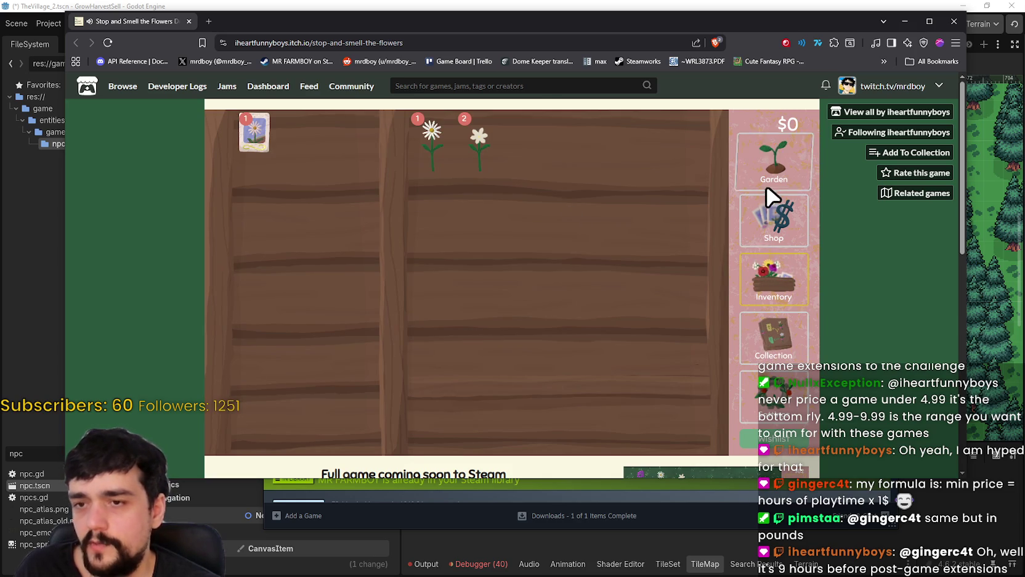